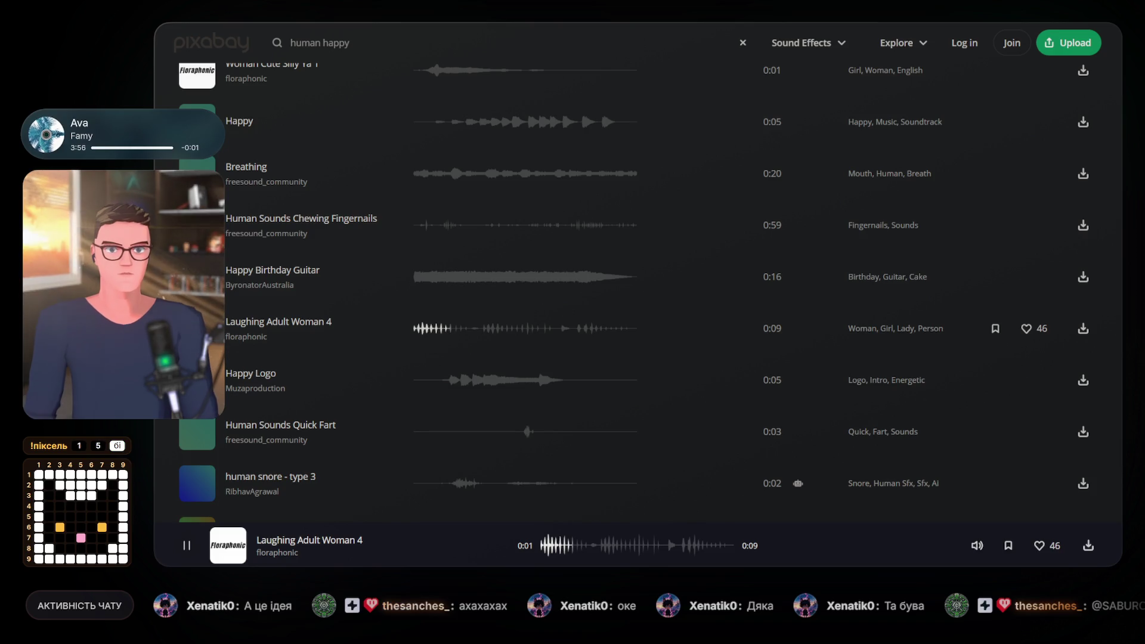
Pause the laughing clip and preview the 0:03 Human Sounds Quick Fart effect.
{"action": "key", "text": "space"}
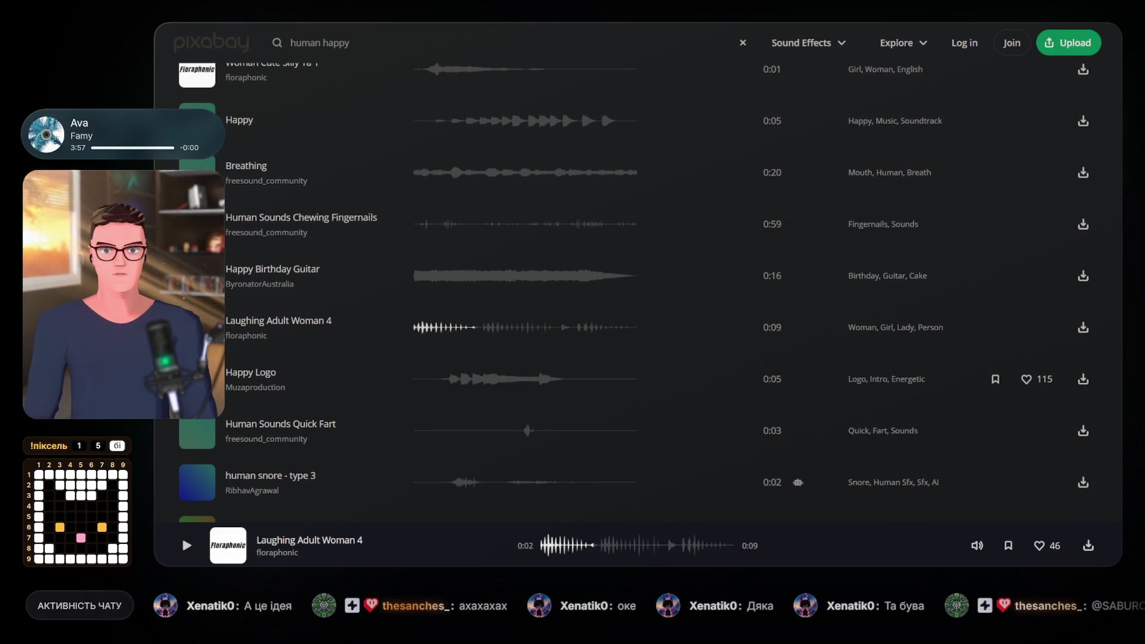
{"action": "scroll", "coordinate": [638, 376], "scroll_direction": "down", "scroll_amount": 1}
{"action": "left_click", "coordinate": [197, 366]}
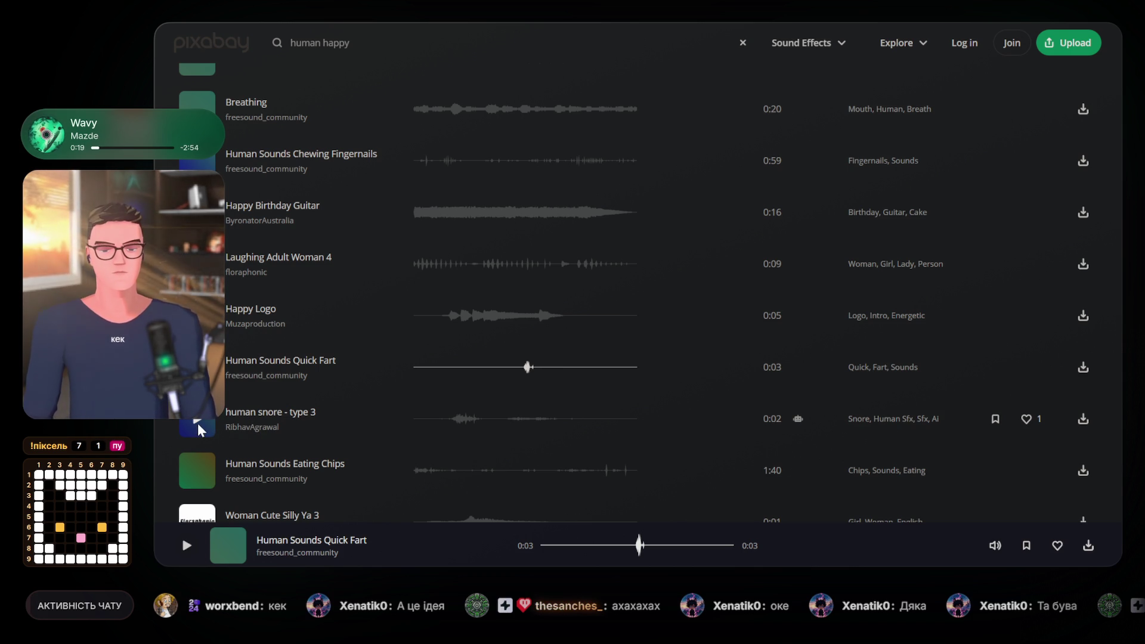
{"action": "scroll", "coordinate": [198, 428], "scroll_direction": "down", "scroll_amount": 1}
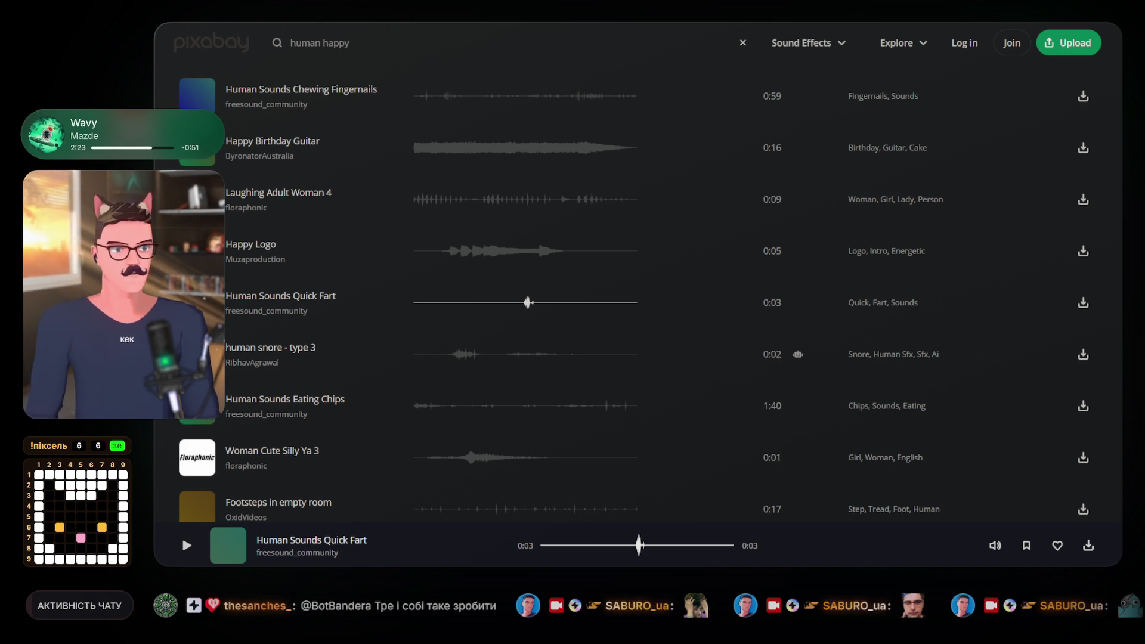
{"action": "mouse_move", "coordinate": [995, 199]}
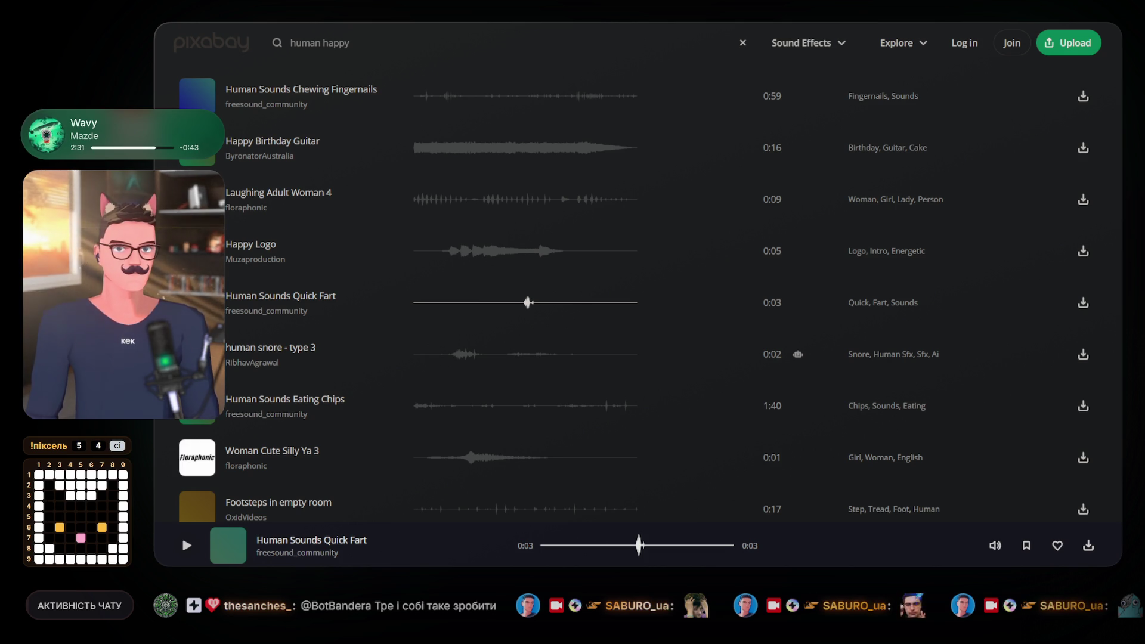
{"action": "key", "text": "ctrl+Tab"}
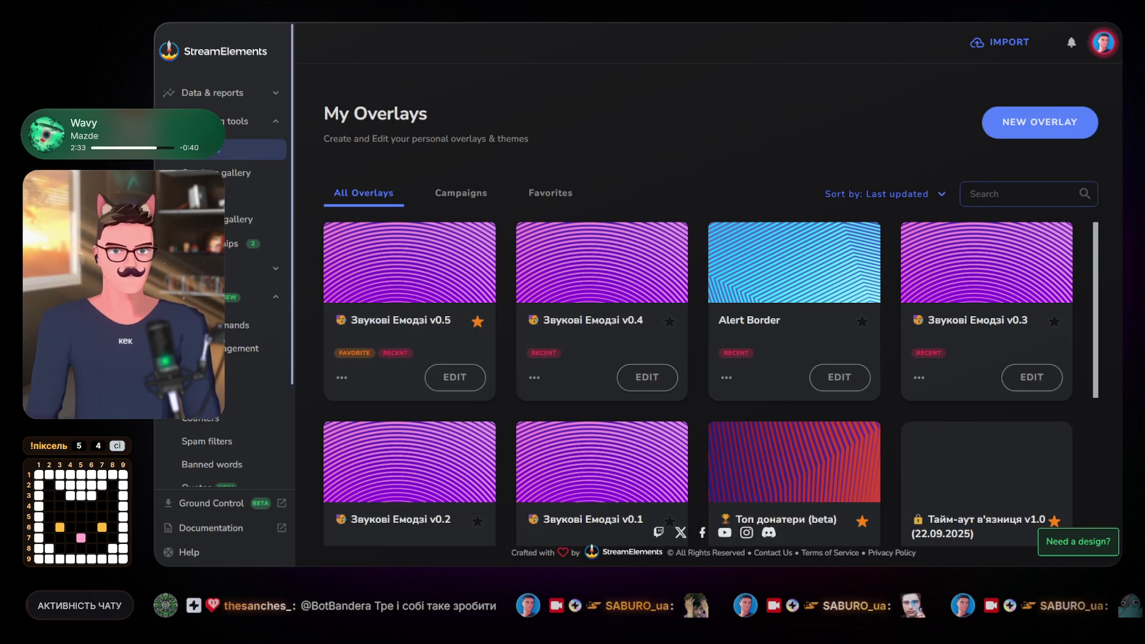
Open the Звукові Емодзі v0.5 overlay editor and fire four test emotes.
{"action": "key", "text": "ctrl+Tab"}
{"action": "scroll", "coordinate": [289, 227], "scroll_direction": "up", "scroll_amount": 10}
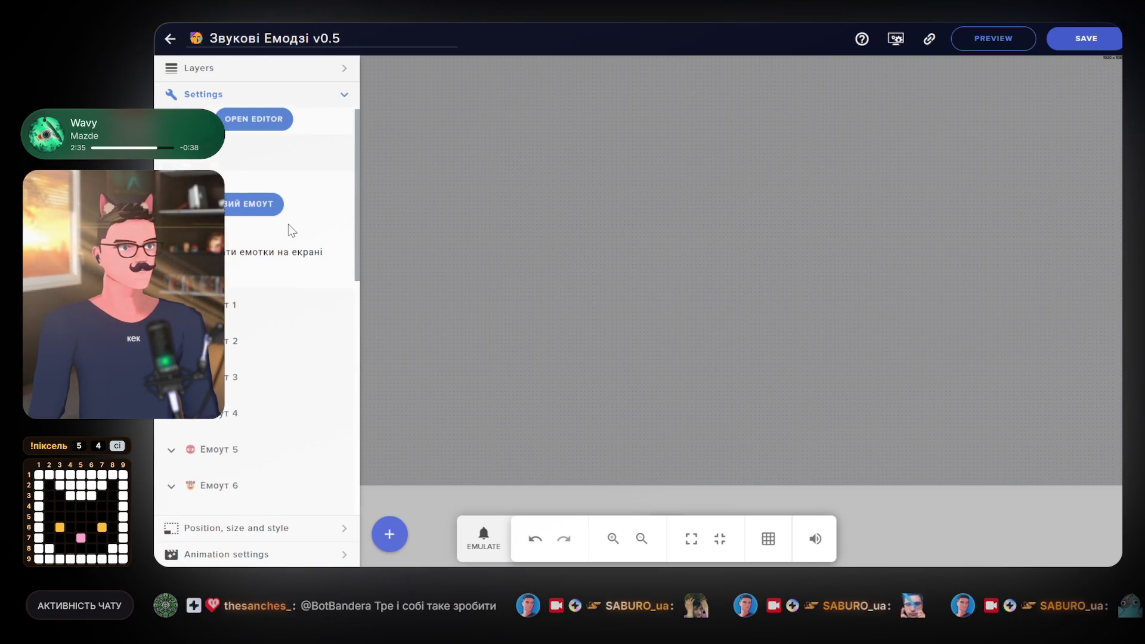
{"action": "left_click", "coordinate": [240, 215]}
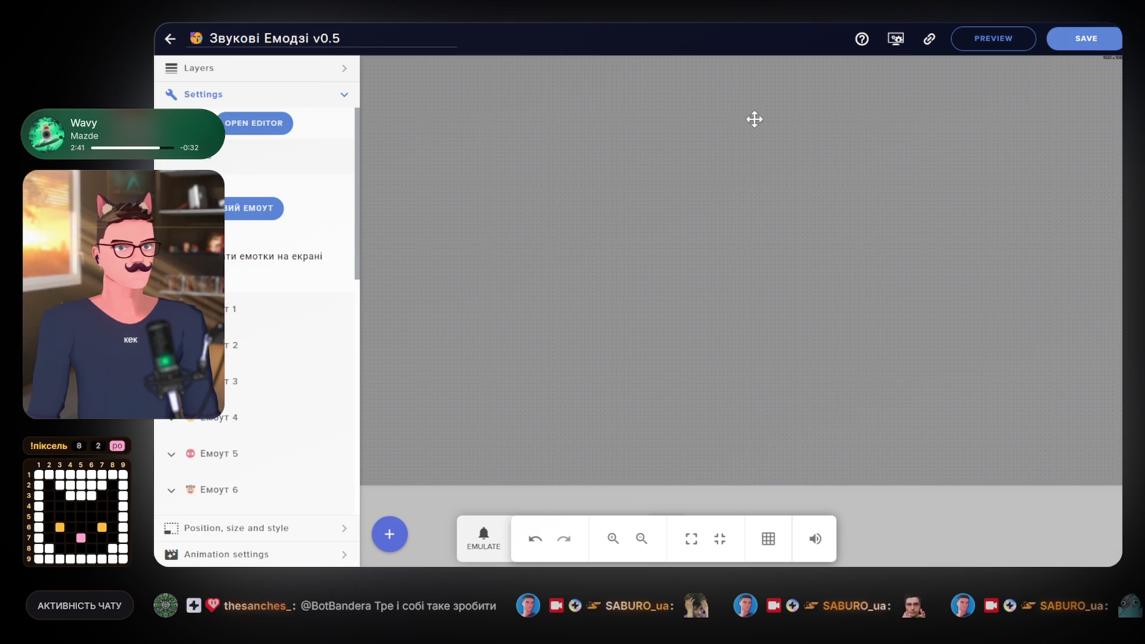
{"action": "left_click", "coordinate": [238, 218]}
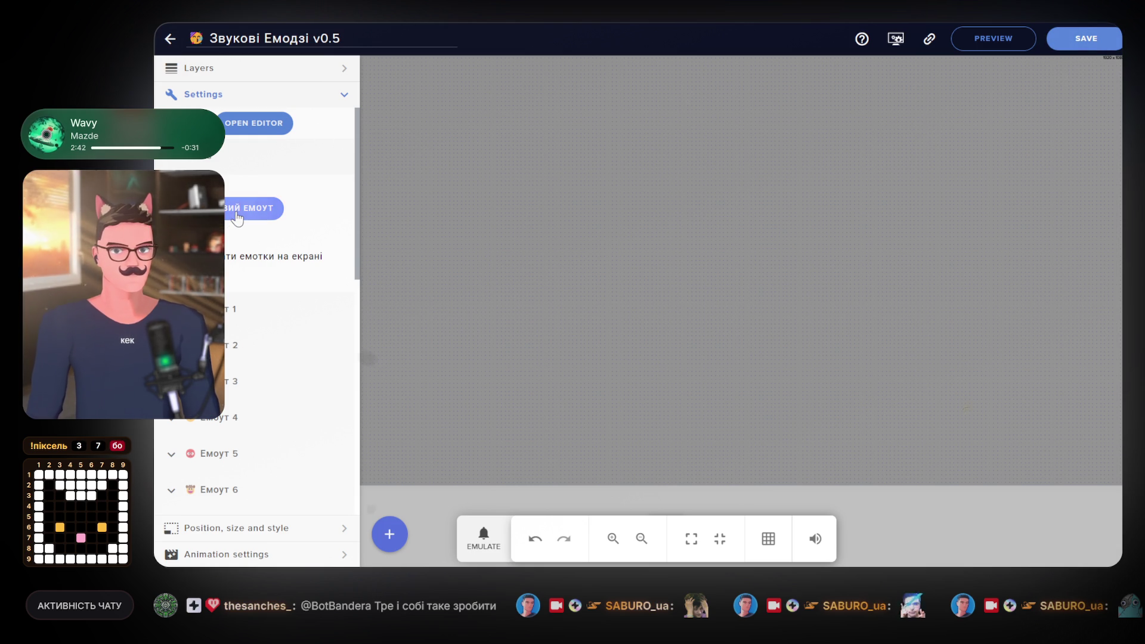
{"action": "left_click", "coordinate": [237, 218]}
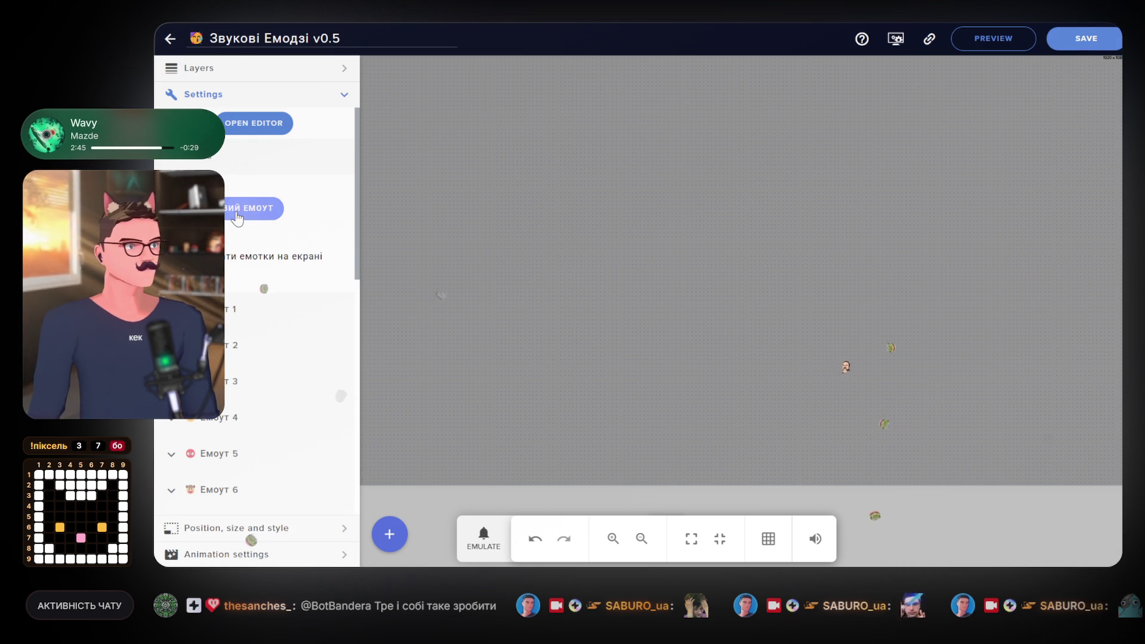
{"action": "left_click", "coordinate": [238, 218]}
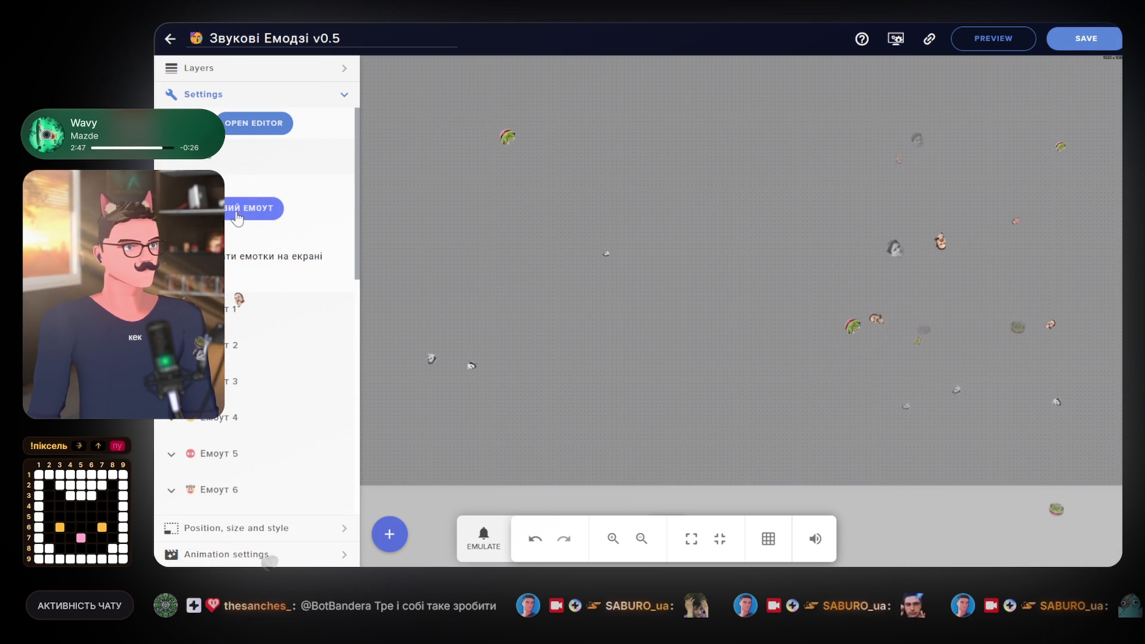
Fire five more test emotes across the overlay canvas.
{"action": "scroll", "coordinate": [256, 253], "scroll_direction": "down", "scroll_amount": 3}
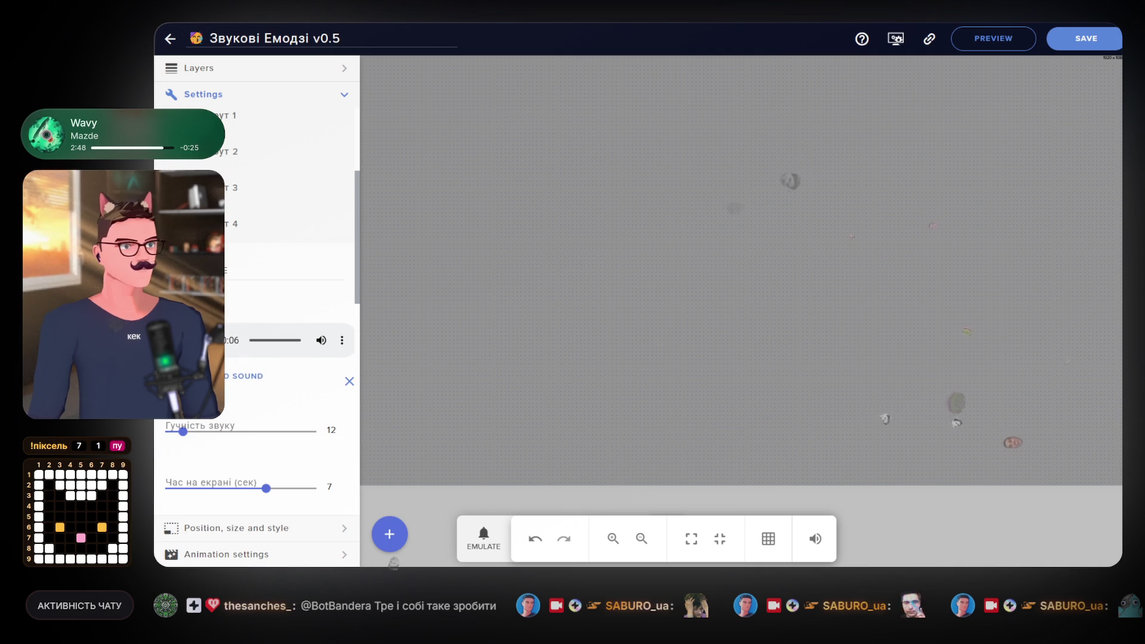
{"action": "scroll", "coordinate": [233, 286], "scroll_direction": "down", "scroll_amount": 5}
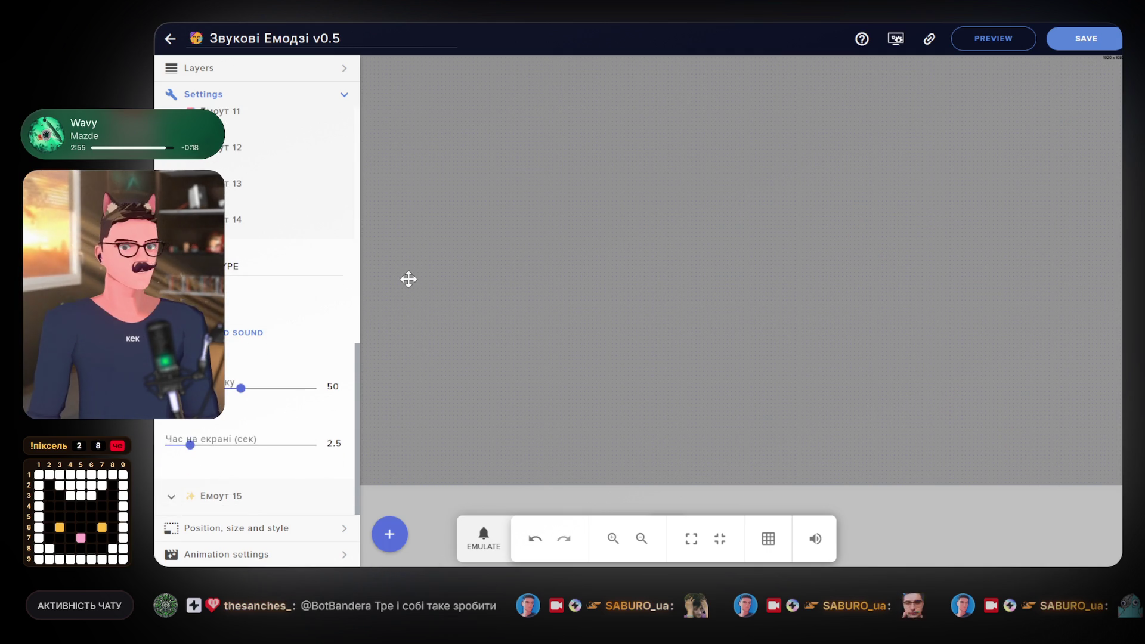
{"action": "scroll", "coordinate": [280, 290], "scroll_direction": "up", "scroll_amount": 15}
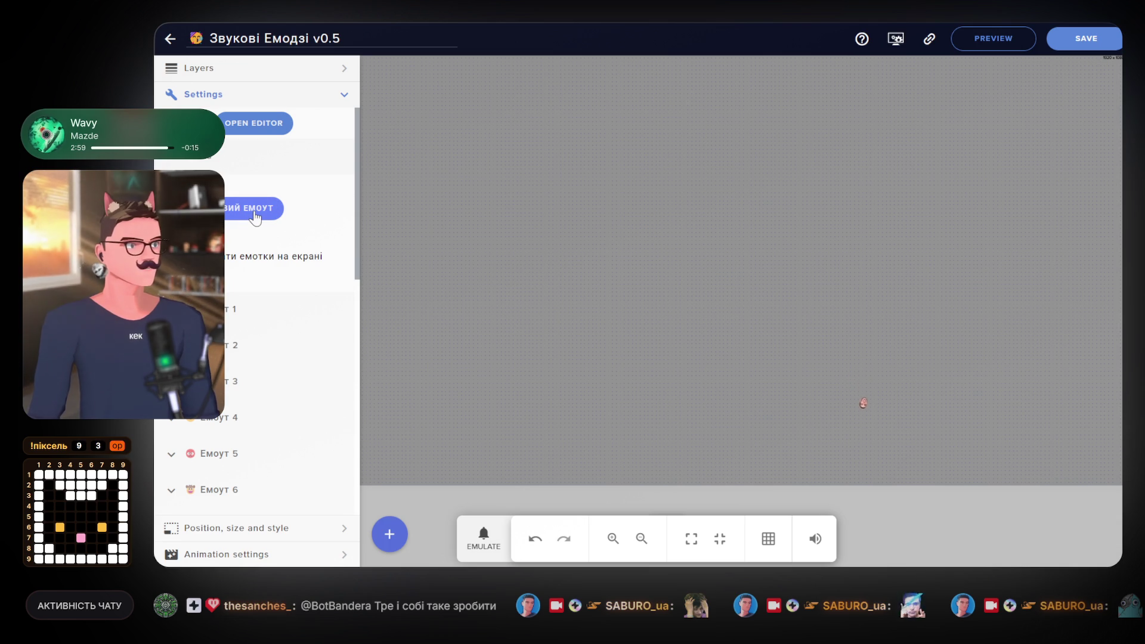
{"action": "left_click", "coordinate": [255, 217]}
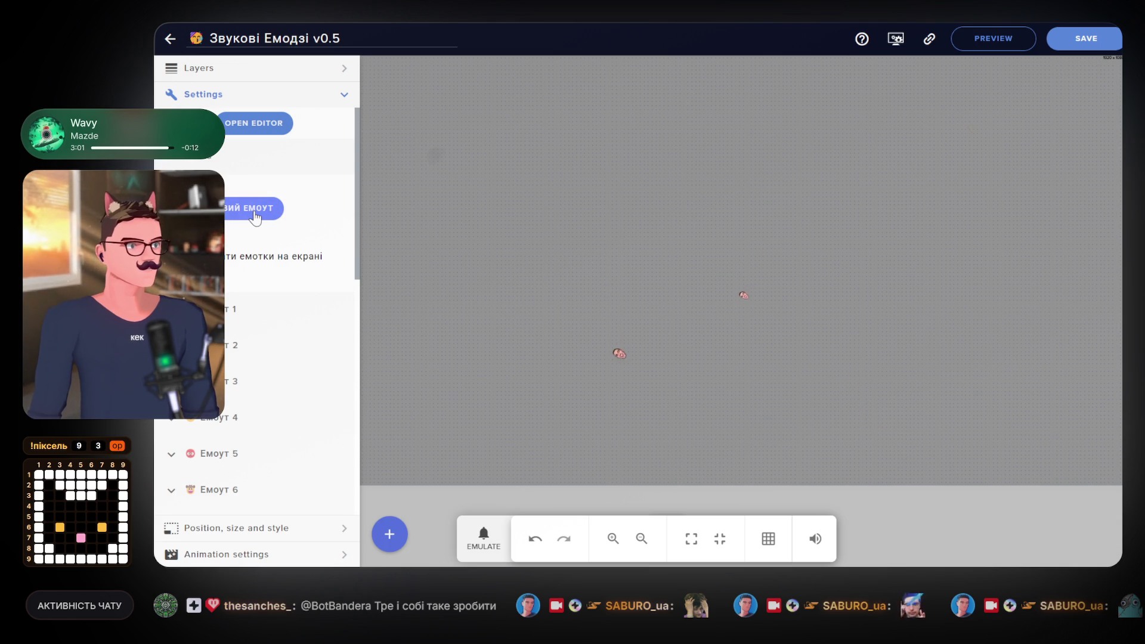
{"action": "left_click", "coordinate": [256, 218]}
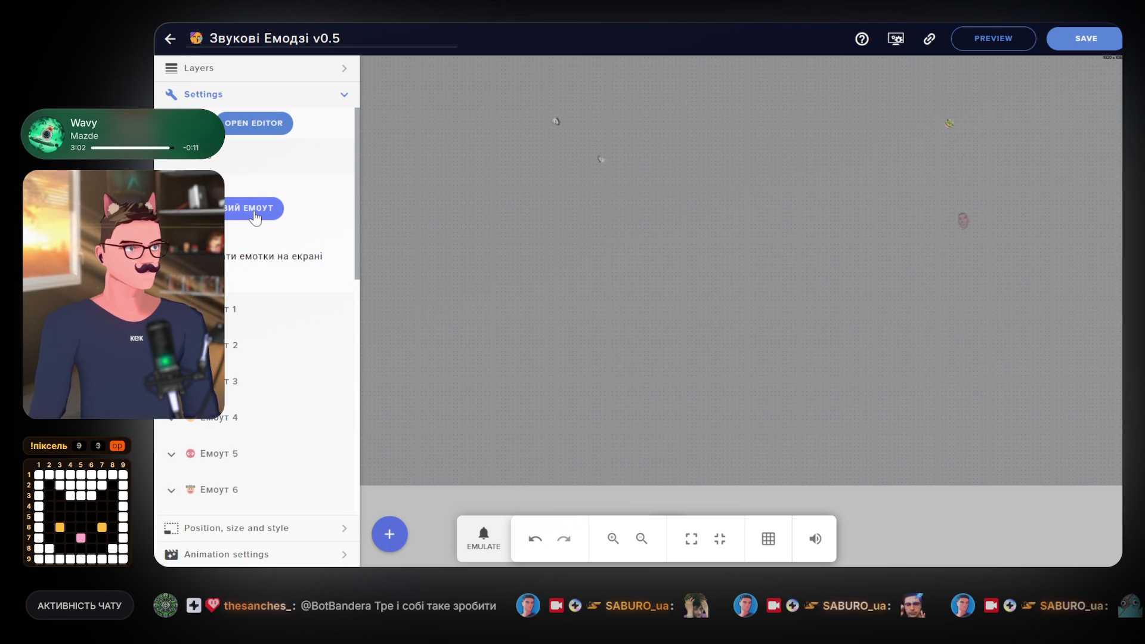
{"action": "left_click", "coordinate": [255, 218]}
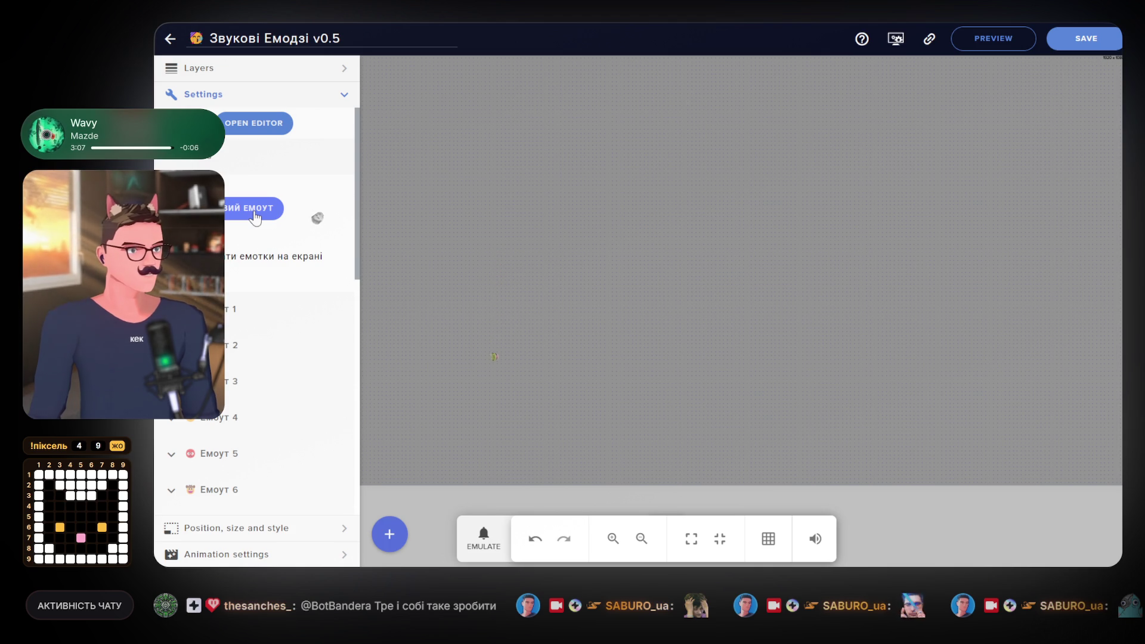
{"action": "left_click", "coordinate": [255, 218]}
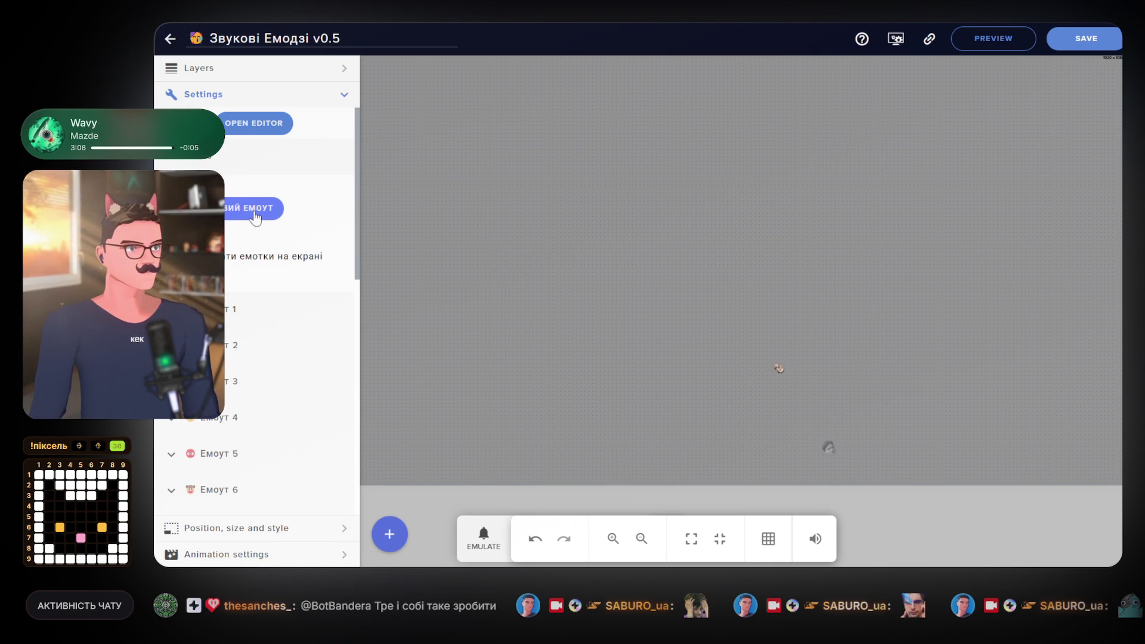
{"action": "left_click", "coordinate": [255, 218]}
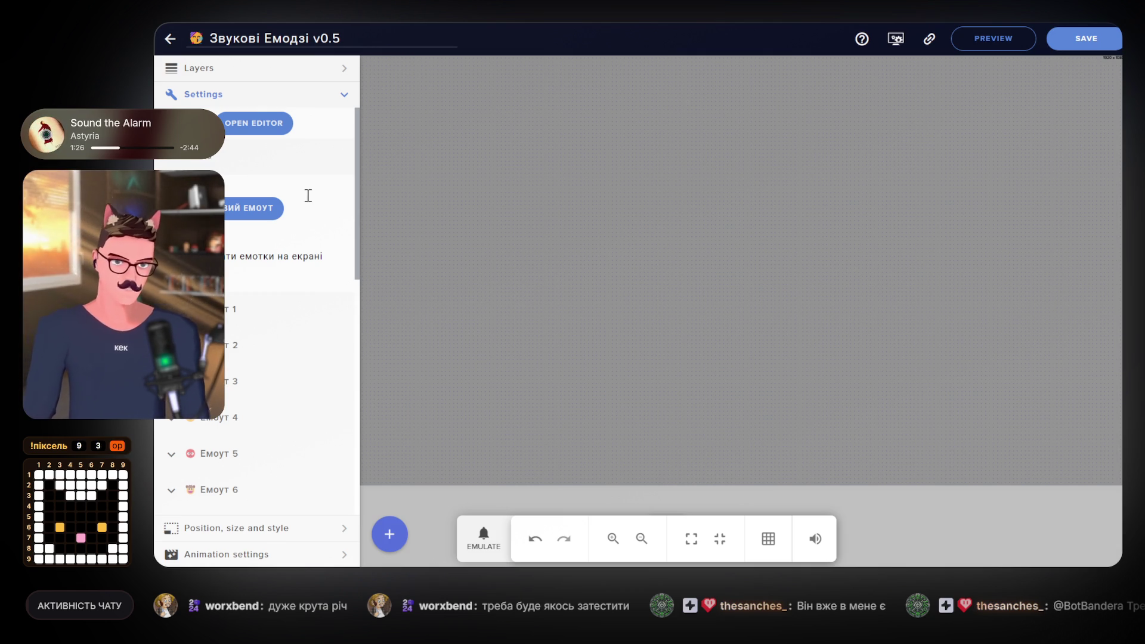
Play Teenage Girl Says Yay, then preview human snore - type 3 and Woman Cute Silly Ya 3.
{"action": "key", "text": "F5"}
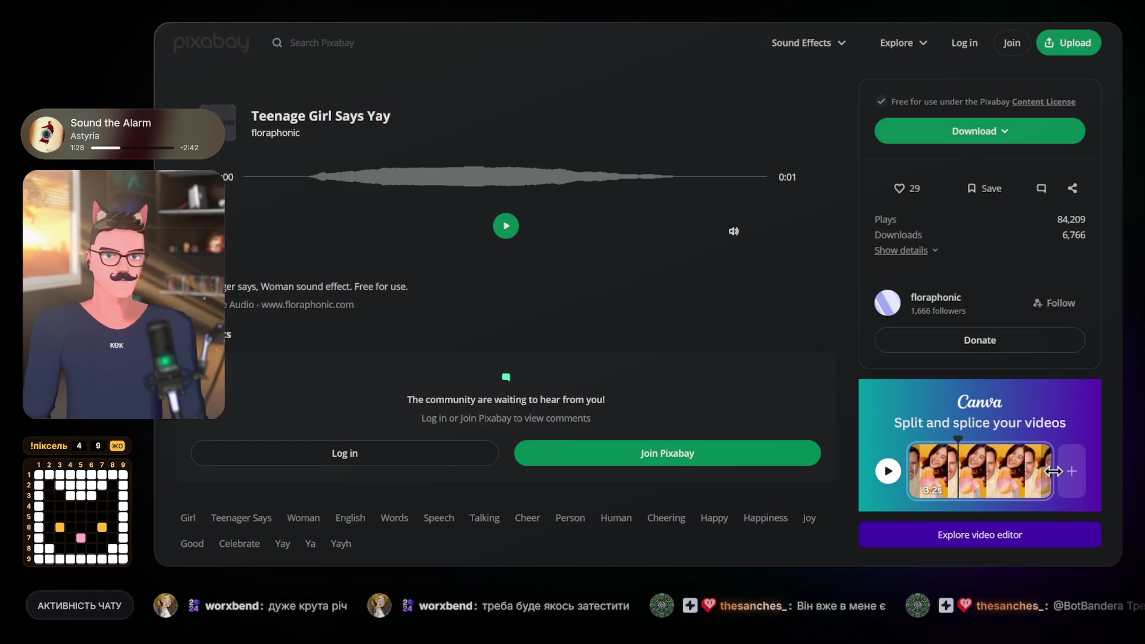
{"action": "left_click", "coordinate": [506, 227]}
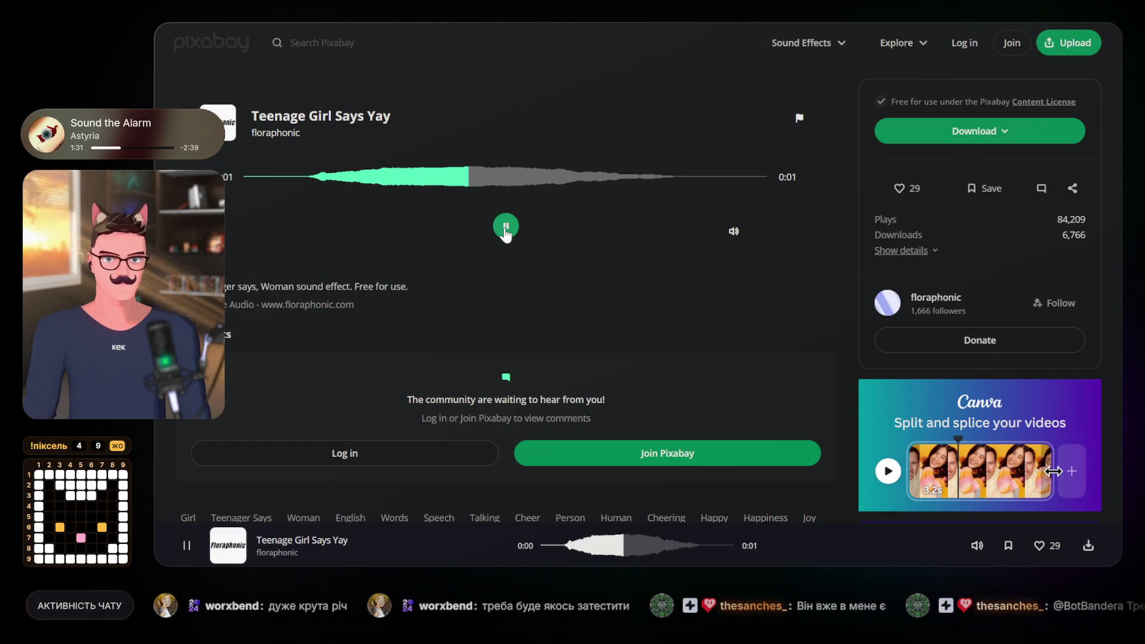
{"action": "key", "text": "alt+Left"}
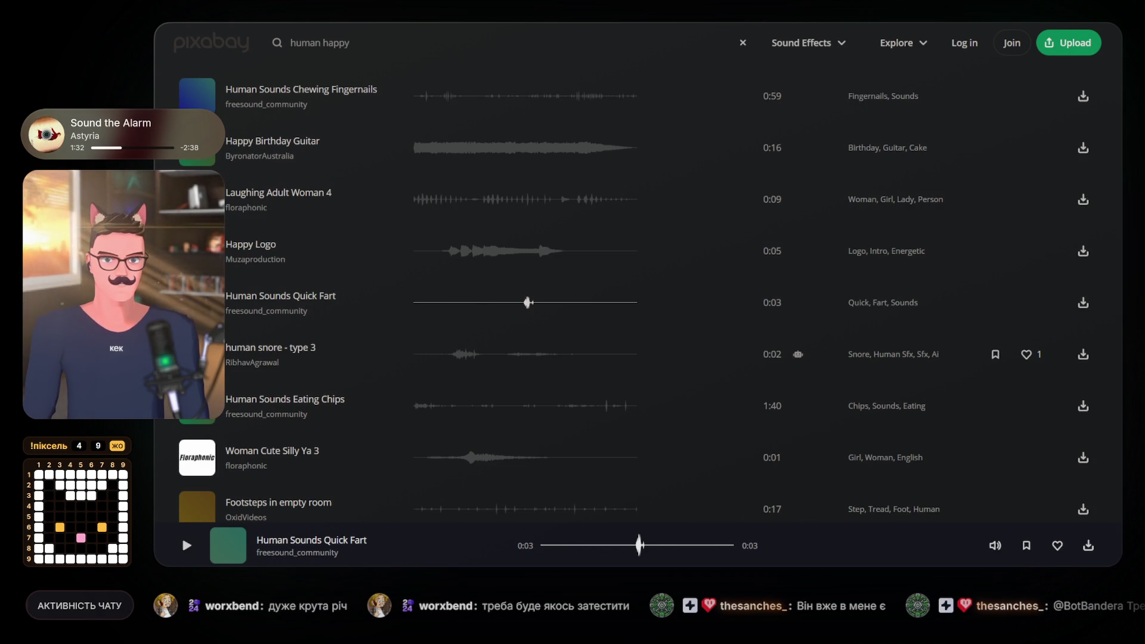
{"action": "left_click", "coordinate": [199, 355]}
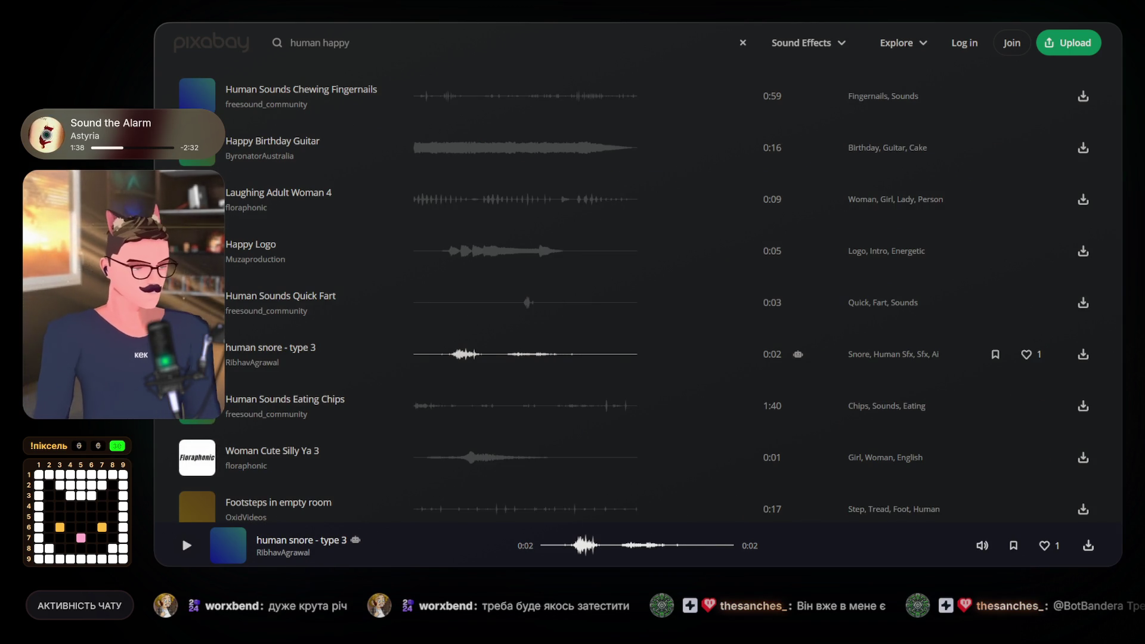
{"action": "left_click", "coordinate": [200, 354]}
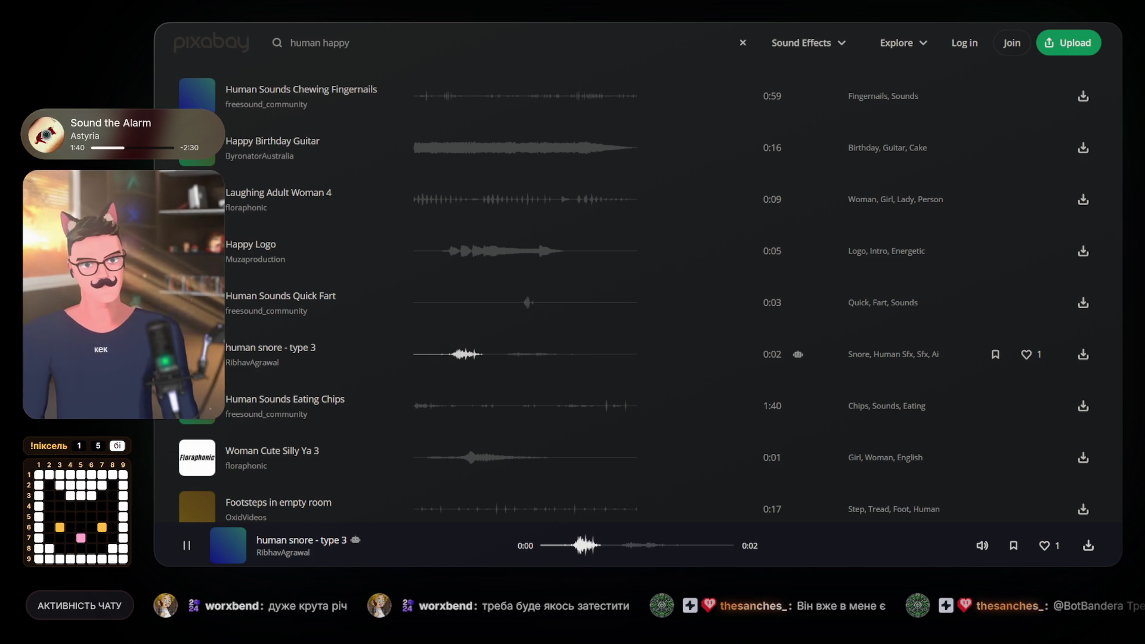
{"action": "left_click", "coordinate": [197, 453]}
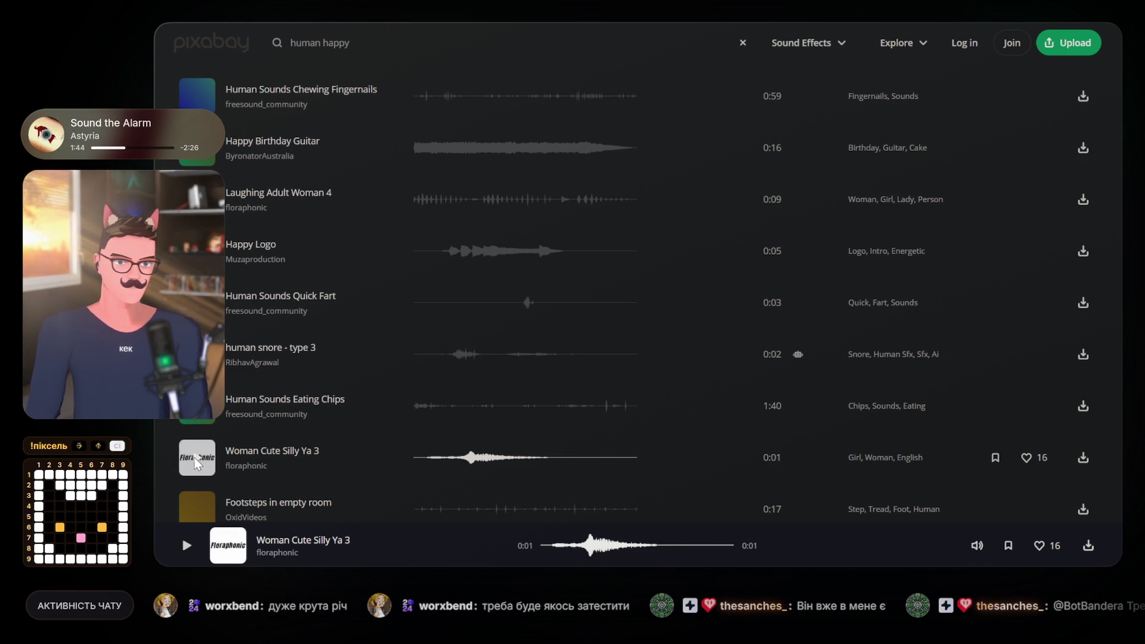
{"action": "left_click", "coordinate": [194, 457]}
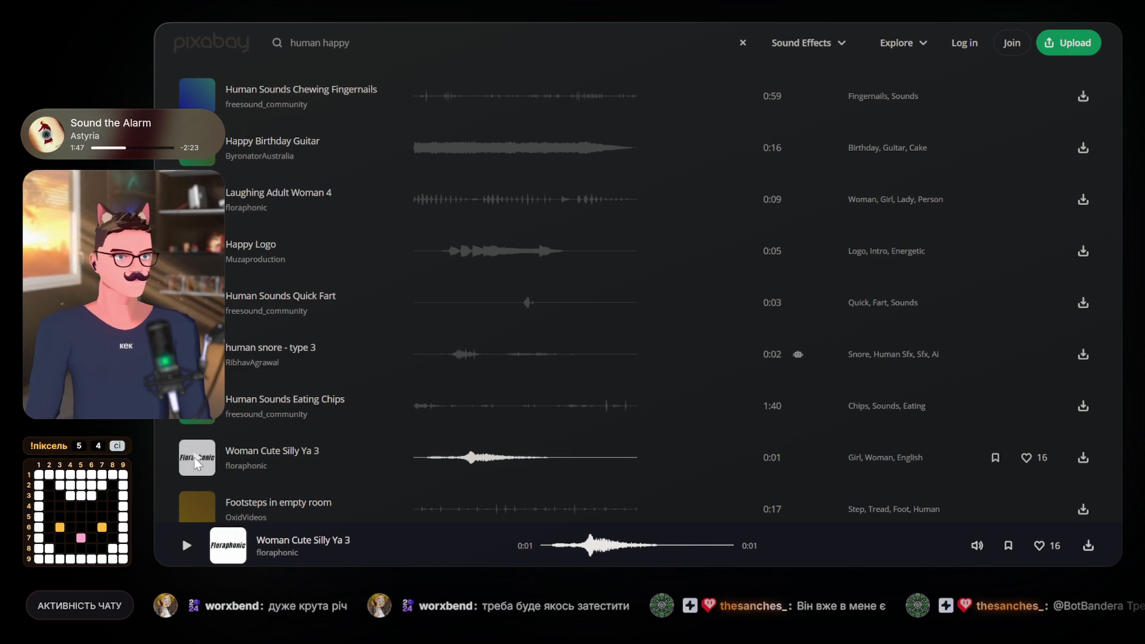
Preview the Human Sounds Burp and Human Senses - Cinematic Trailer SFX clips.
{"action": "scroll", "coordinate": [194, 457], "scroll_direction": "down", "scroll_amount": 1}
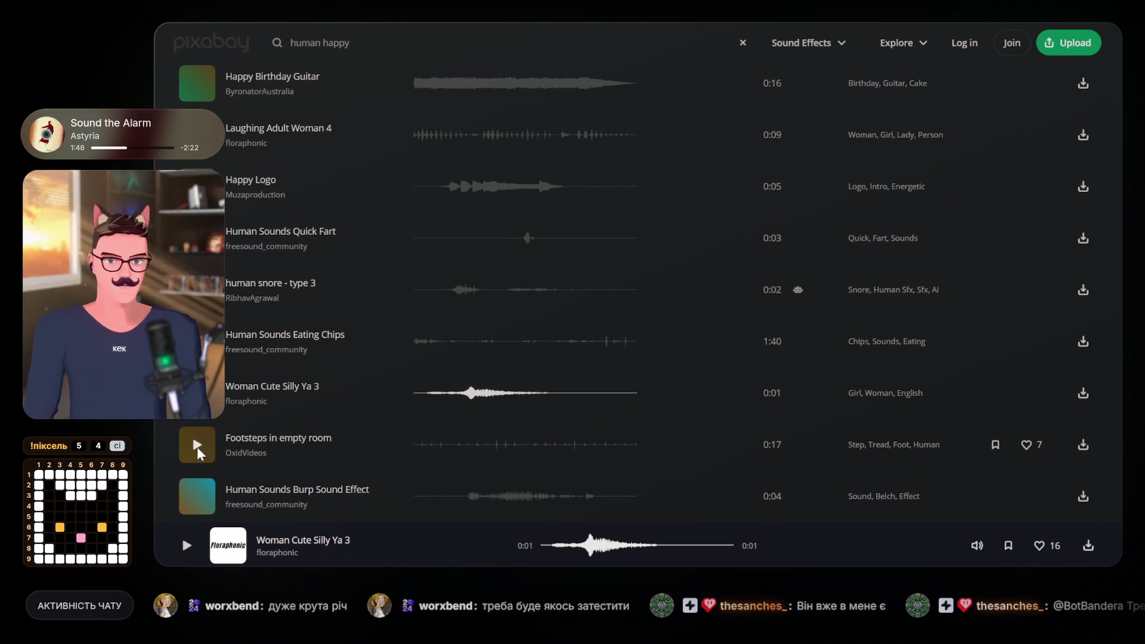
{"action": "scroll", "coordinate": [199, 471], "scroll_direction": "down", "scroll_amount": 1}
{"action": "left_click", "coordinate": [199, 436]}
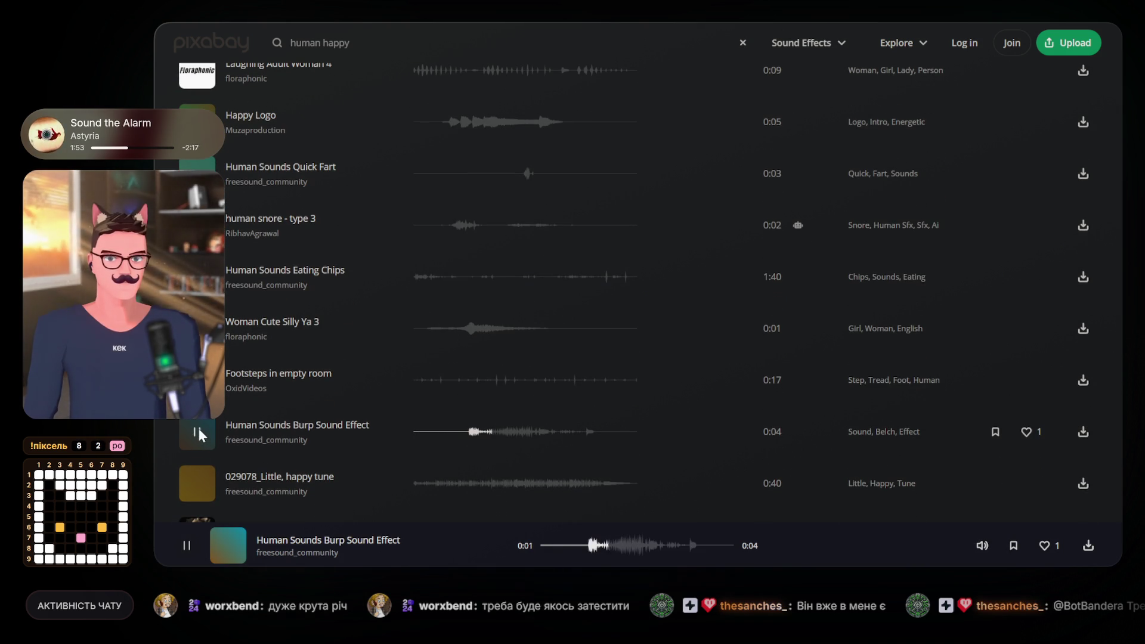
{"action": "scroll", "coordinate": [197, 483], "scroll_direction": "down", "scroll_amount": 3}
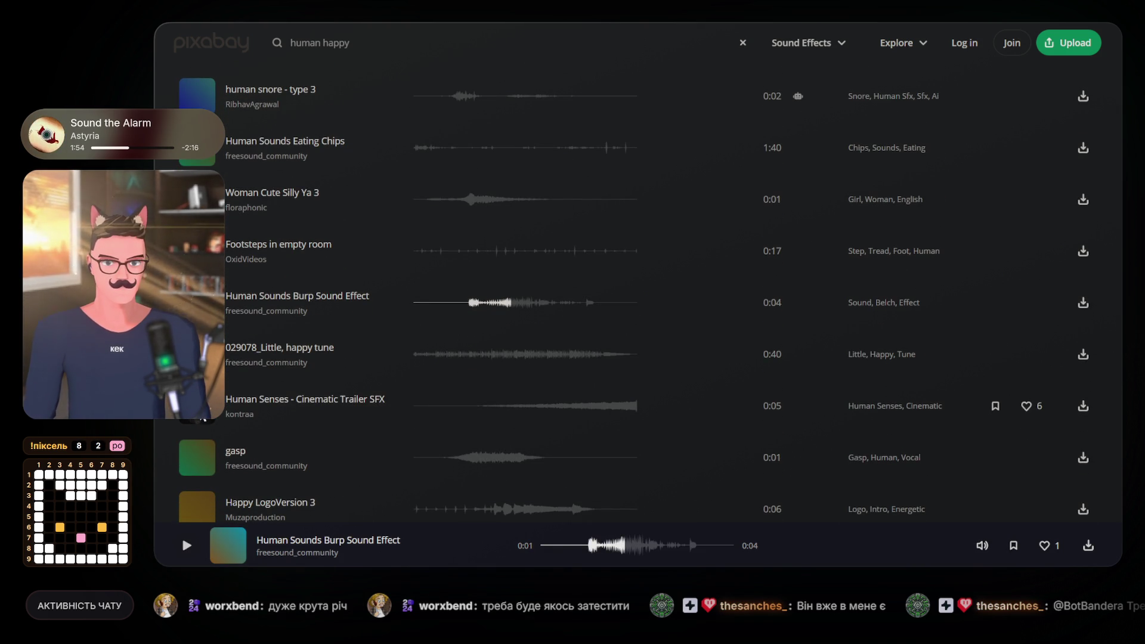
{"action": "left_click", "coordinate": [197, 405]}
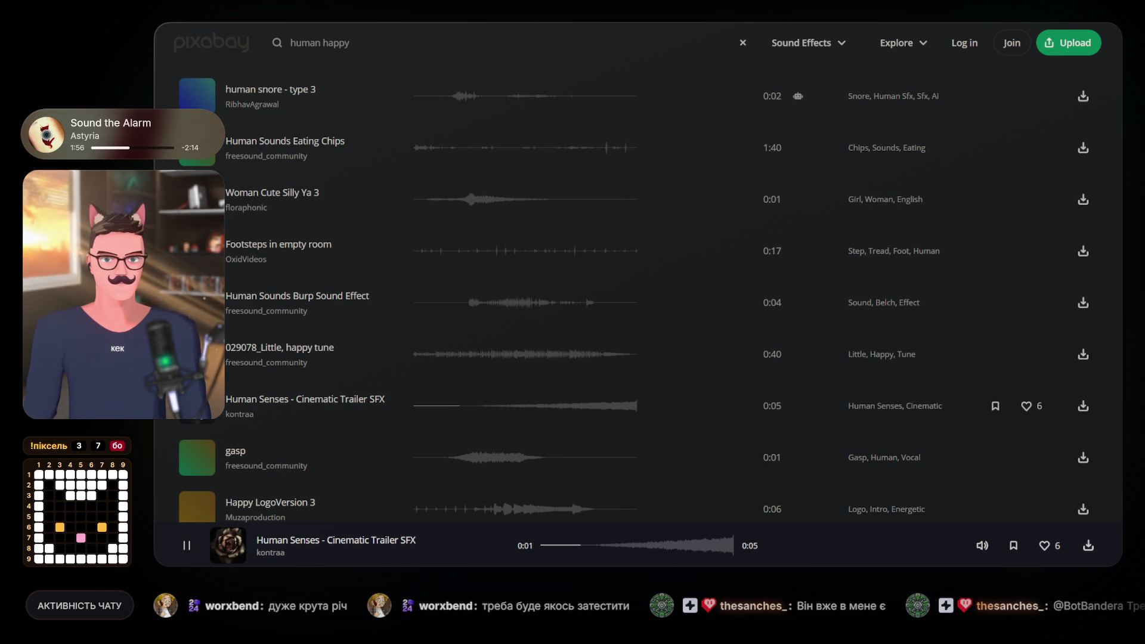
Play gasp, Happy LogoVersion 3 and Kids Voices with Natural Reverb, pausing the last two.
{"action": "left_click", "coordinate": [197, 460]}
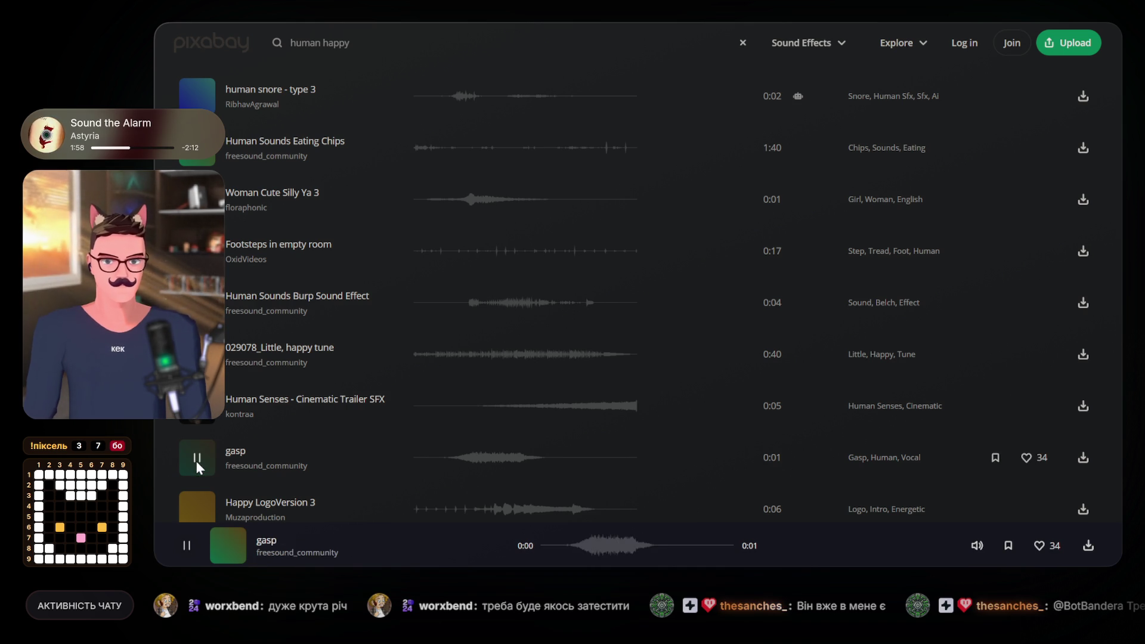
{"action": "scroll", "coordinate": [195, 460], "scroll_direction": "down", "scroll_amount": 2}
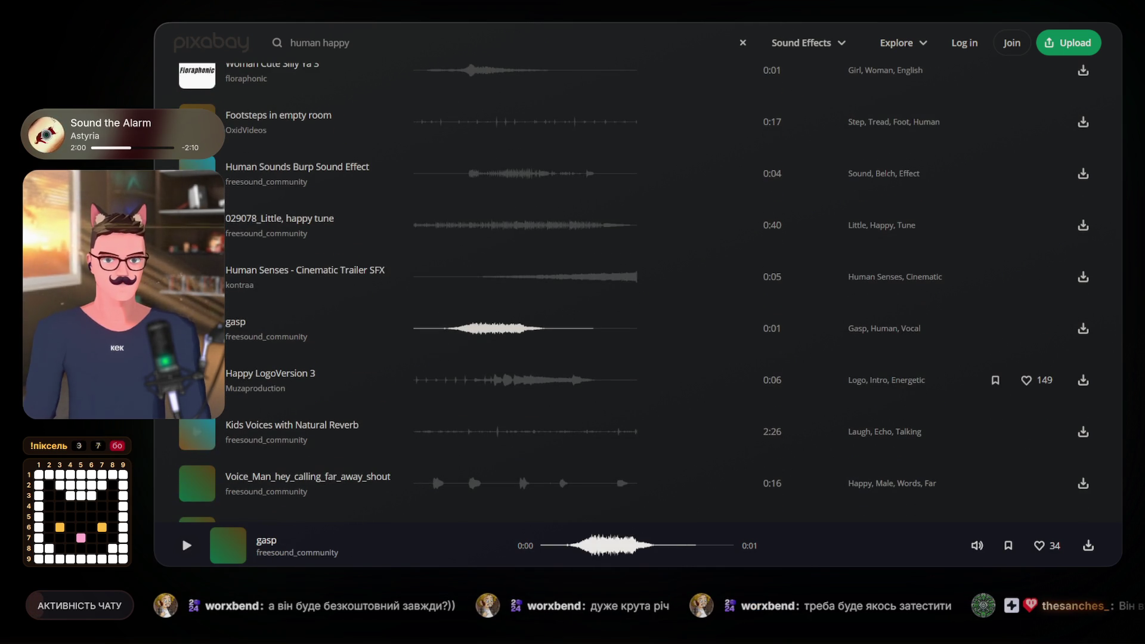
{"action": "left_click", "coordinate": [196, 380]}
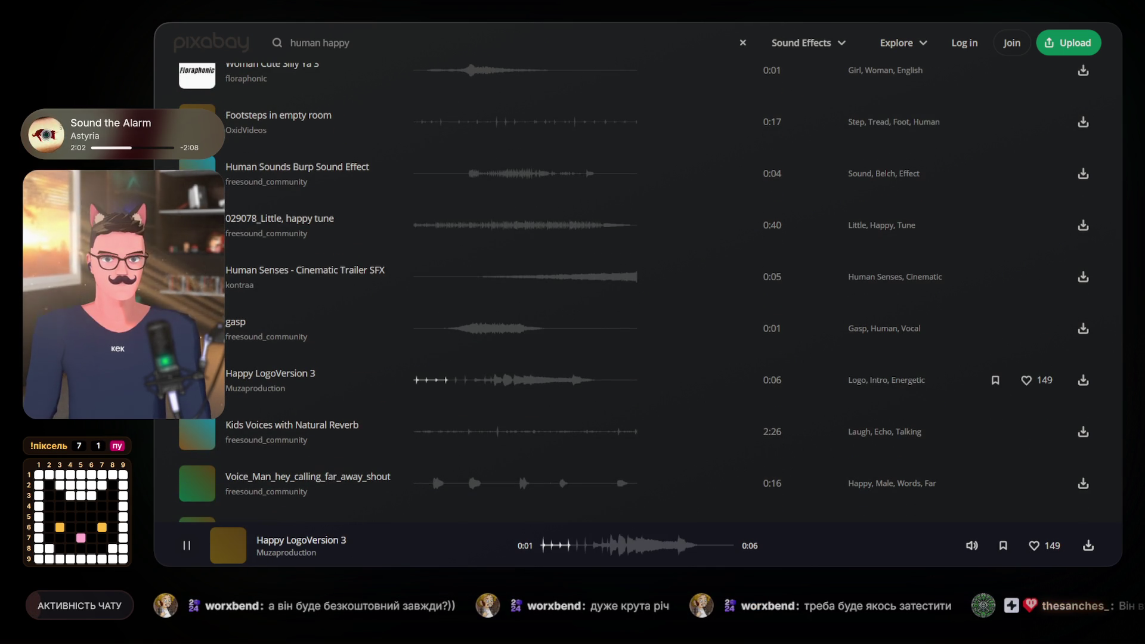
{"action": "left_click", "coordinate": [197, 380]}
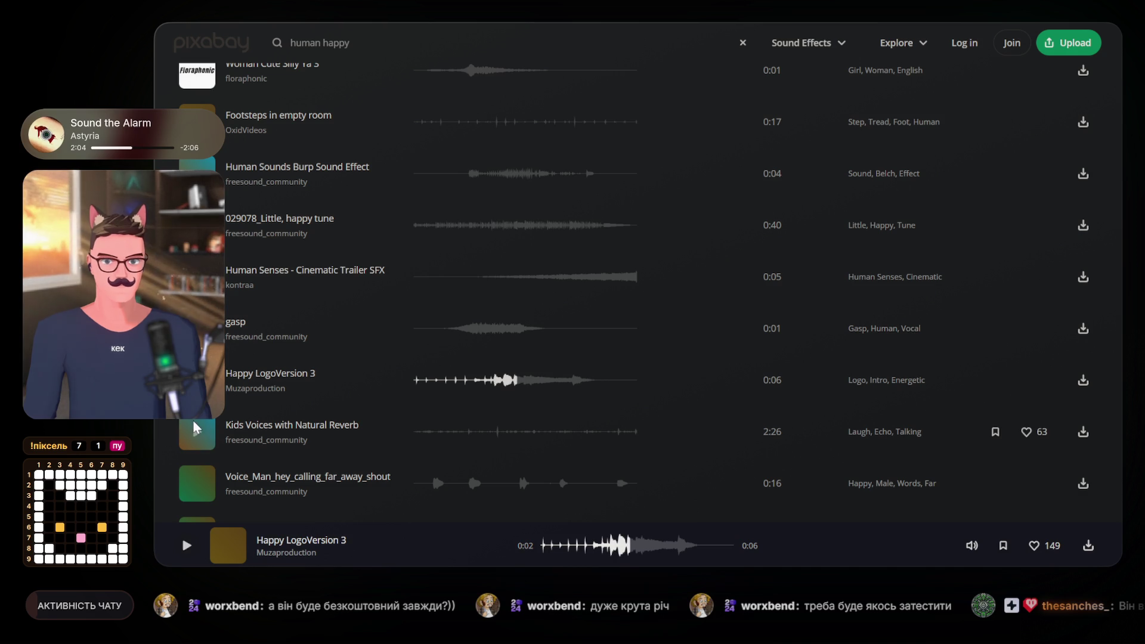
{"action": "left_click", "coordinate": [198, 436]}
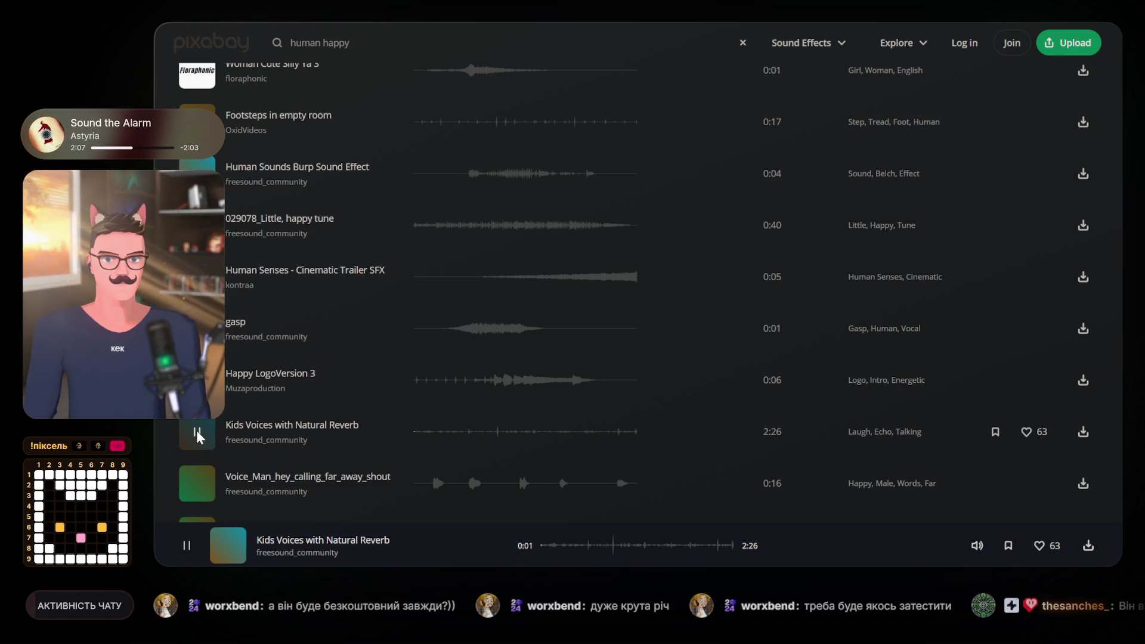
{"action": "left_click", "coordinate": [197, 433]}
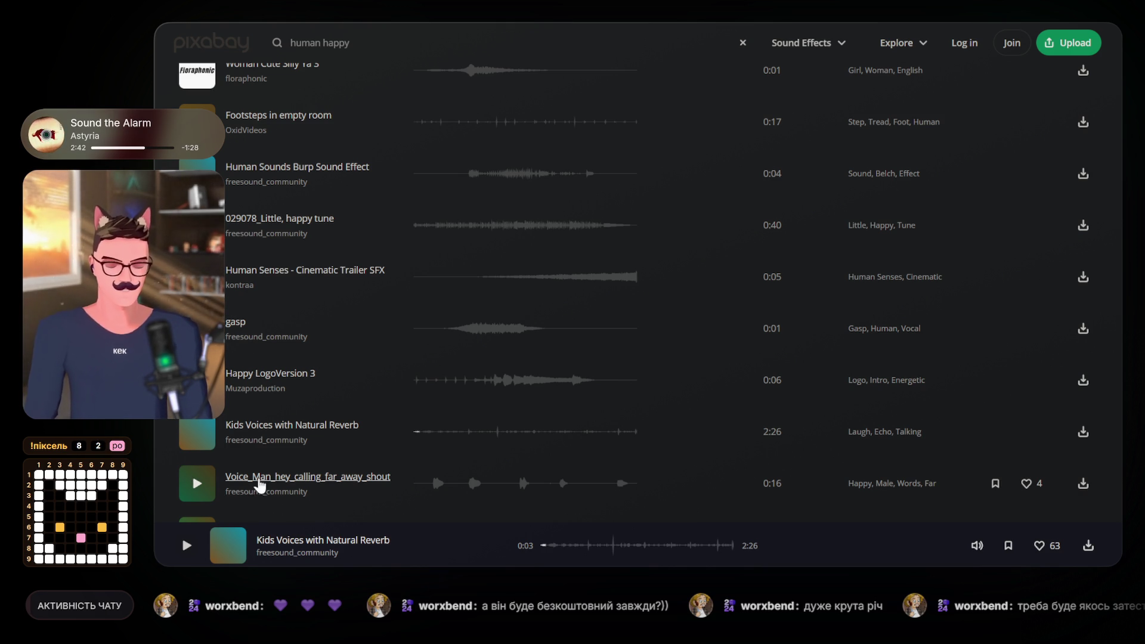
Play Happy, go to the next results page, and preview Human Happy Whistle.
{"action": "scroll", "coordinate": [195, 492], "scroll_direction": "down", "scroll_amount": 2}
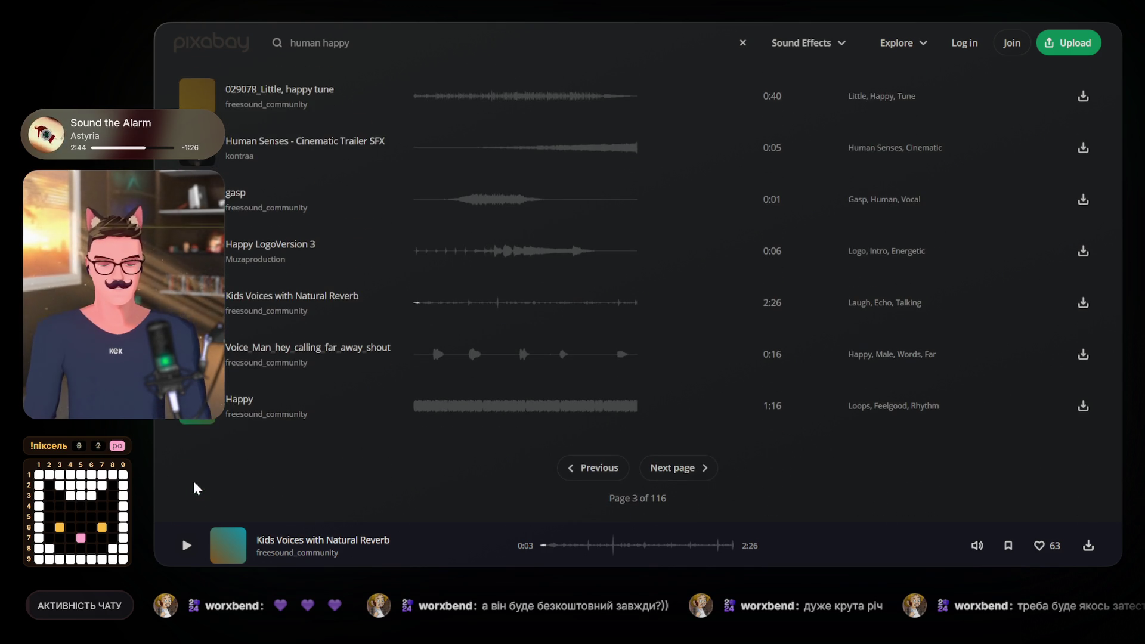
{"action": "left_click", "coordinate": [197, 405]}
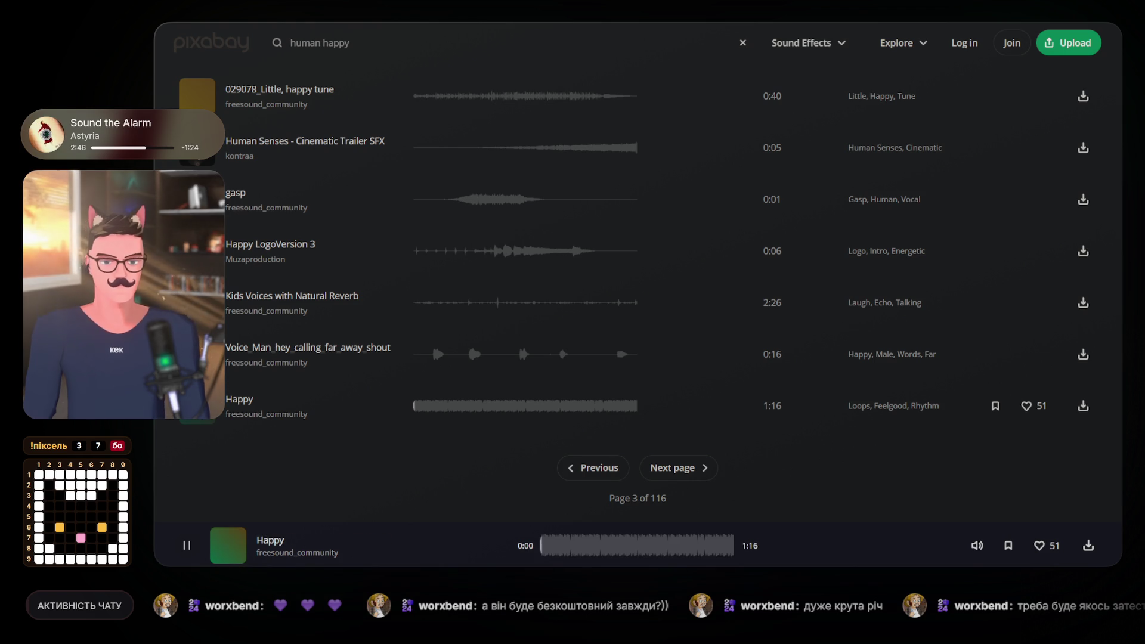
{"action": "left_click", "coordinate": [707, 481]}
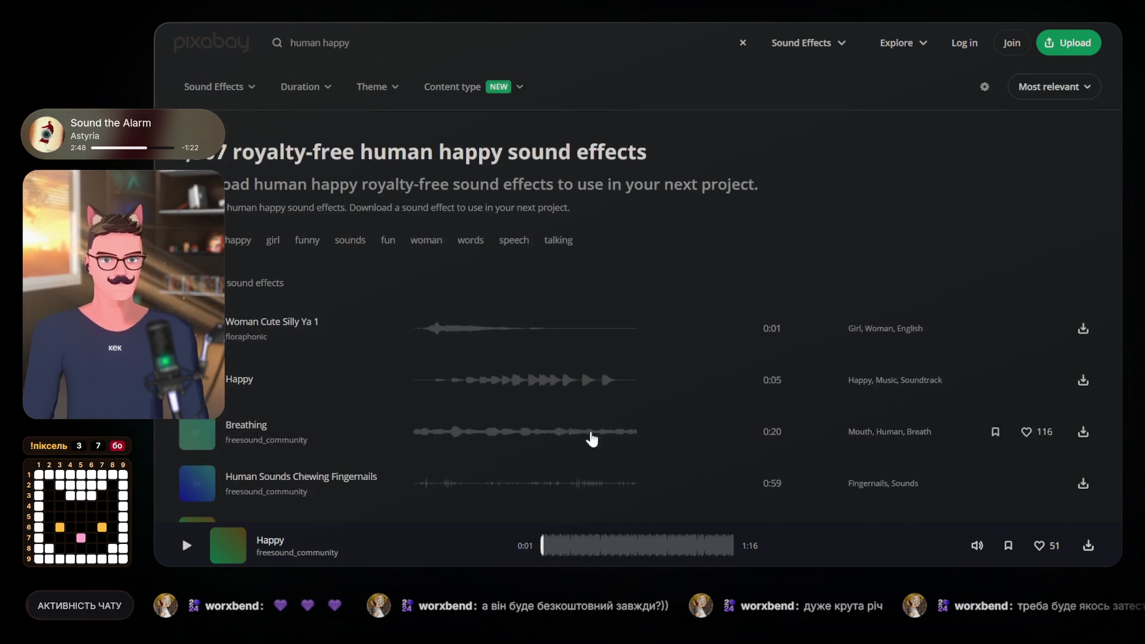
{"action": "scroll", "coordinate": [229, 288], "scroll_direction": "down", "scroll_amount": 1}
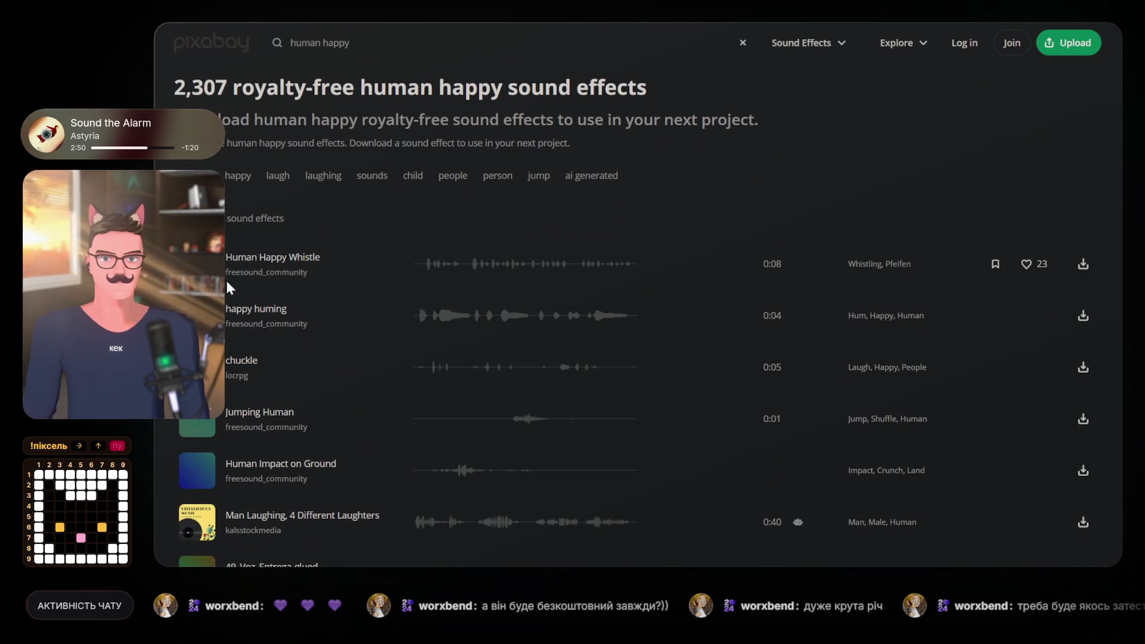
{"action": "left_click", "coordinate": [197, 264]}
{"action": "left_click", "coordinate": [196, 264]}
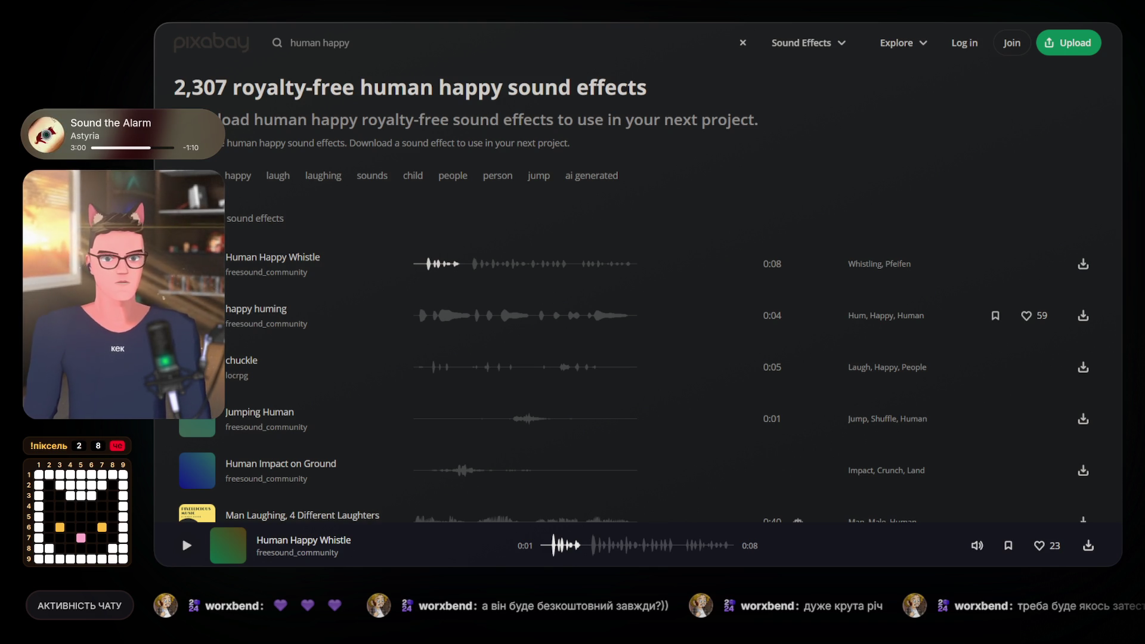
Preview happy huming, chuckle, Jumping Human, Human Impact and Man Laughing, then open its creator's profile.
{"action": "left_click", "coordinate": [197, 315]}
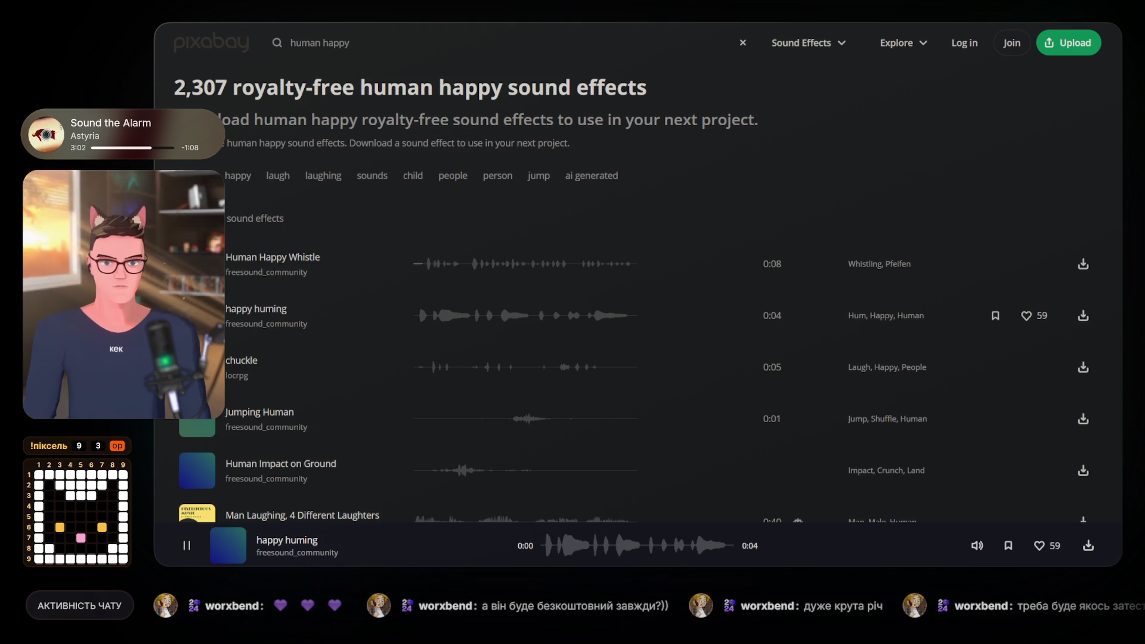
{"action": "left_click", "coordinate": [196, 367]}
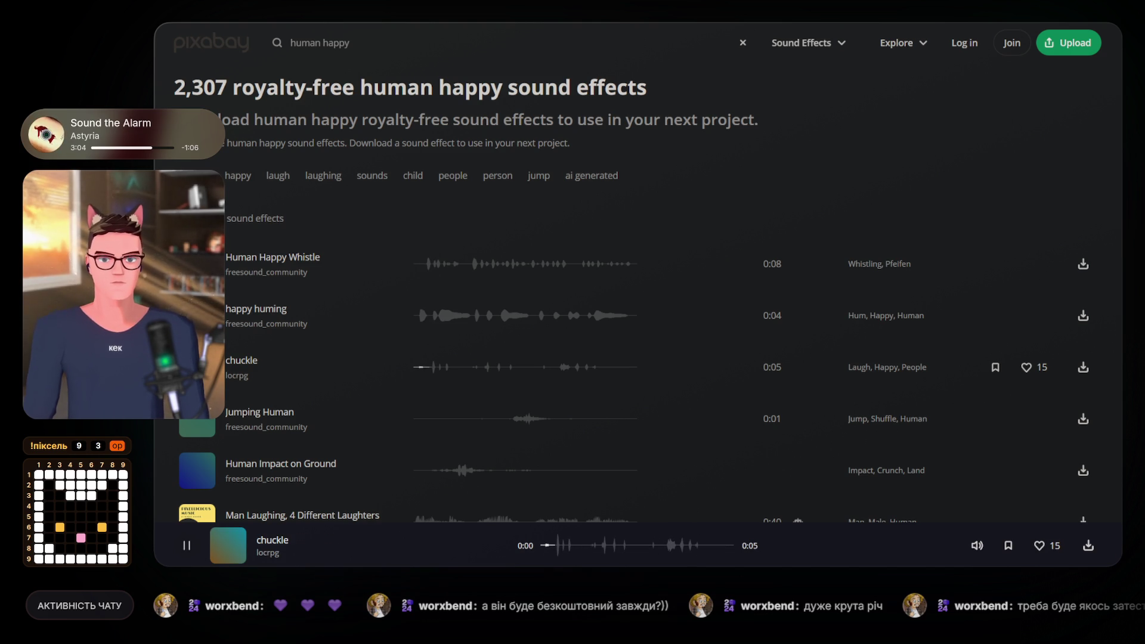
{"action": "left_click", "coordinate": [194, 419]}
{"action": "scroll", "coordinate": [194, 418], "scroll_direction": "down", "scroll_amount": 1}
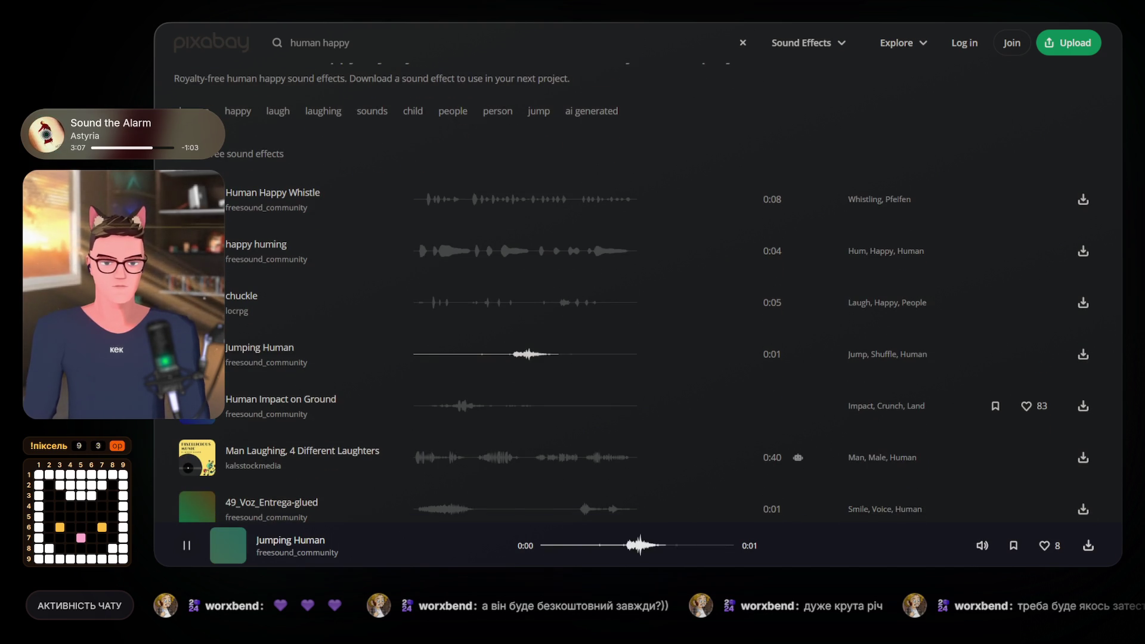
{"action": "left_click", "coordinate": [194, 417]}
{"action": "scroll", "coordinate": [195, 418], "scroll_direction": "down", "scroll_amount": 1}
{"action": "left_click", "coordinate": [196, 396]}
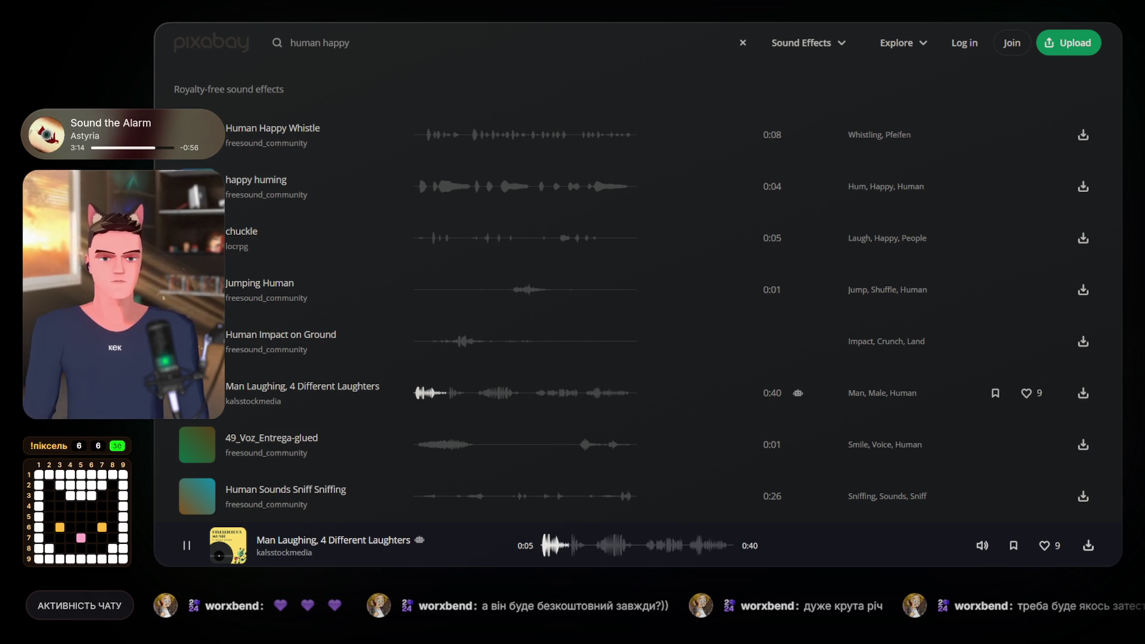
{"action": "left_click", "coordinate": [197, 393]}
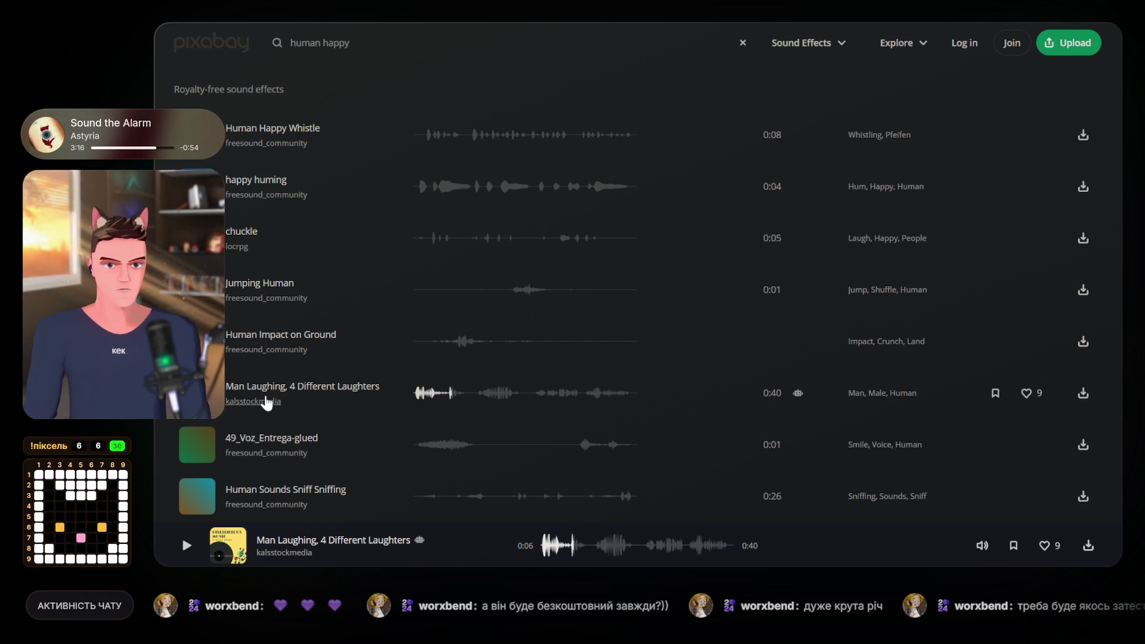
{"action": "left_click", "coordinate": [310, 337]}
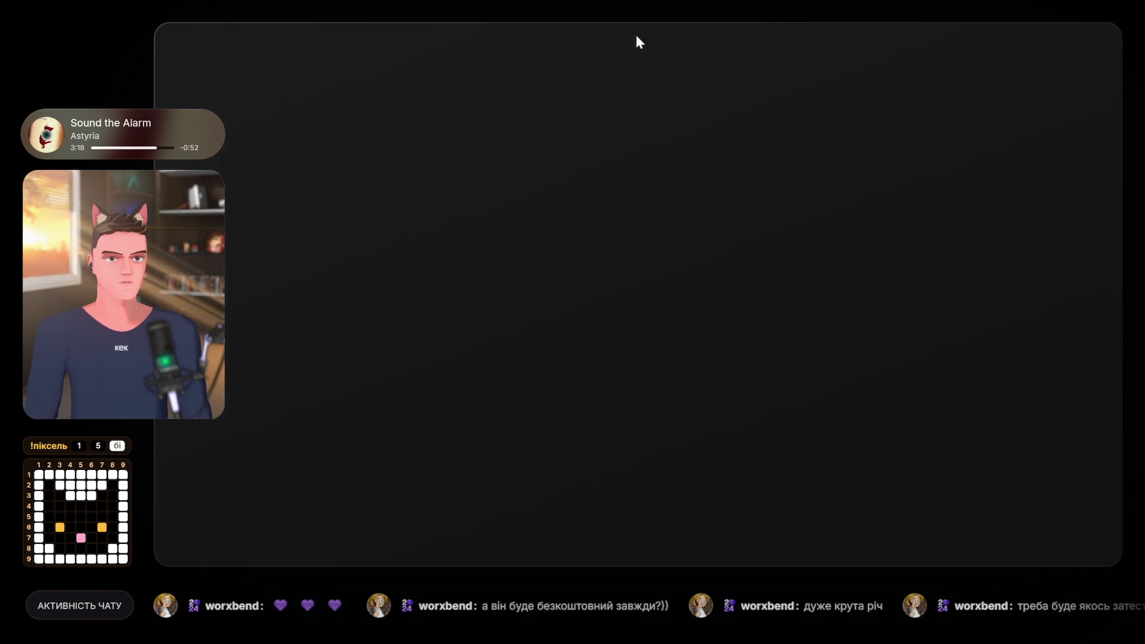
Show the creator's sound effects and preview laser gunshot, boat water, machinery, space eerie and lake clips.
{"action": "scroll", "coordinate": [383, 274], "scroll_direction": "down", "scroll_amount": 10}
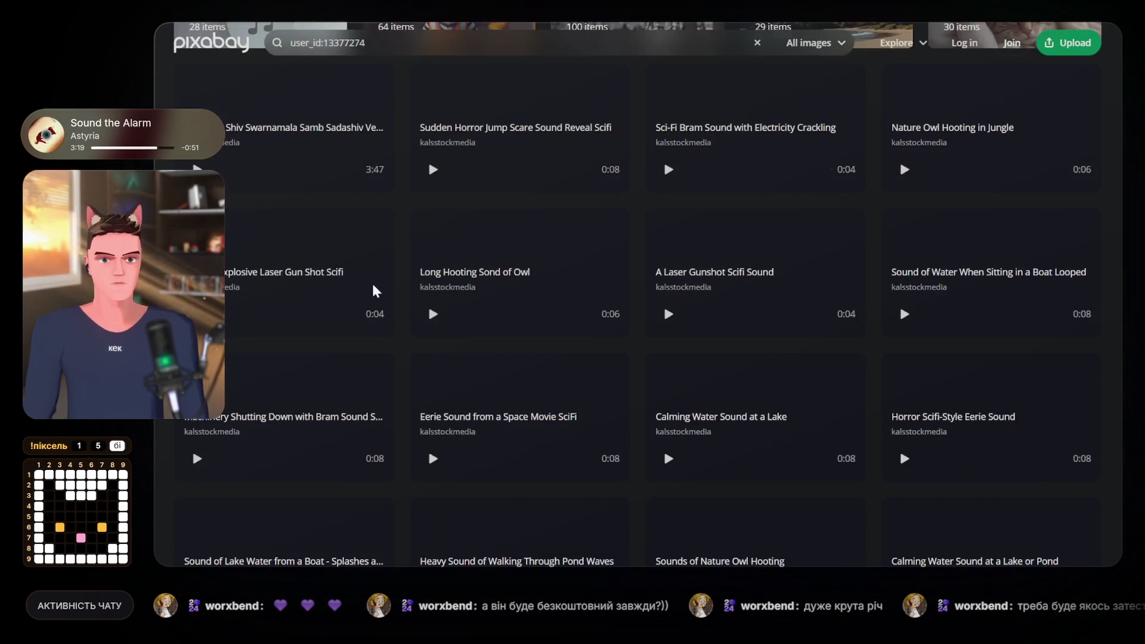
{"action": "scroll", "coordinate": [358, 286], "scroll_direction": "up", "scroll_amount": 5}
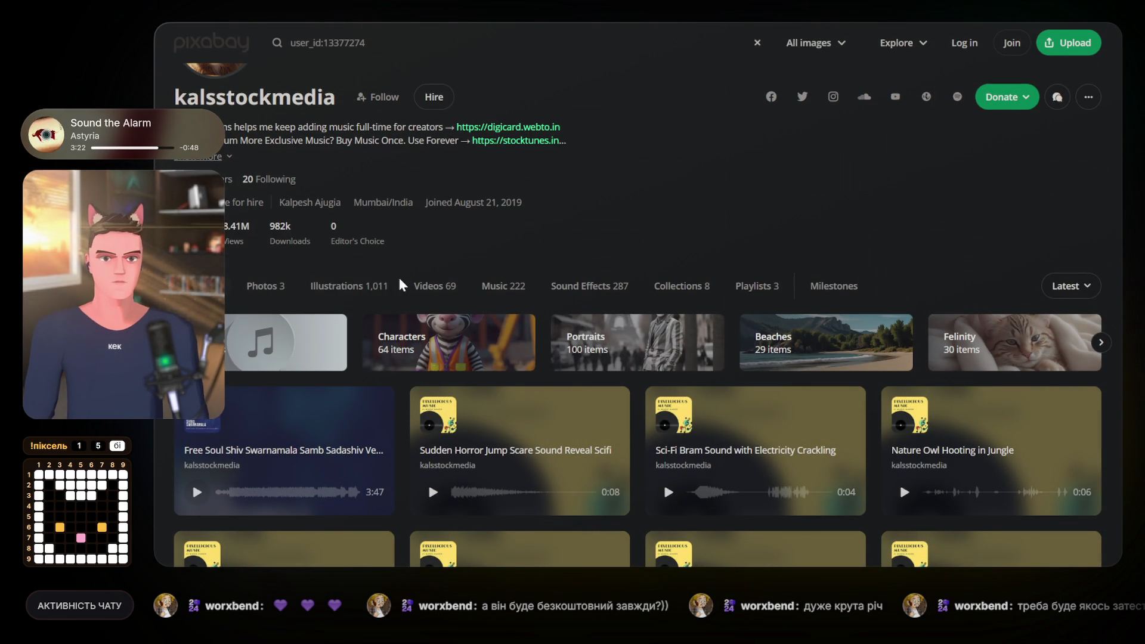
{"action": "left_click", "coordinate": [570, 292]}
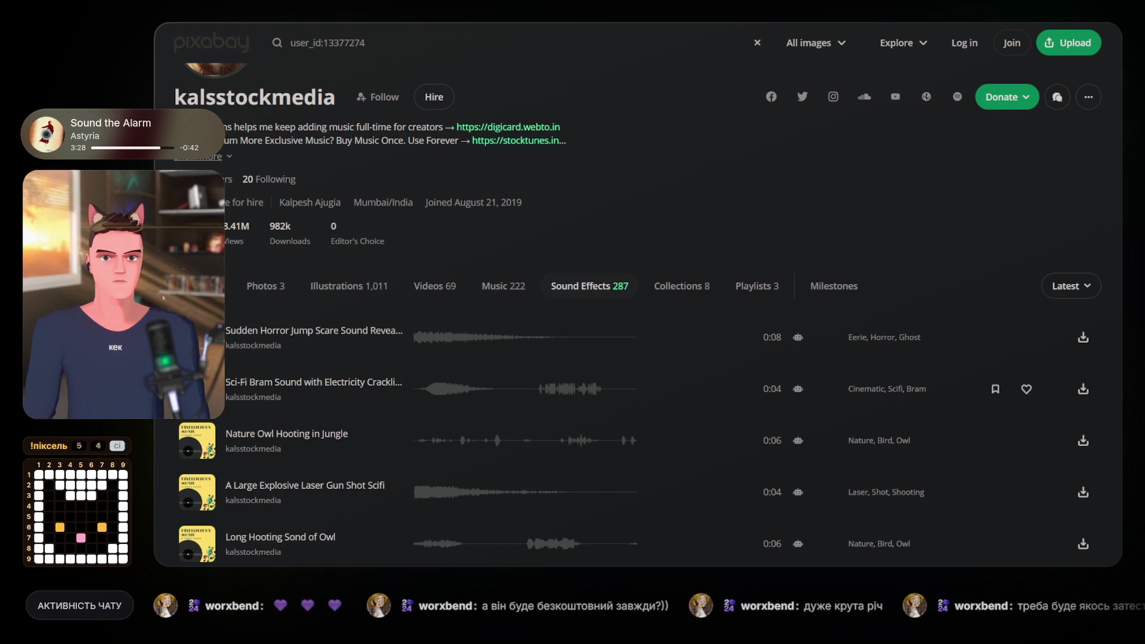
{"action": "scroll", "coordinate": [656, 387], "scroll_direction": "down", "scroll_amount": 2}
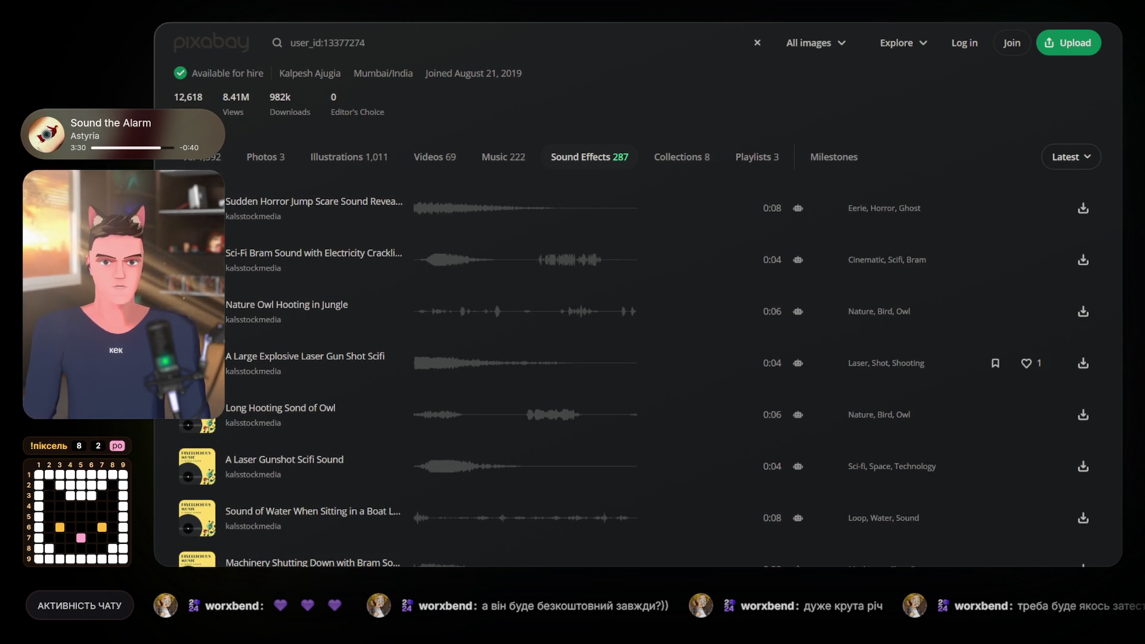
{"action": "scroll", "coordinate": [656, 310], "scroll_direction": "down", "scroll_amount": 2}
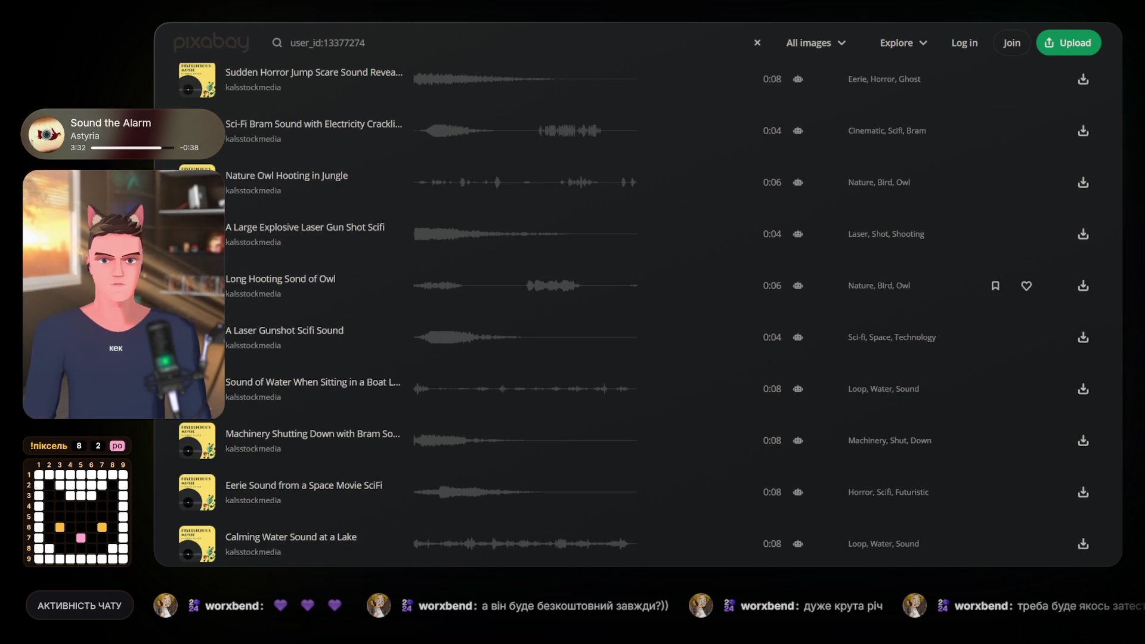
{"action": "scroll", "coordinate": [656, 358], "scroll_direction": "down", "scroll_amount": 2}
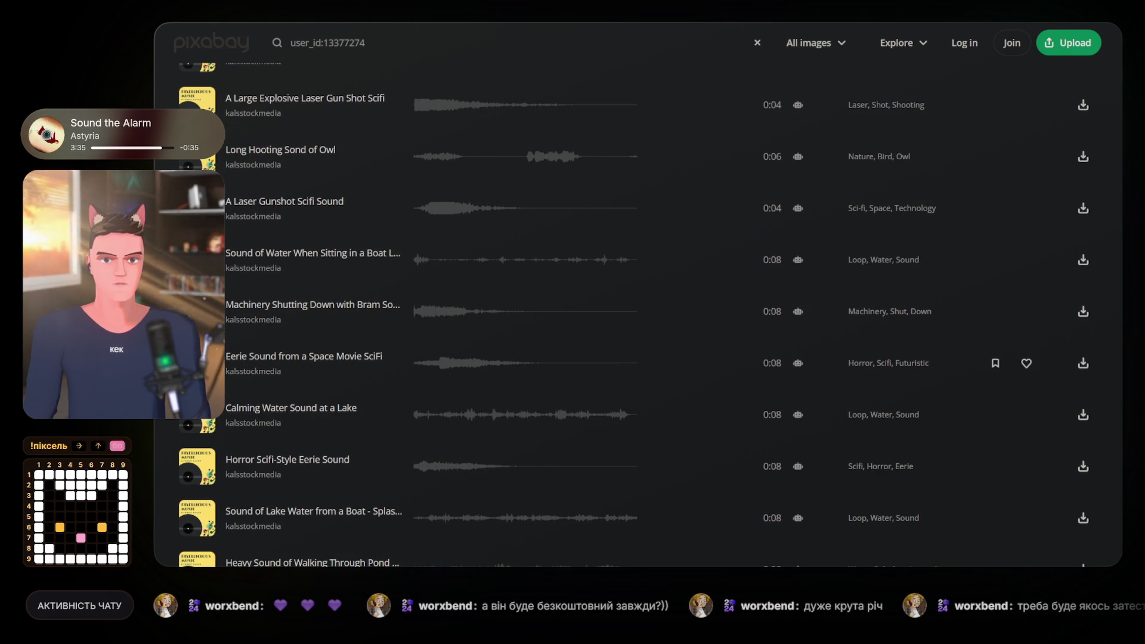
{"action": "left_click", "coordinate": [197, 209]}
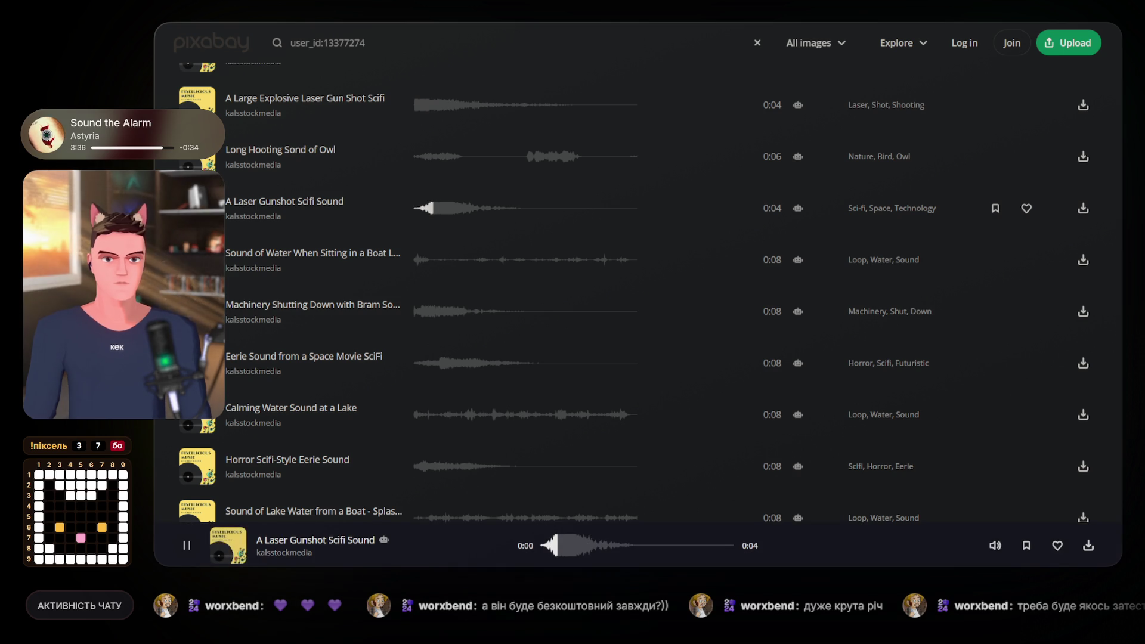
{"action": "left_click", "coordinate": [197, 260]}
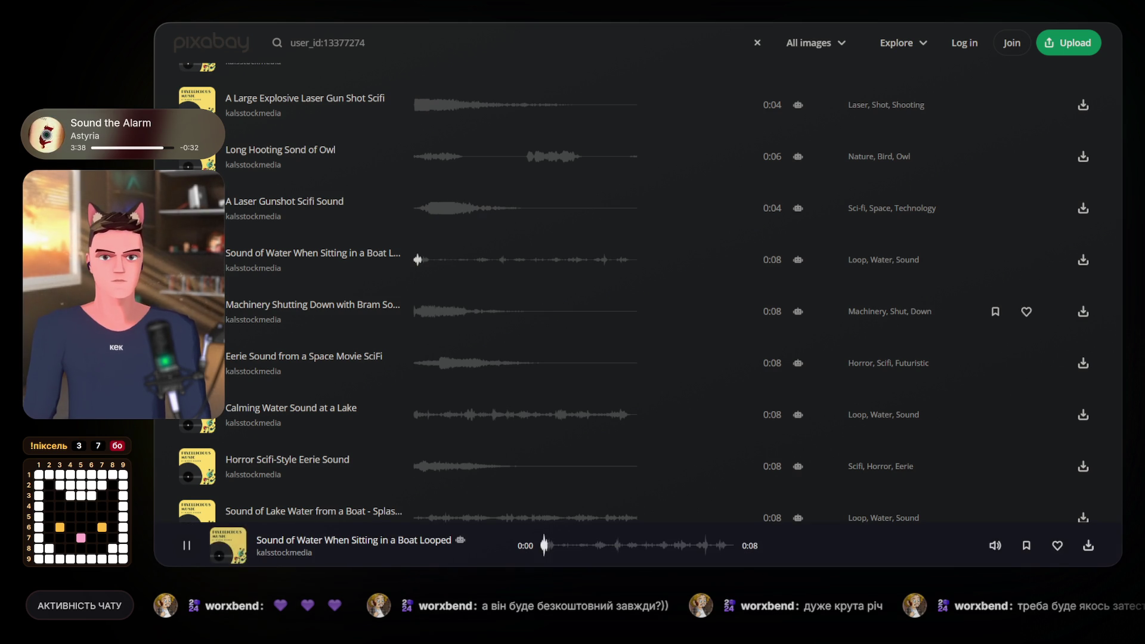
{"action": "left_click", "coordinate": [197, 312]}
{"action": "left_click", "coordinate": [197, 362]}
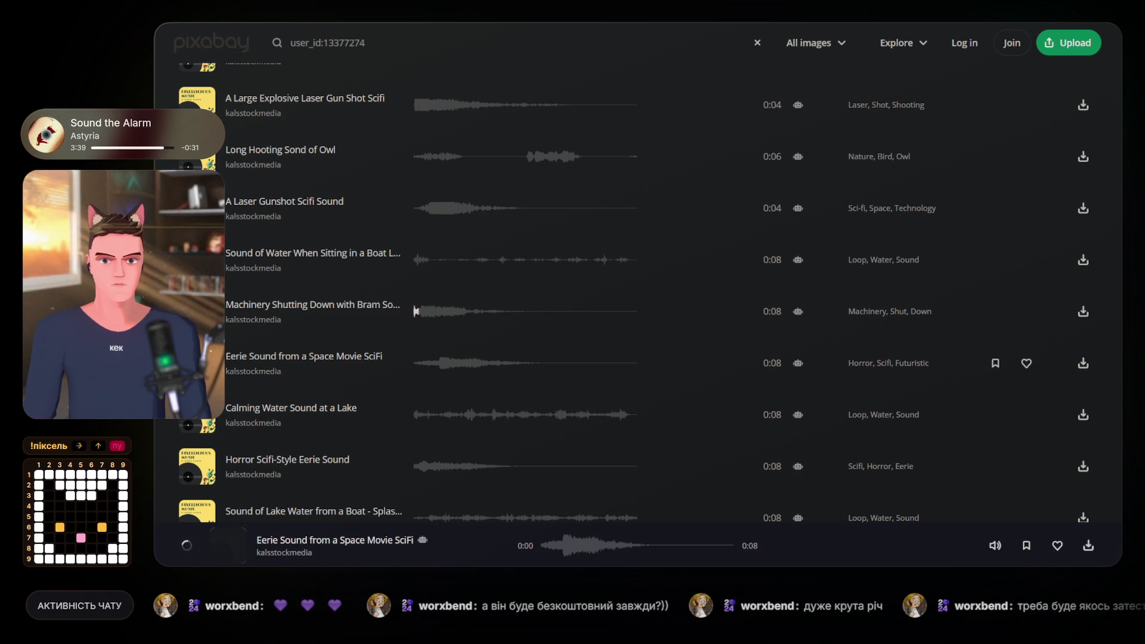
{"action": "left_click", "coordinate": [197, 415]}
Preview the horror eerie, lake splashes and pond-walking clips, pausing the pond-walking one.
{"action": "scroll", "coordinate": [197, 415], "scroll_direction": "down", "scroll_amount": 2}
{"action": "left_click", "coordinate": [197, 337]}
{"action": "left_click", "coordinate": [197, 389]}
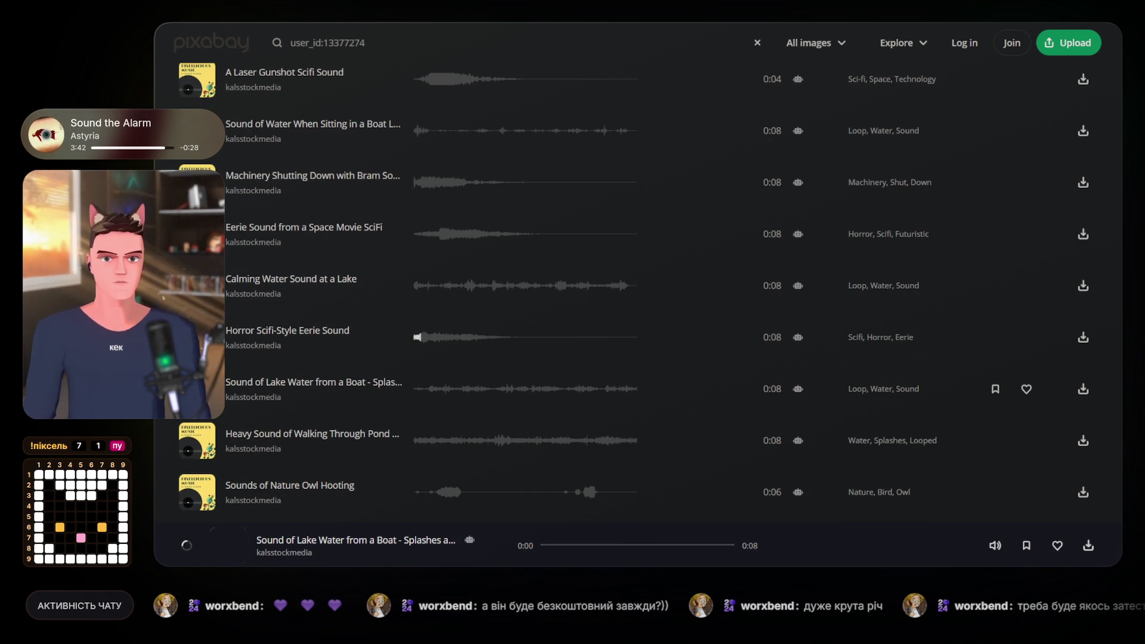
{"action": "left_click", "coordinate": [195, 425]}
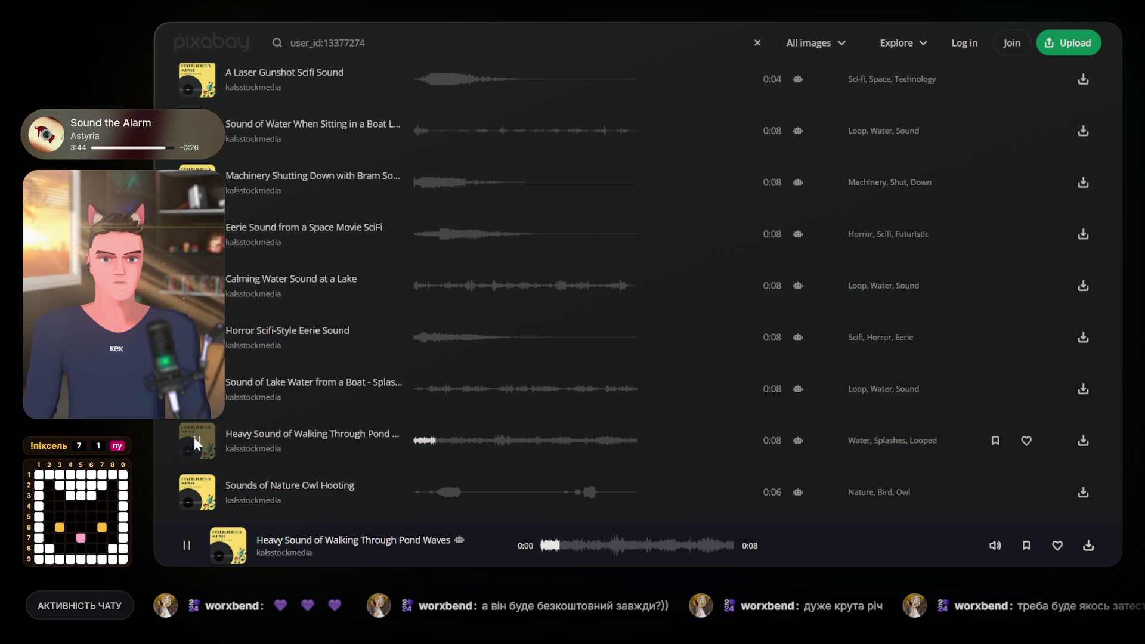
{"action": "left_click", "coordinate": [194, 438]}
{"action": "scroll", "coordinate": [196, 432], "scroll_direction": "down", "scroll_amount": 5}
{"action": "scroll", "coordinate": [197, 424], "scroll_direction": "down", "scroll_amount": 3}
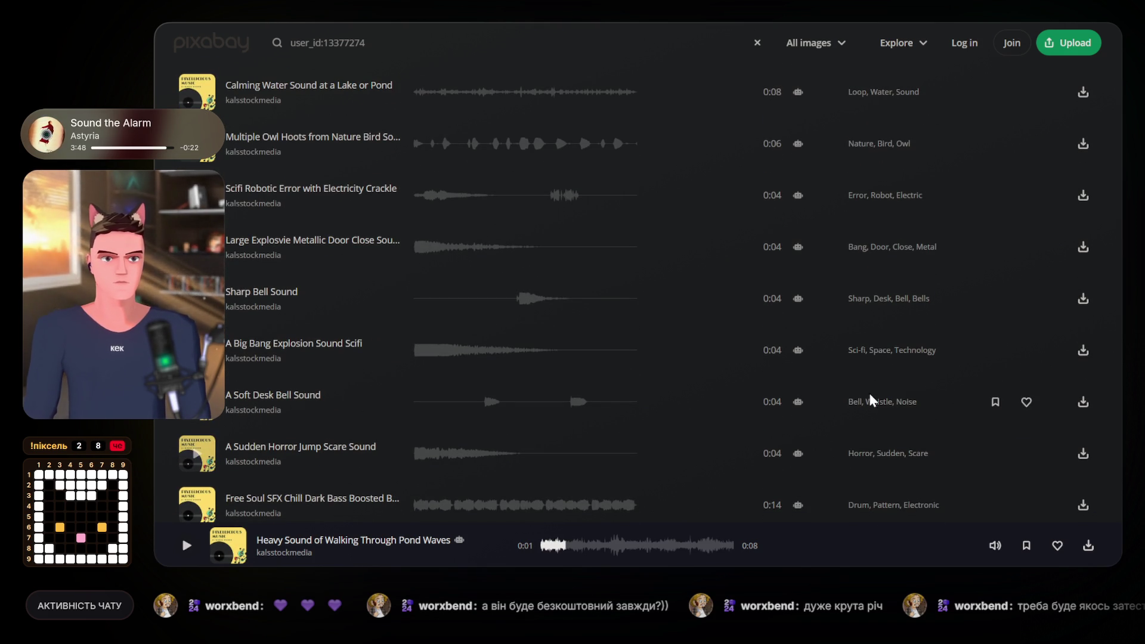
{"action": "scroll", "coordinate": [869, 402], "scroll_direction": "up", "scroll_amount": 10}
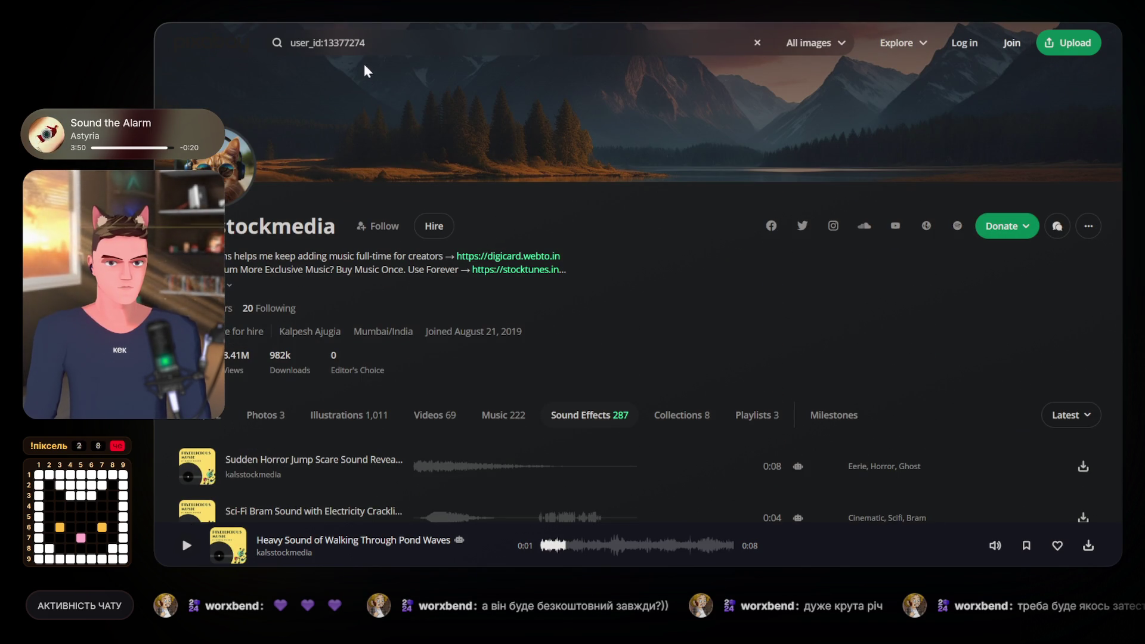
{"action": "left_click", "coordinate": [410, 42]}
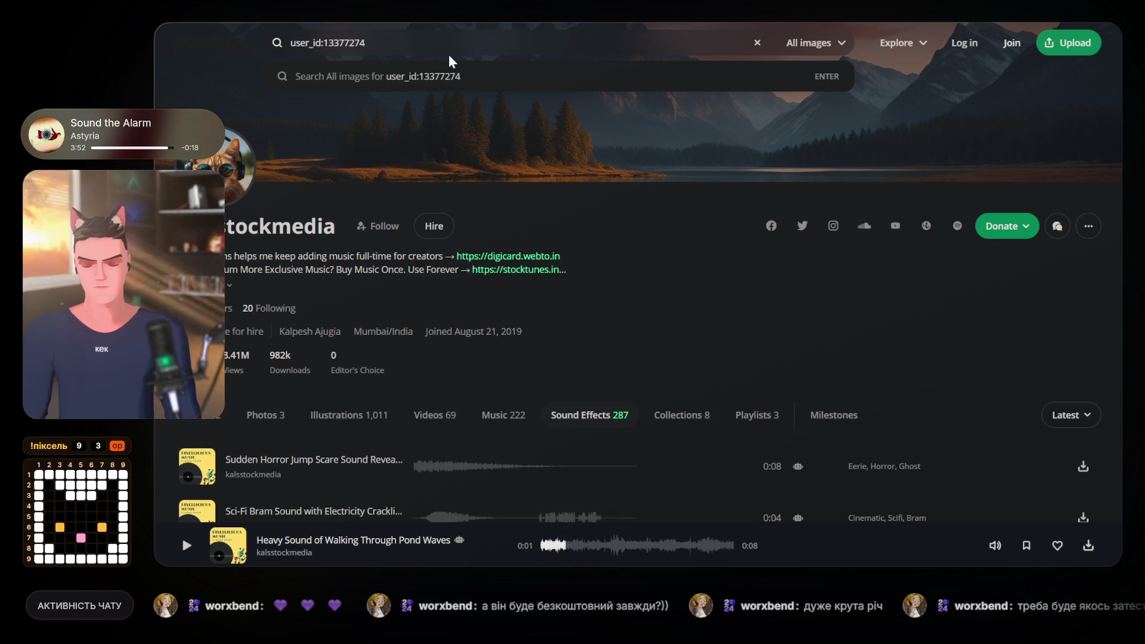
{"action": "type", "text": " human"}
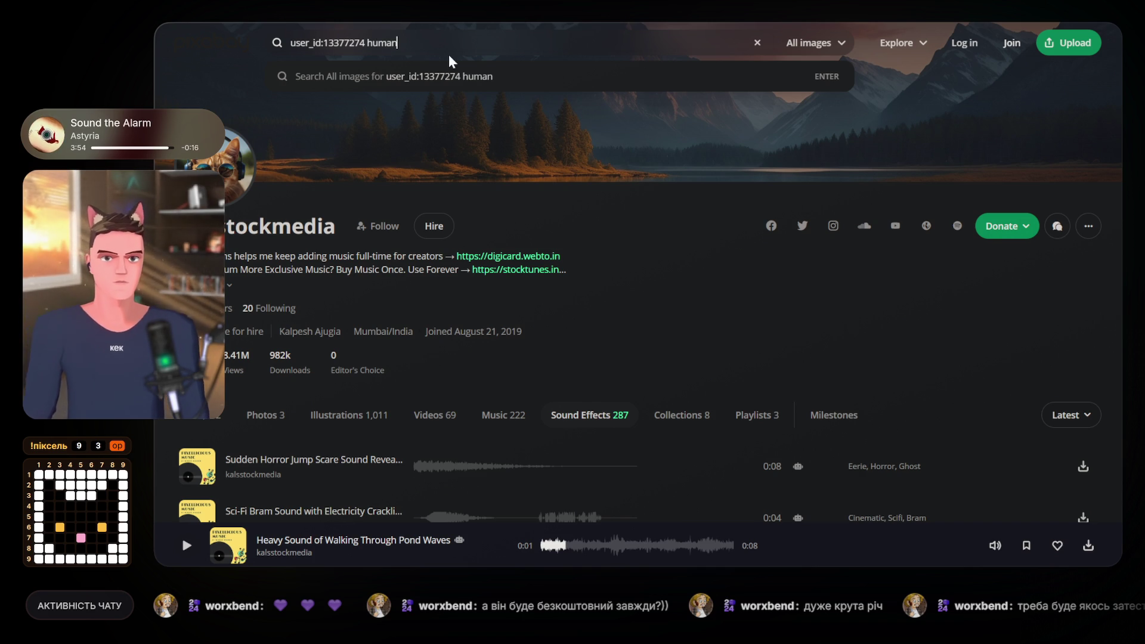
{"action": "key", "text": "Return"}
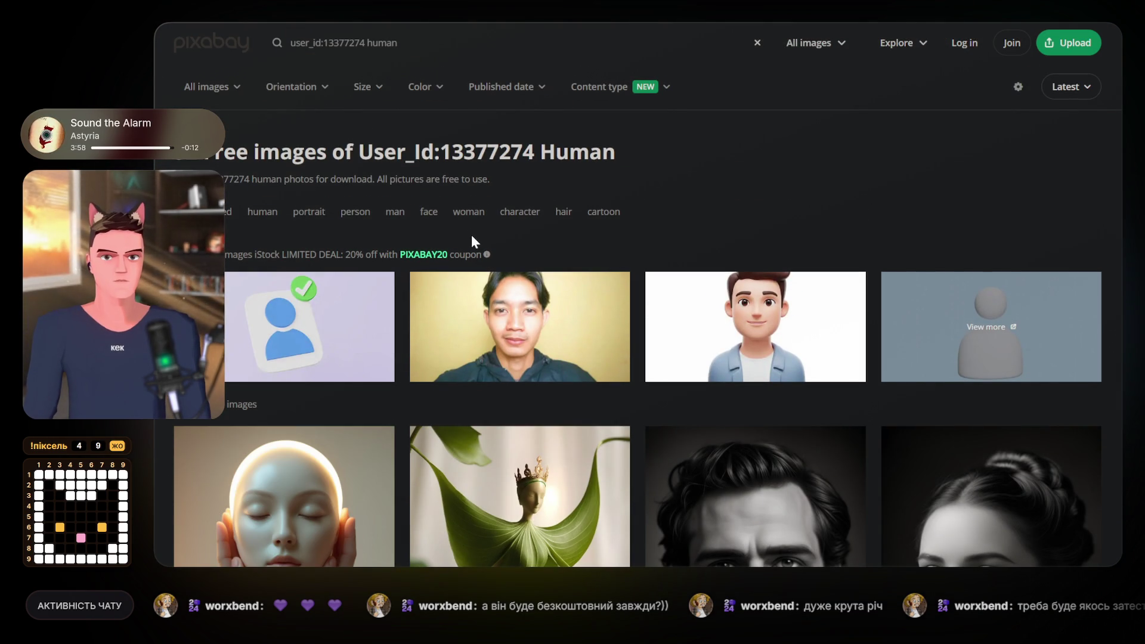
{"action": "scroll", "coordinate": [471, 236], "scroll_direction": "down", "scroll_amount": 10}
{"action": "scroll", "coordinate": [473, 238], "scroll_direction": "up", "scroll_amount": 5}
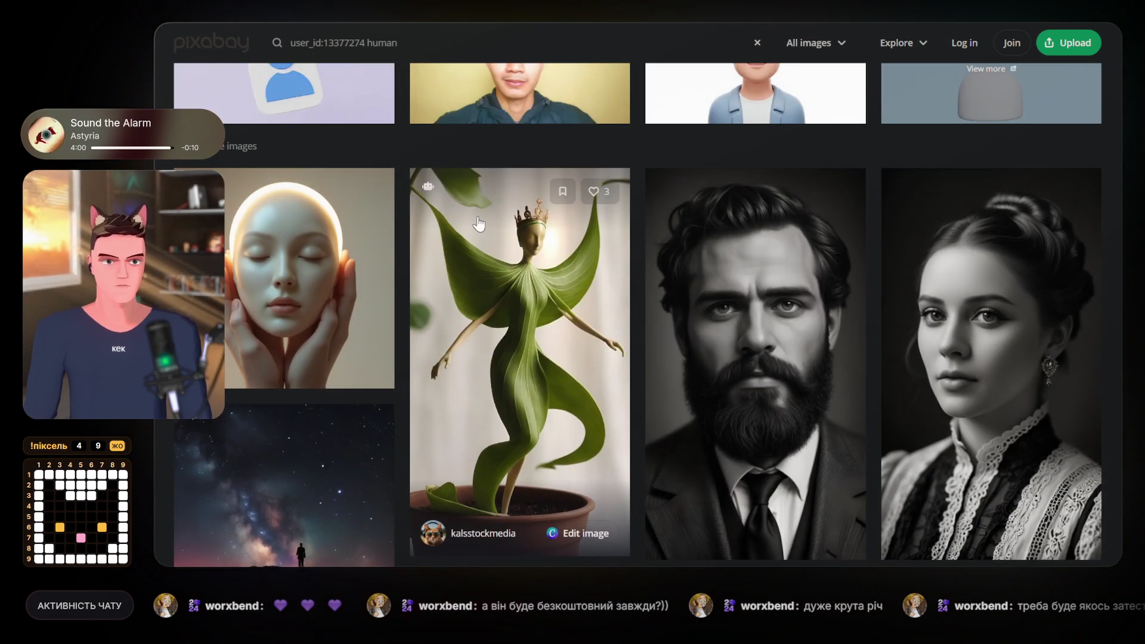
{"action": "key", "text": "alt+Left"}
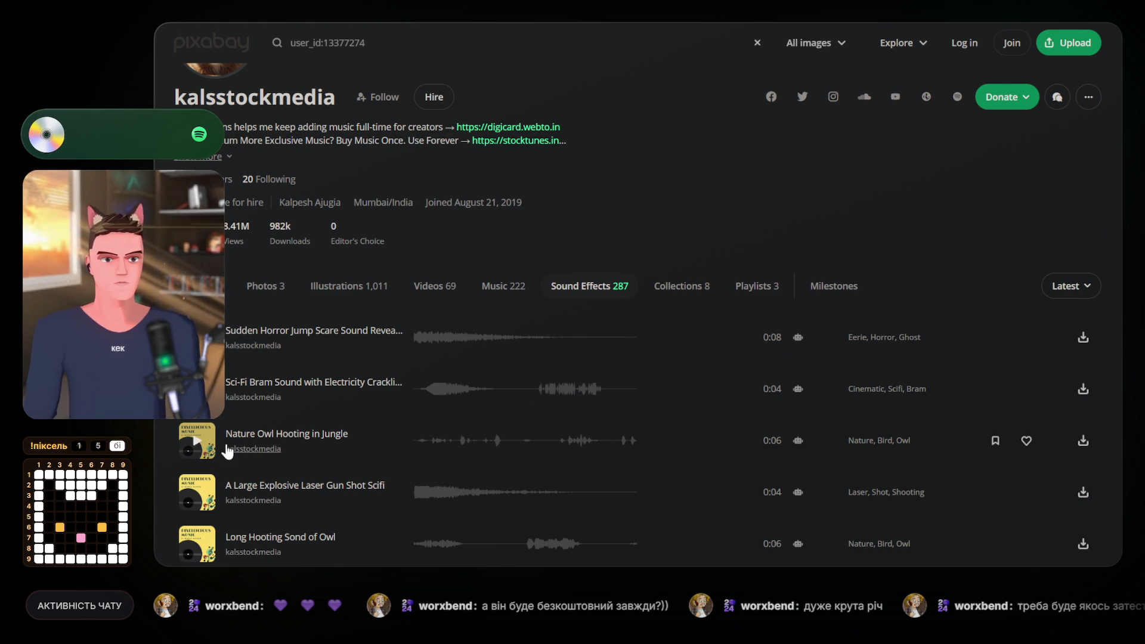
Preview the creator's owl hooting, electric bram, machinery, eerie, lake and boat splashing clips.
{"action": "left_click", "coordinate": [195, 441]}
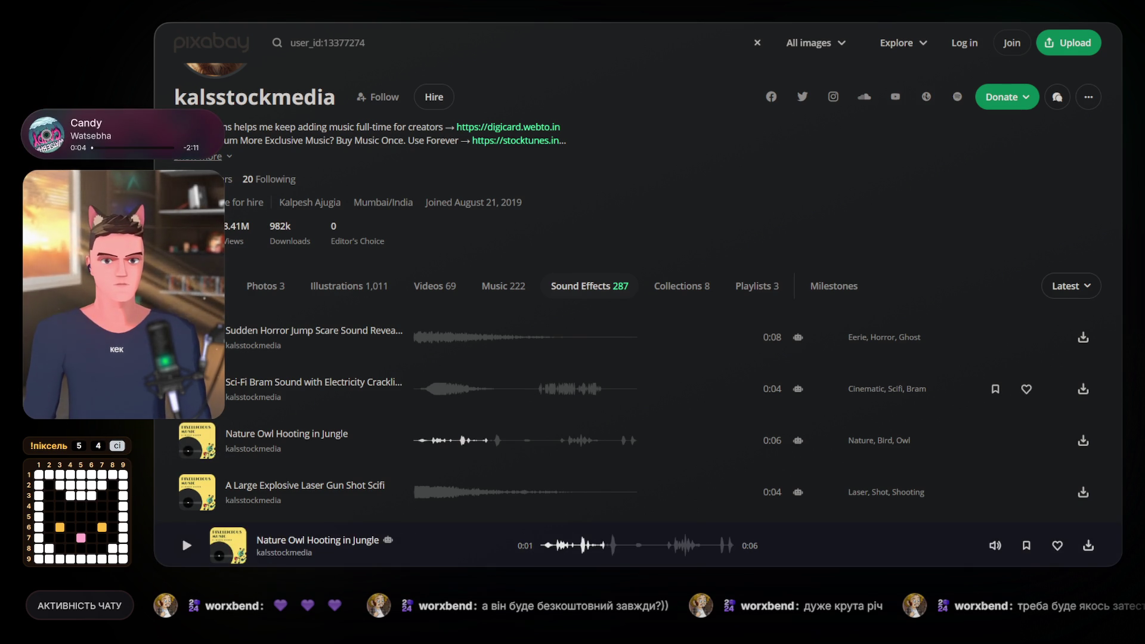
{"action": "left_click", "coordinate": [196, 388]}
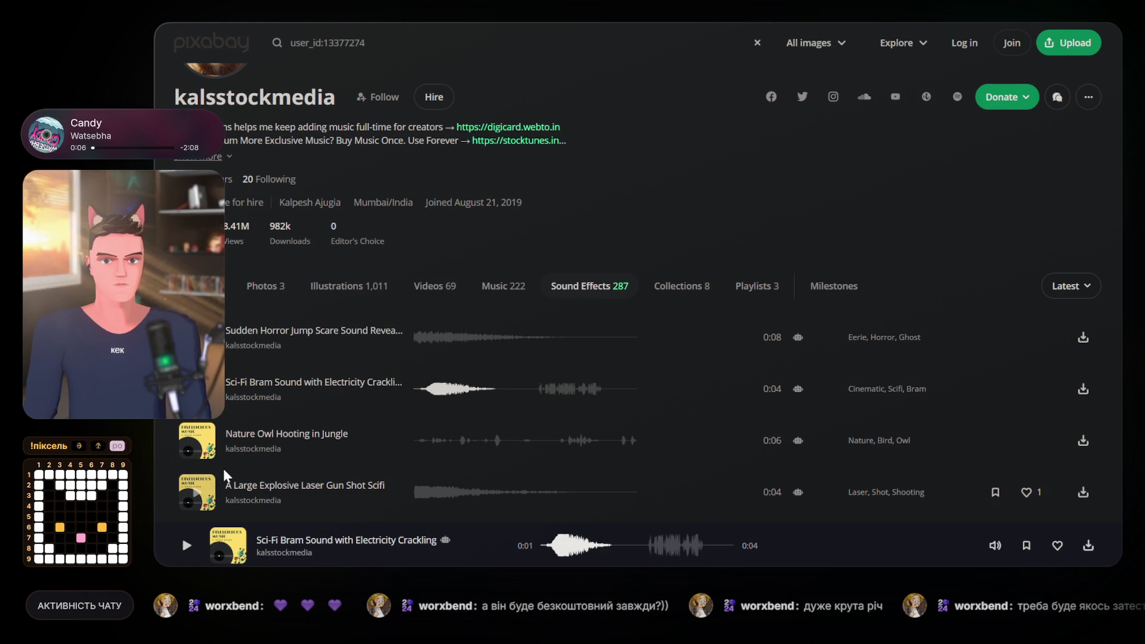
{"action": "scroll", "coordinate": [223, 468], "scroll_direction": "down", "scroll_amount": 5}
{"action": "left_click", "coordinate": [197, 375]}
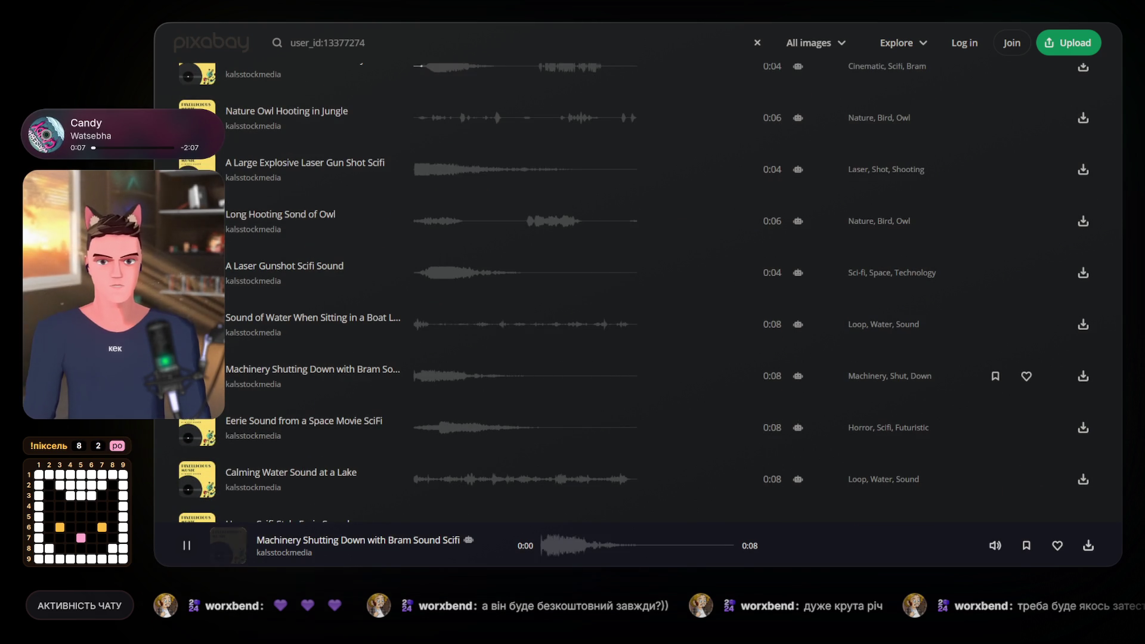
{"action": "left_click", "coordinate": [198, 431]}
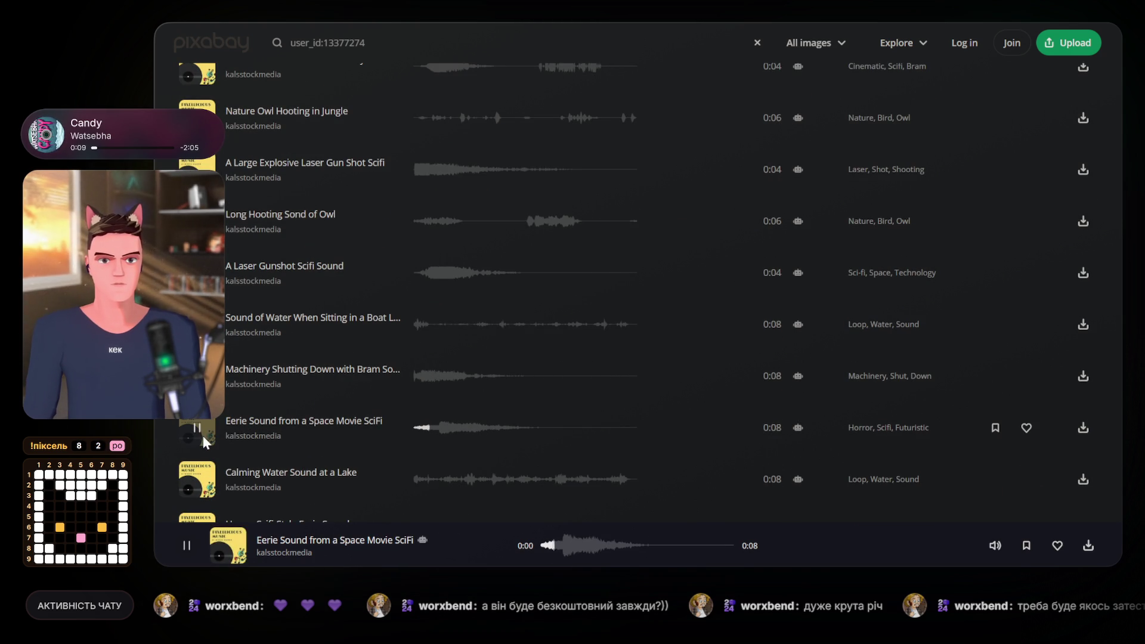
{"action": "left_click", "coordinate": [197, 479]}
{"action": "scroll", "coordinate": [209, 501], "scroll_direction": "down", "scroll_amount": 2}
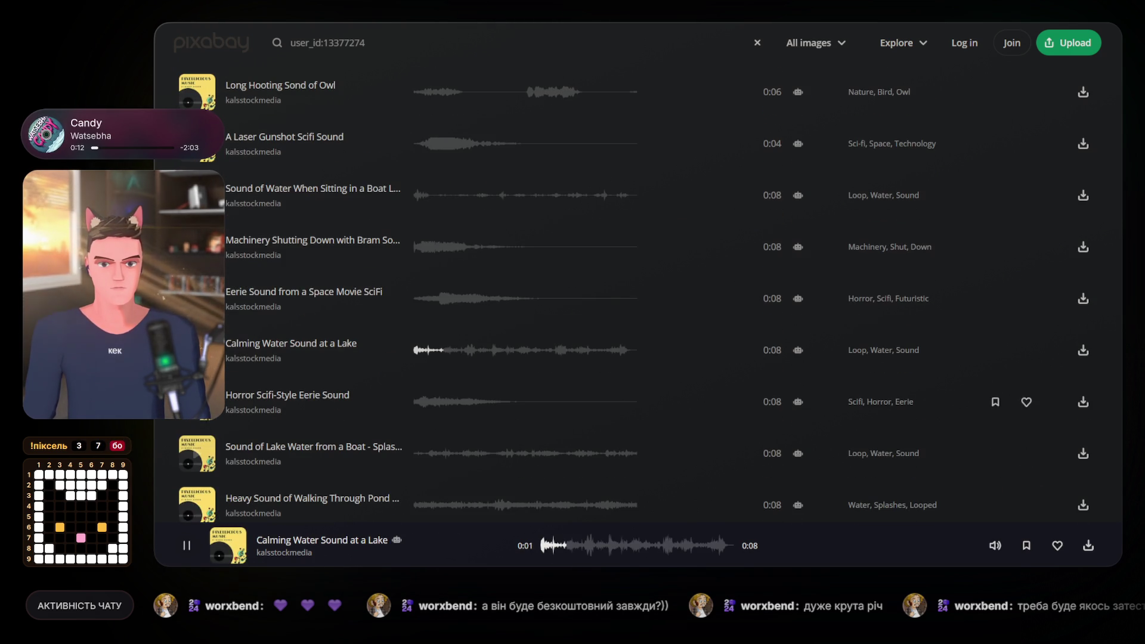
{"action": "left_click", "coordinate": [197, 401]}
{"action": "left_click", "coordinate": [191, 442]}
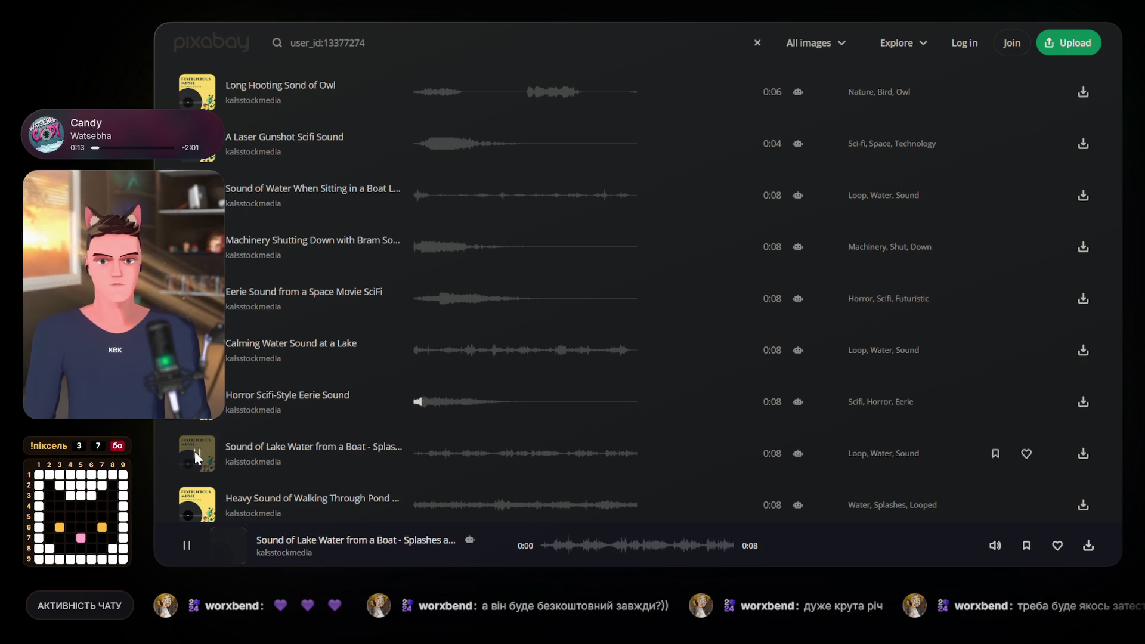
{"action": "scroll", "coordinate": [441, 435], "scroll_direction": "down", "scroll_amount": 10}
{"action": "scroll", "coordinate": [447, 431], "scroll_direction": "down", "scroll_amount": 5}
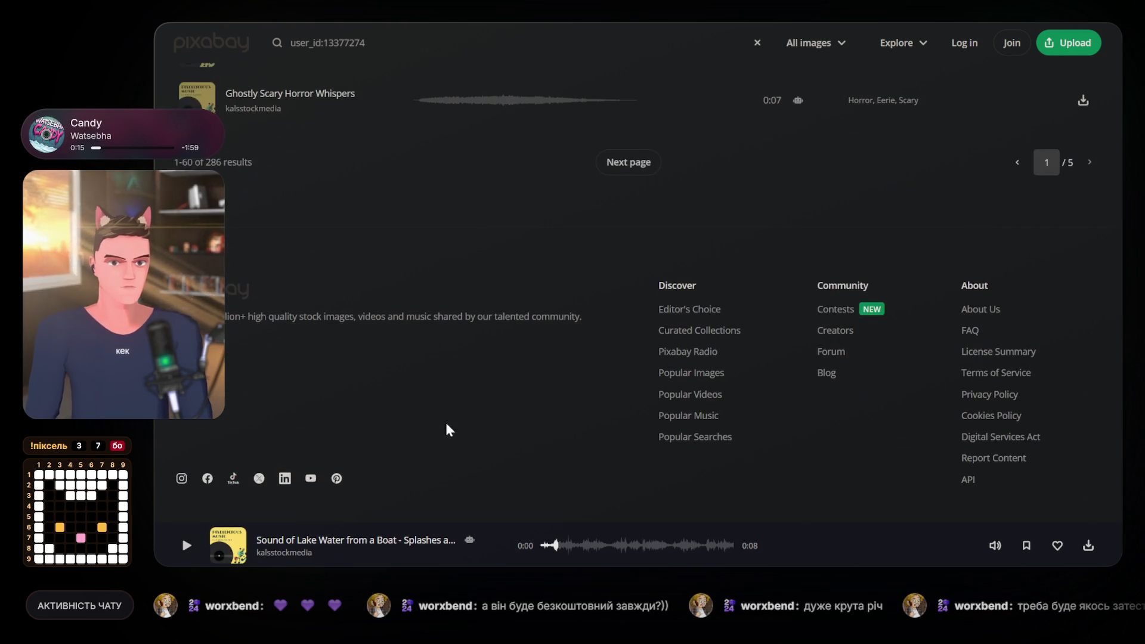
{"action": "scroll", "coordinate": [444, 428], "scroll_direction": "up", "scroll_amount": 3}
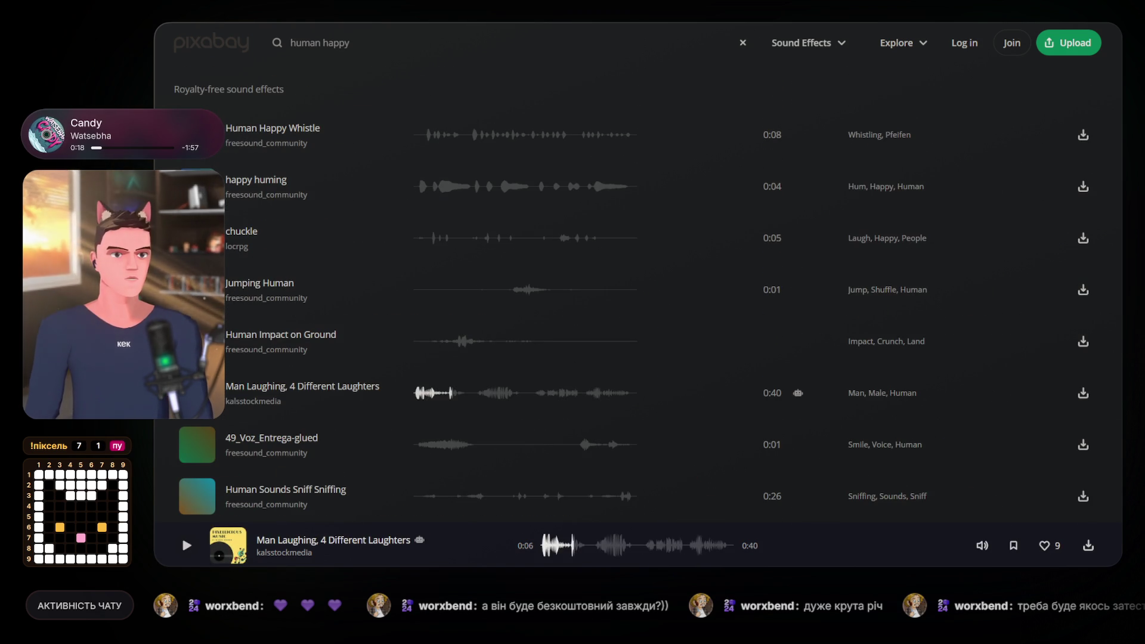
Preview Human Sounds Sniff Sniffing, Human Walking and Loud Fart Farting Human Sounds.
{"action": "scroll", "coordinate": [330, 327], "scroll_direction": "down", "scroll_amount": 4}
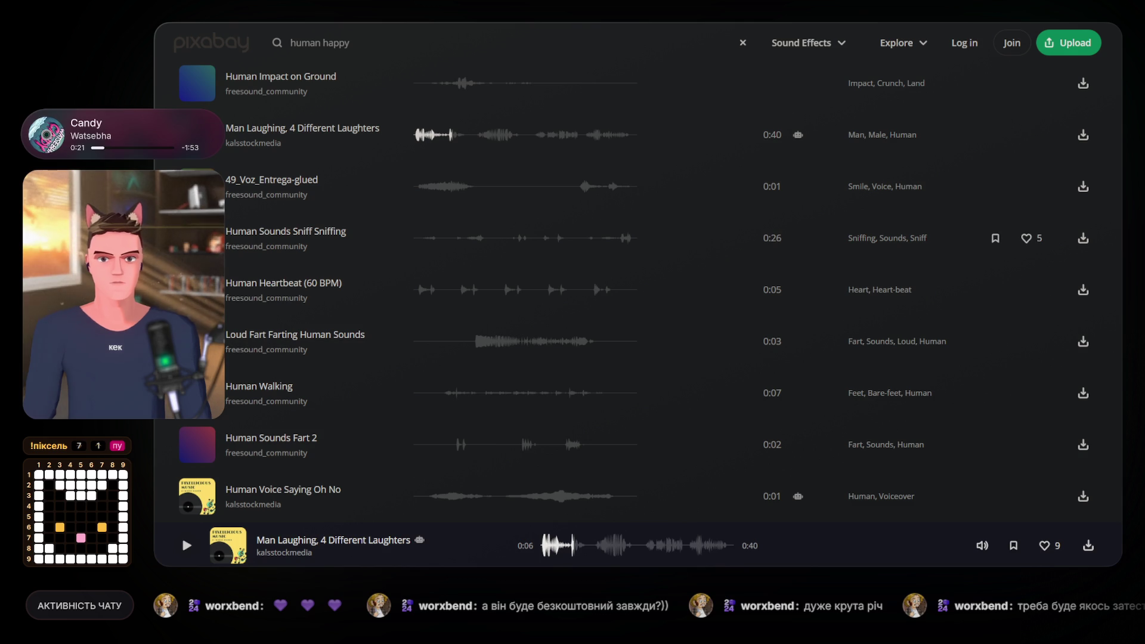
{"action": "left_click", "coordinate": [197, 238]}
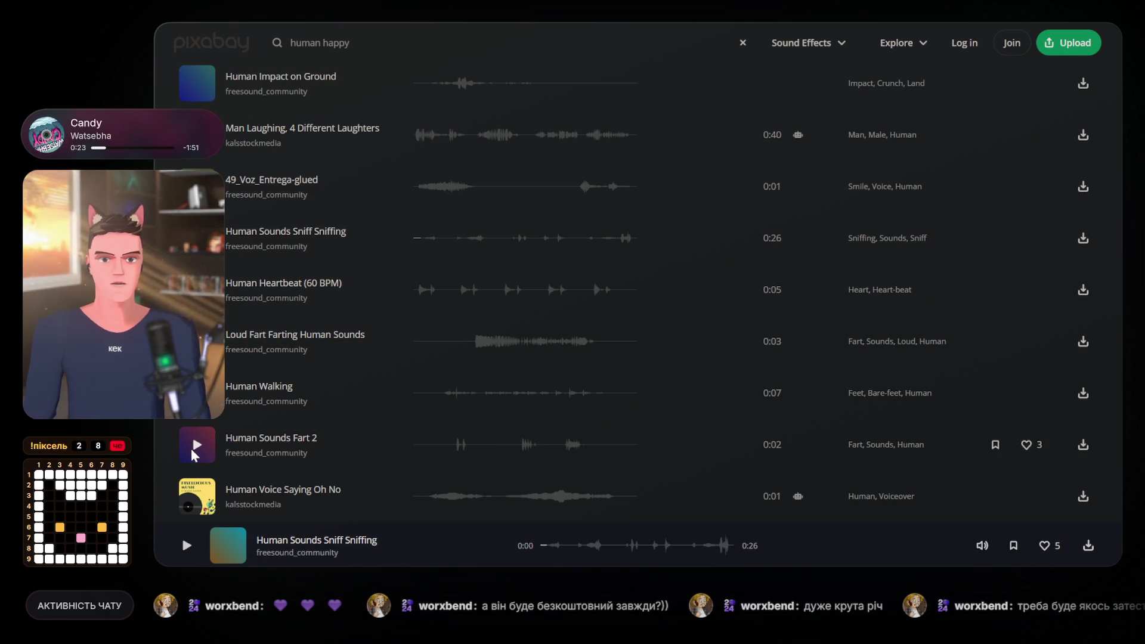
{"action": "left_click", "coordinate": [197, 393]}
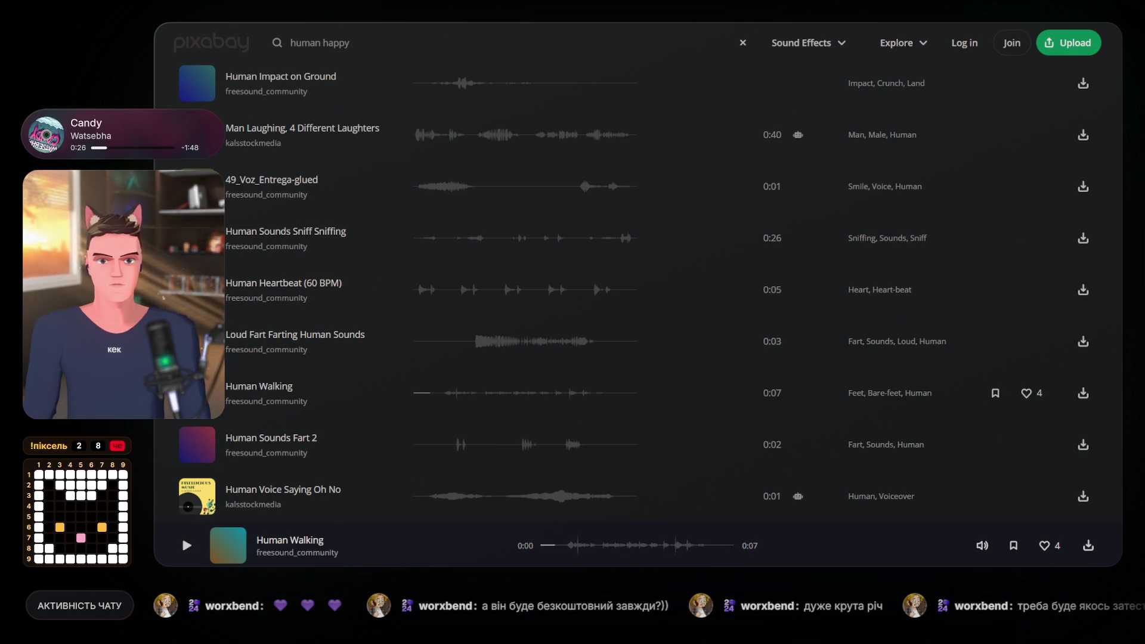
{"action": "scroll", "coordinate": [638, 292], "scroll_direction": "down", "scroll_amount": 2}
{"action": "left_click", "coordinate": [197, 213]}
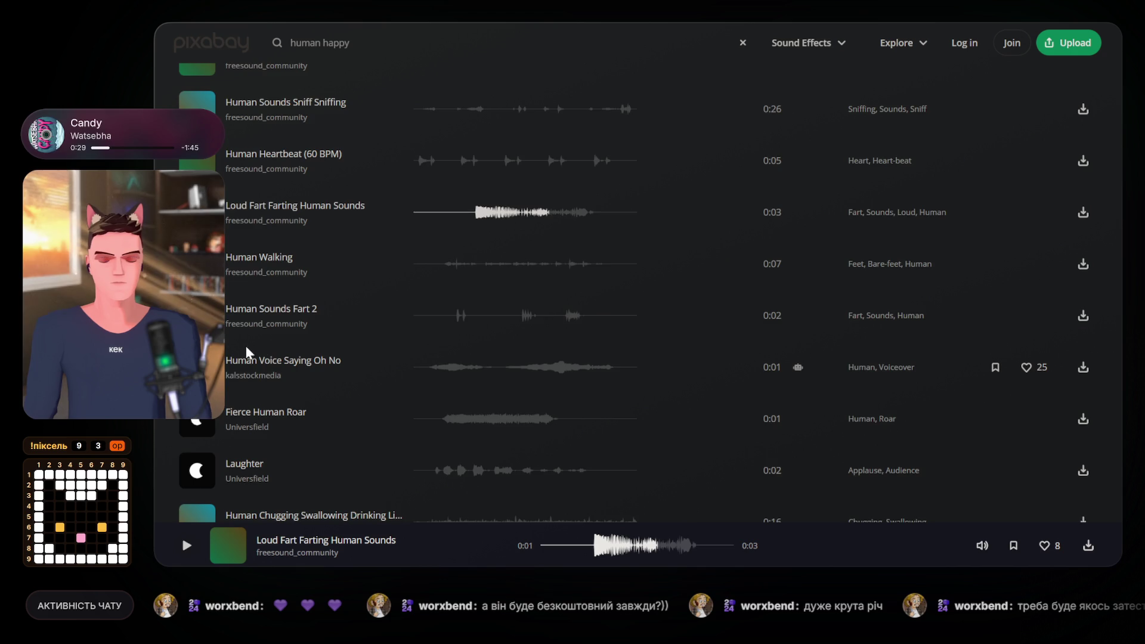
{"action": "scroll", "coordinate": [261, 348], "scroll_direction": "down", "scroll_amount": 3}
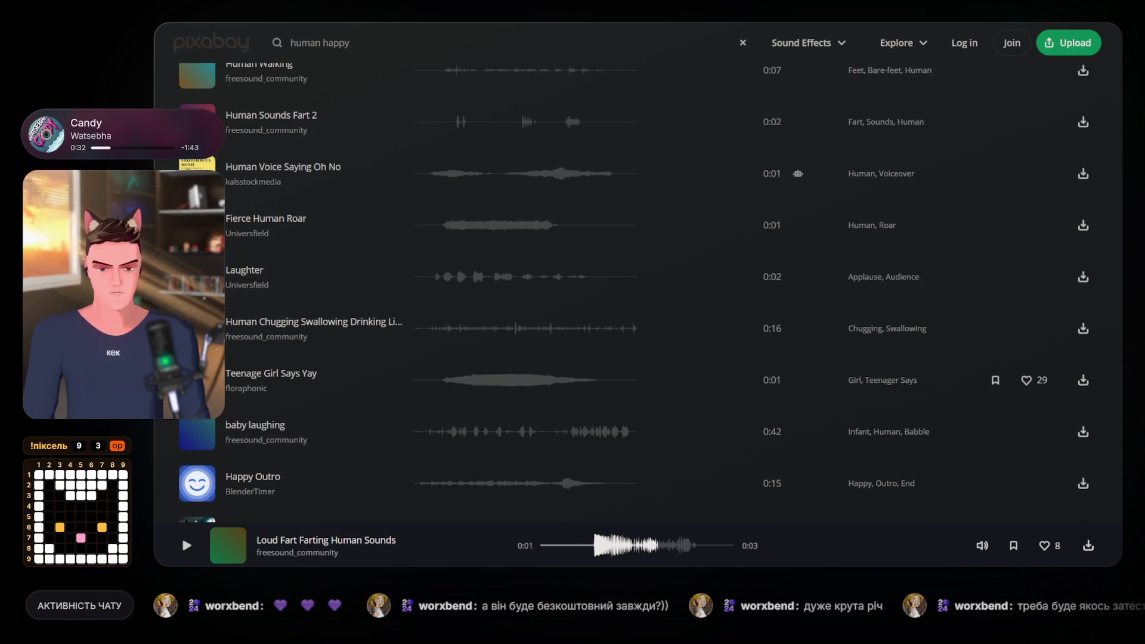
Open and replay Teenage Girl Says Yay, then preview Thud Sound Effect and leopard frogs croaking.
{"action": "left_click", "coordinate": [197, 380]}
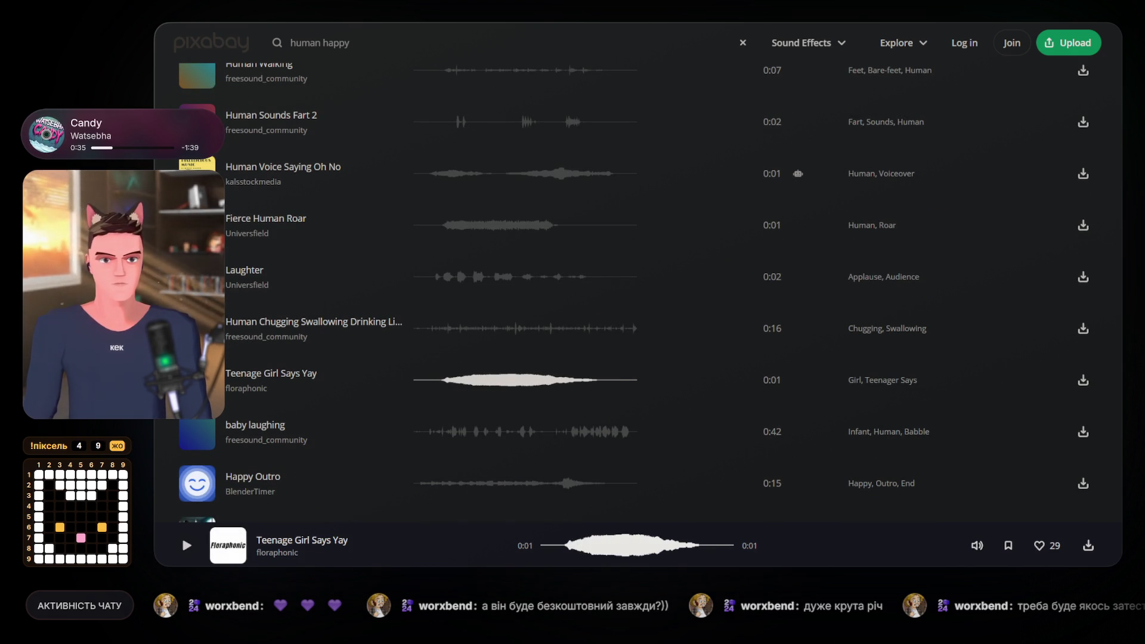
{"action": "left_click", "coordinate": [506, 226]}
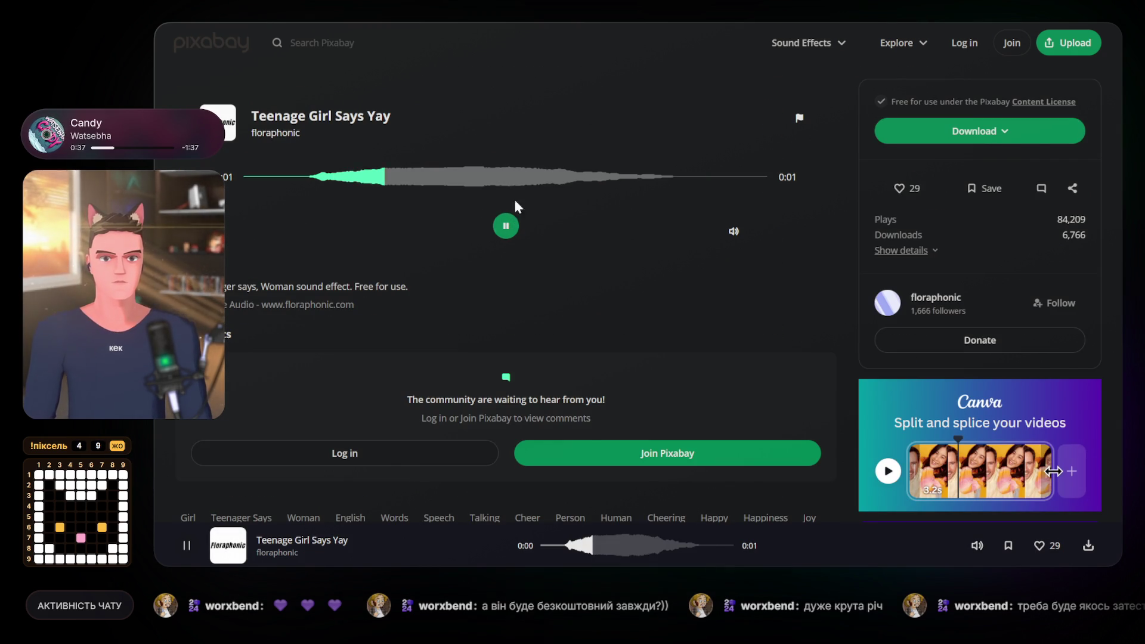
{"action": "scroll", "coordinate": [276, 309], "scroll_direction": "down", "scroll_amount": 4}
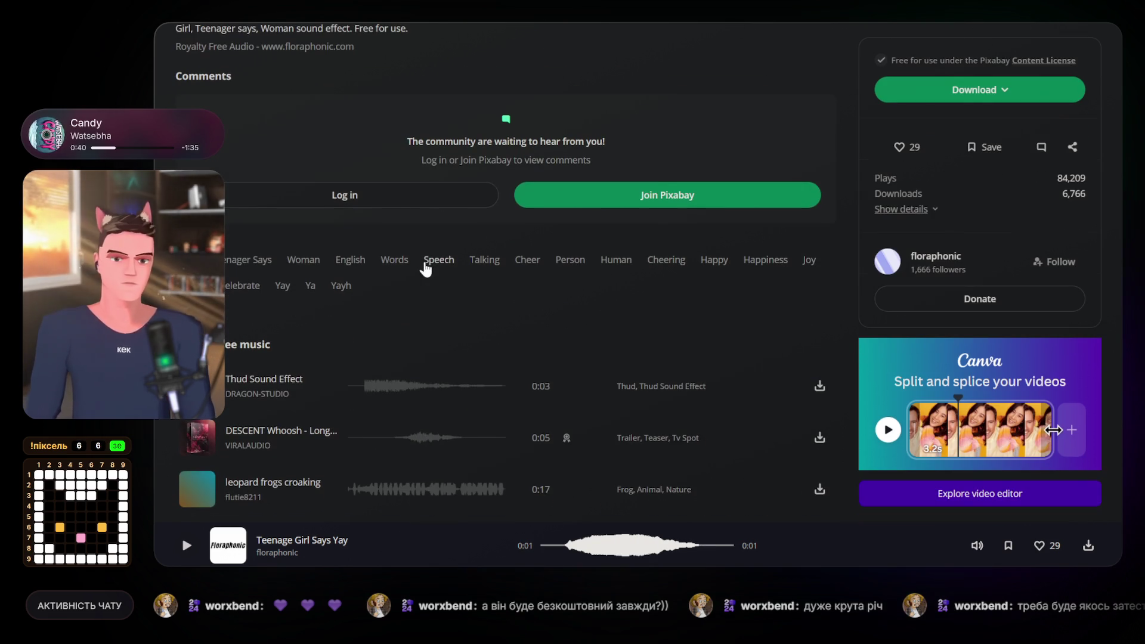
{"action": "scroll", "coordinate": [276, 308], "scroll_direction": "down", "scroll_amount": 2}
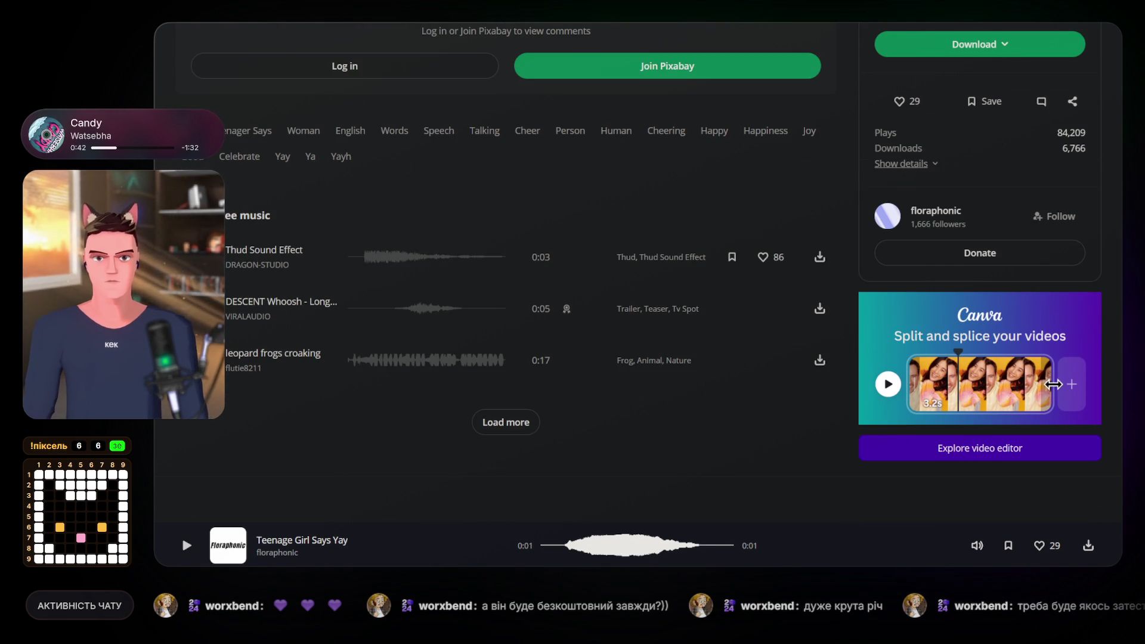
{"action": "left_click", "coordinate": [199, 257]}
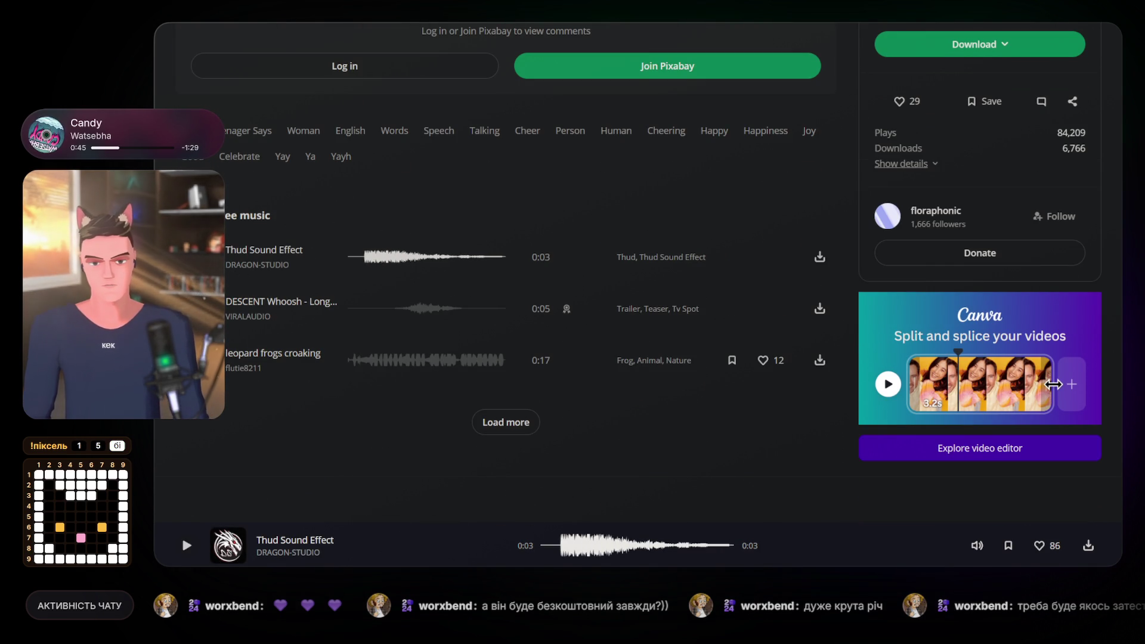
{"action": "left_click", "coordinate": [200, 361]}
Return to the human happy results and select the search text.
{"action": "scroll", "coordinate": [475, 414], "scroll_direction": "down", "scroll_amount": 3}
{"action": "scroll", "coordinate": [475, 411], "scroll_direction": "up", "scroll_amount": 10}
{"action": "scroll", "coordinate": [472, 394], "scroll_direction": "down", "scroll_amount": 3}
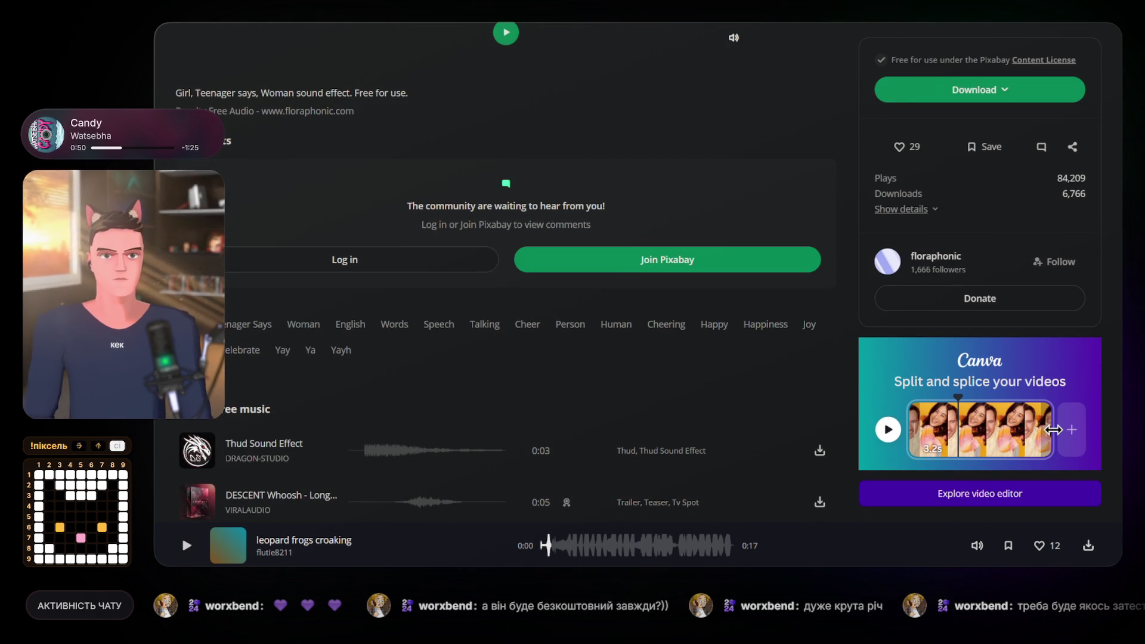
{"action": "key", "text": "alt+Left"}
{"action": "scroll", "coordinate": [378, 169], "scroll_direction": "up", "scroll_amount": 15}
{"action": "triple_click", "coordinate": [355, 53]}
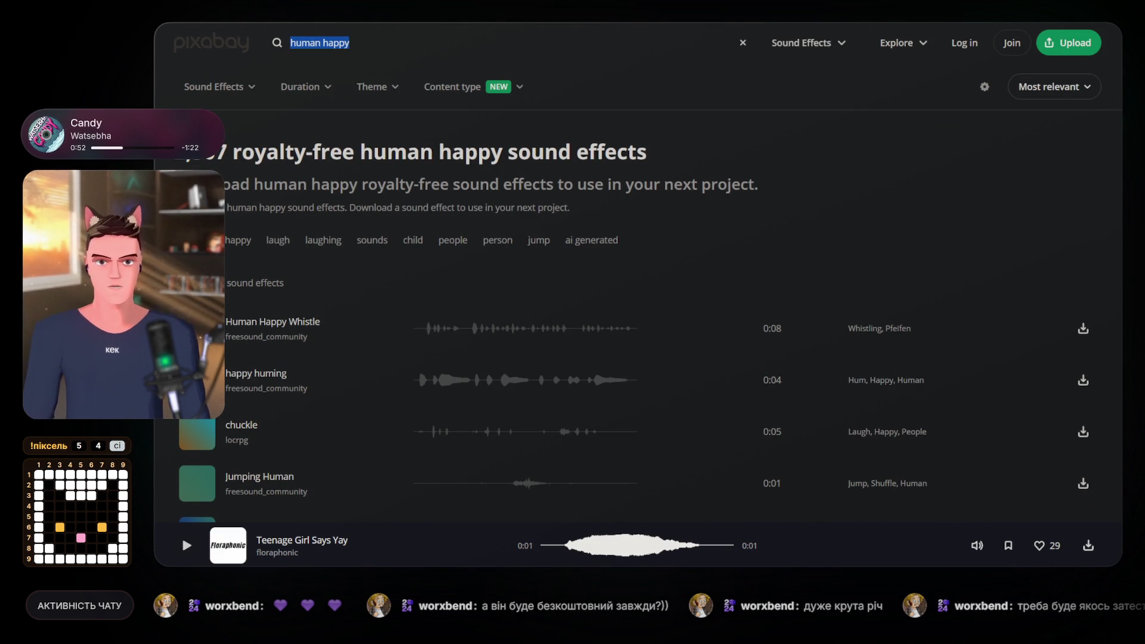
Search 'yay' and preview Cartoon Yay, funny yay, the powerup and finish clips, and yay!
{"action": "type", "text": "yay"}
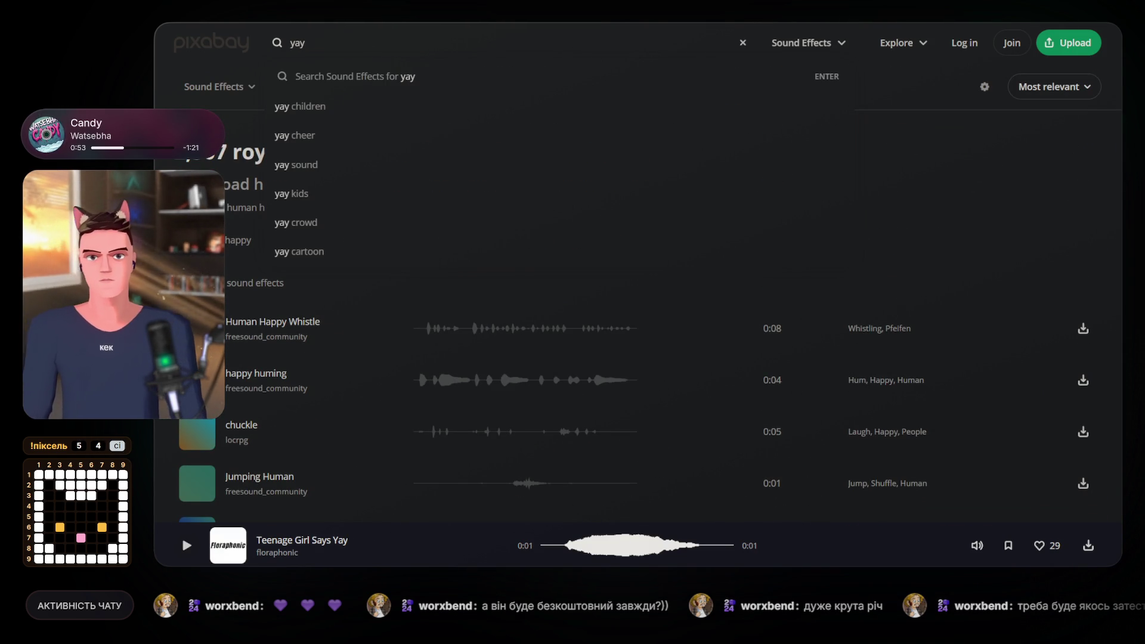
{"action": "key", "text": "Return"}
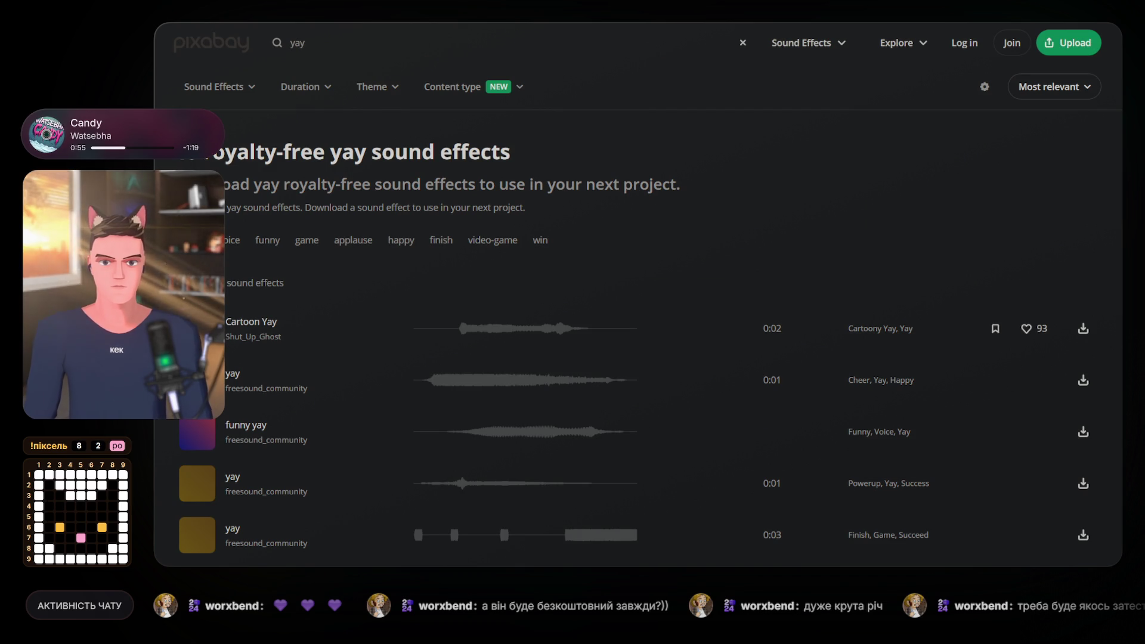
{"action": "left_click", "coordinate": [197, 328]}
{"action": "scroll", "coordinate": [197, 313], "scroll_direction": "down", "scroll_amount": 3}
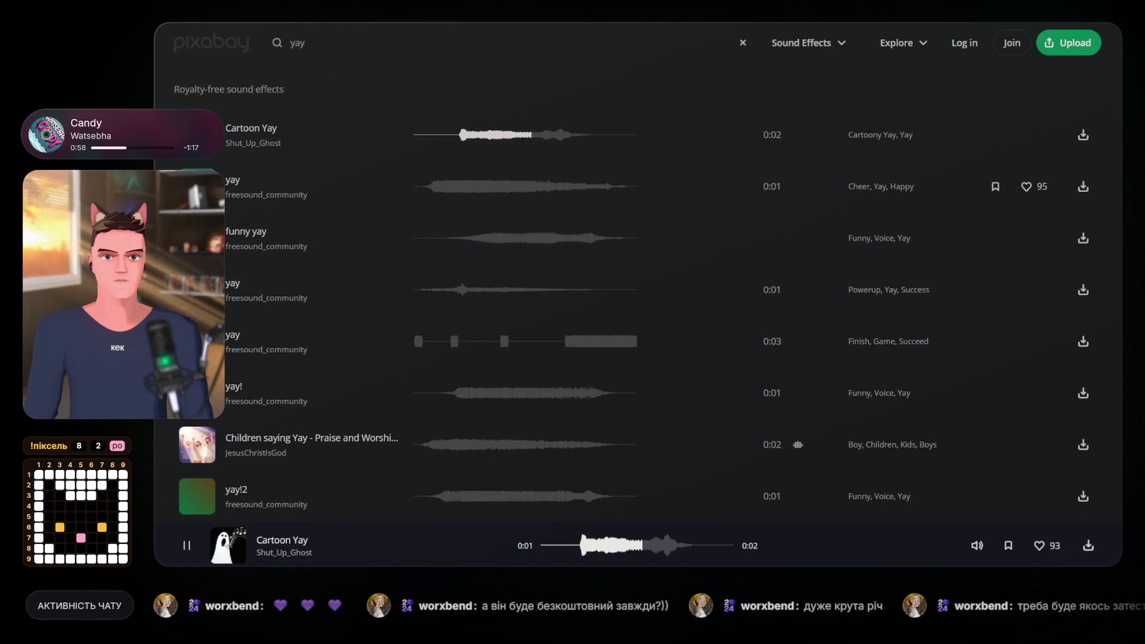
{"action": "left_click", "coordinate": [197, 238]}
{"action": "left_click", "coordinate": [197, 290]}
{"action": "left_click", "coordinate": [197, 341]}
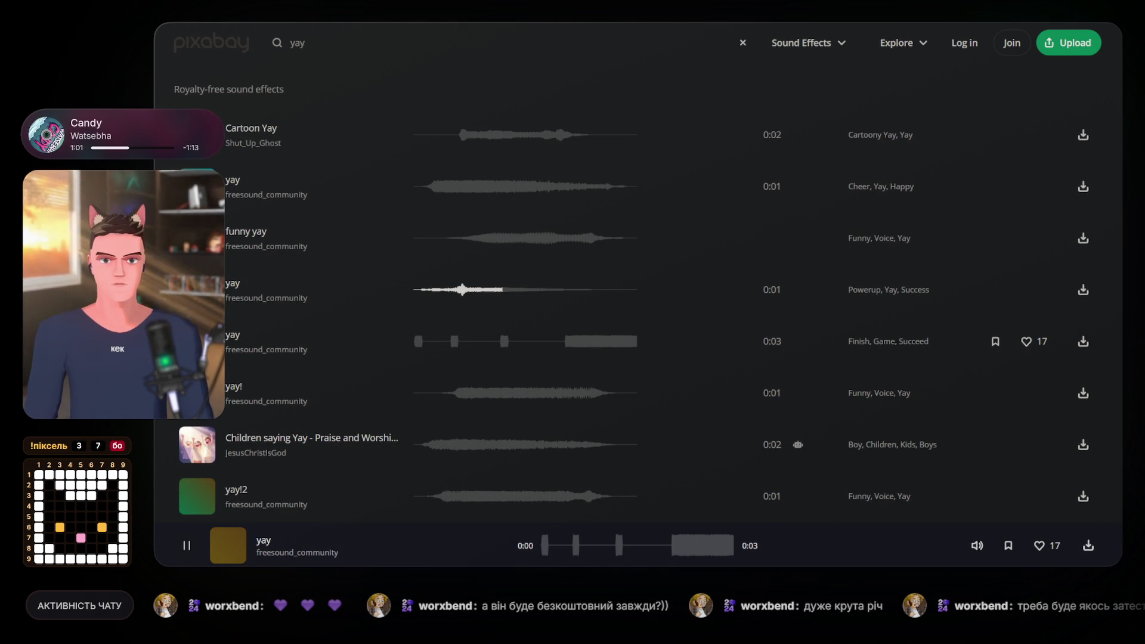
{"action": "left_click", "coordinate": [197, 393]}
Preview yay!2, yay!3 and Teenage Girl Says Yay, then replay yay!3.
{"action": "scroll", "coordinate": [197, 393], "scroll_direction": "down", "scroll_amount": 1}
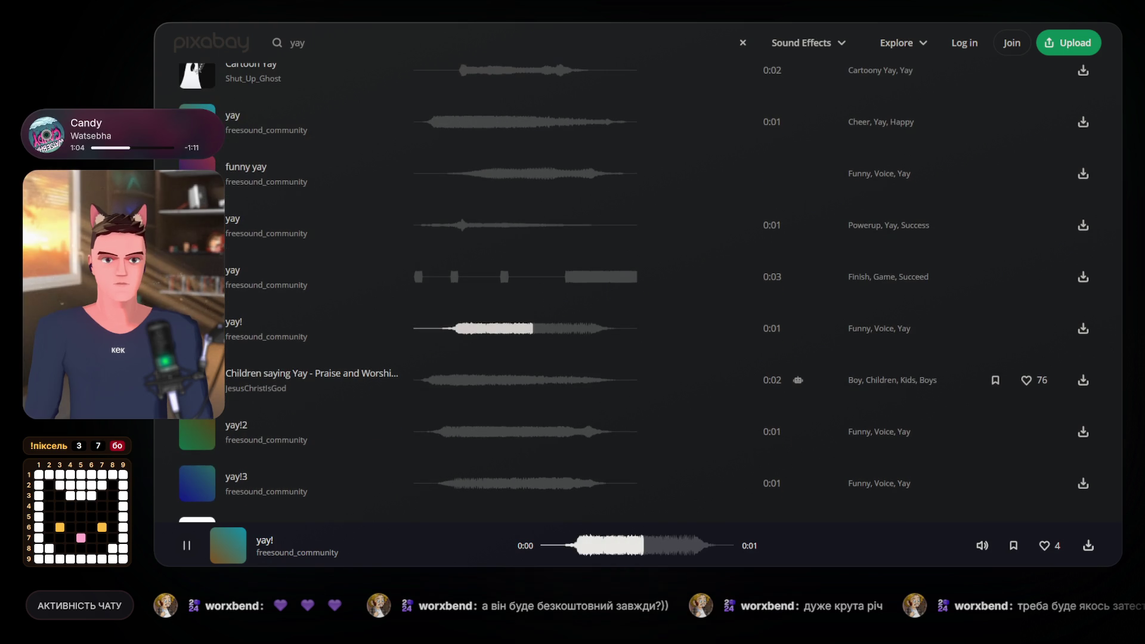
{"action": "left_click", "coordinate": [197, 379]}
{"action": "left_click", "coordinate": [197, 434]}
{"action": "scroll", "coordinate": [197, 435], "scroll_direction": "down", "scroll_amount": 2}
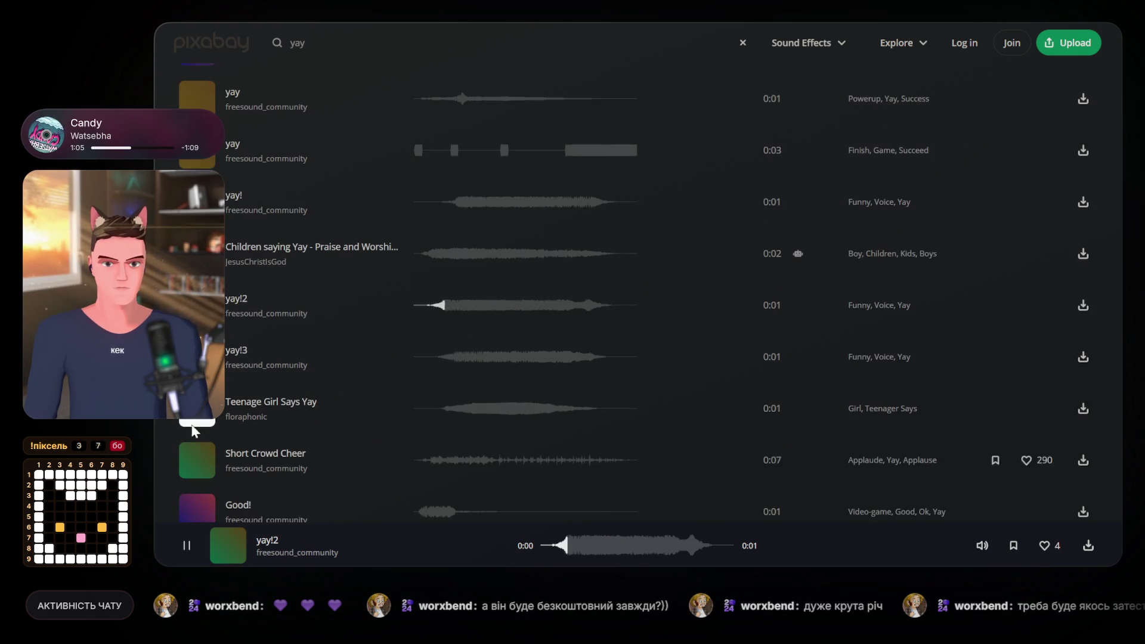
{"action": "left_click", "coordinate": [197, 354]}
{"action": "left_click", "coordinate": [197, 406]}
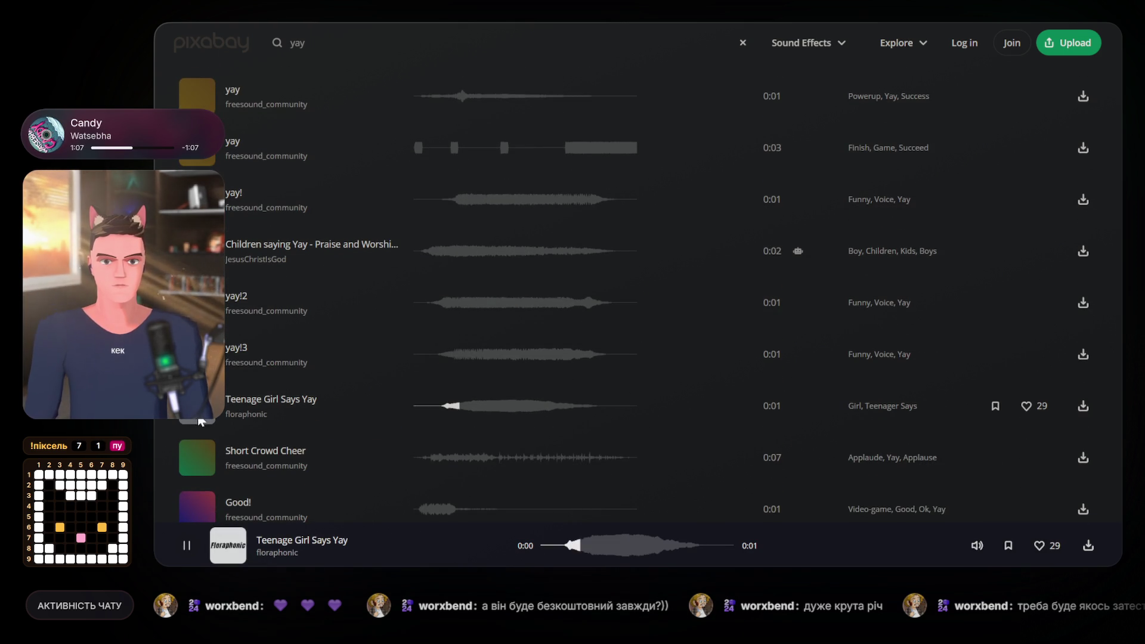
{"action": "scroll", "coordinate": [197, 406], "scroll_direction": "down", "scroll_amount": 1}
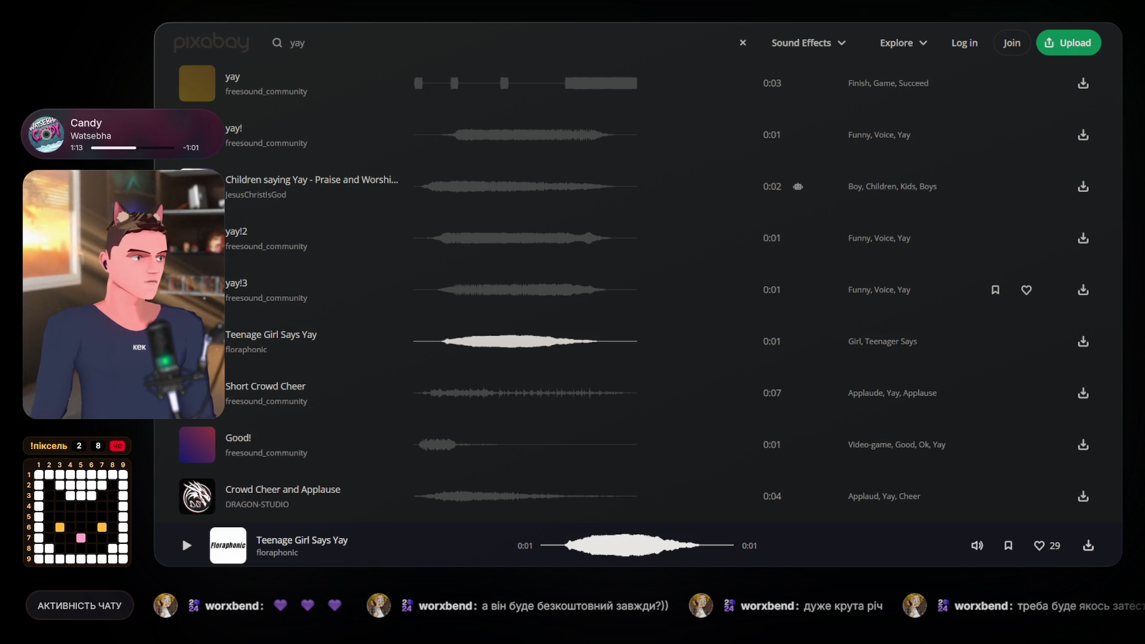
{"action": "left_click", "coordinate": [519, 290]}
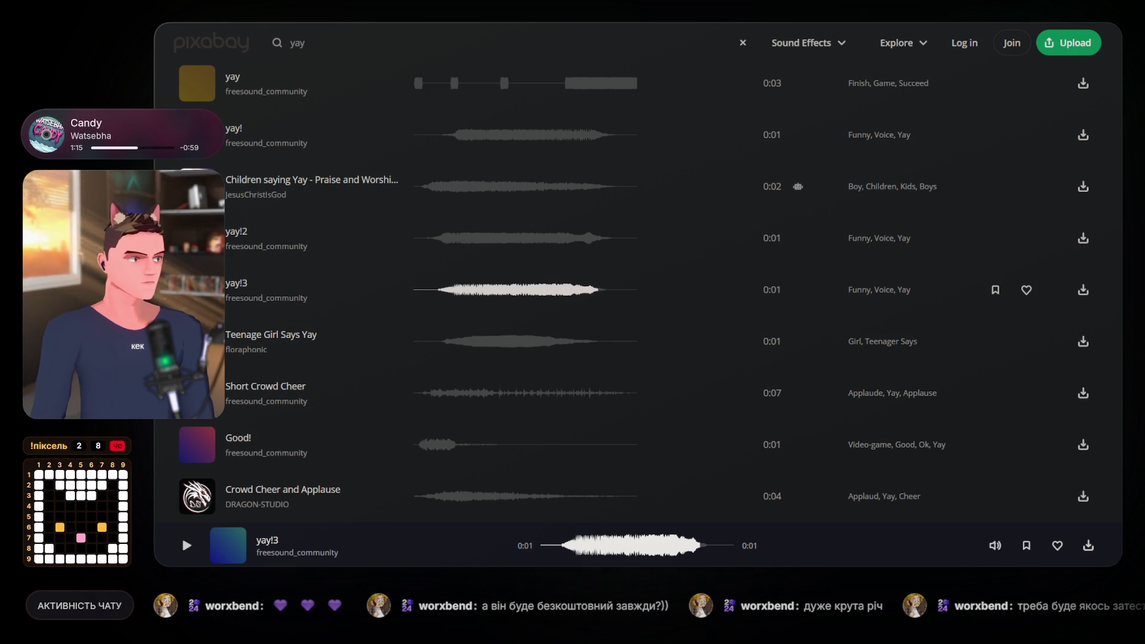
{"action": "scroll", "coordinate": [710, 455], "scroll_direction": "down", "scroll_amount": 2}
Preview the oh, Good!, Short Crowd Cheer, Group_Yay_Cheer and Crowd.Yay.Applause.25ppl.Long sounds.
{"action": "mouse_move", "coordinate": [995, 548]}
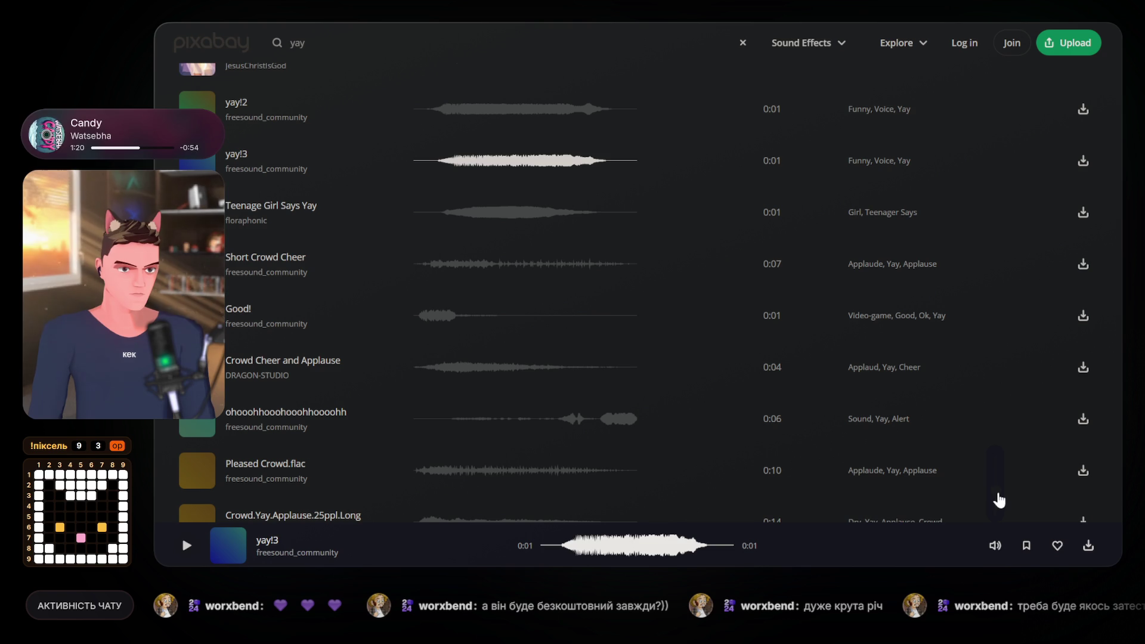
{"action": "left_click", "coordinate": [196, 420]}
{"action": "left_click", "coordinate": [197, 315]}
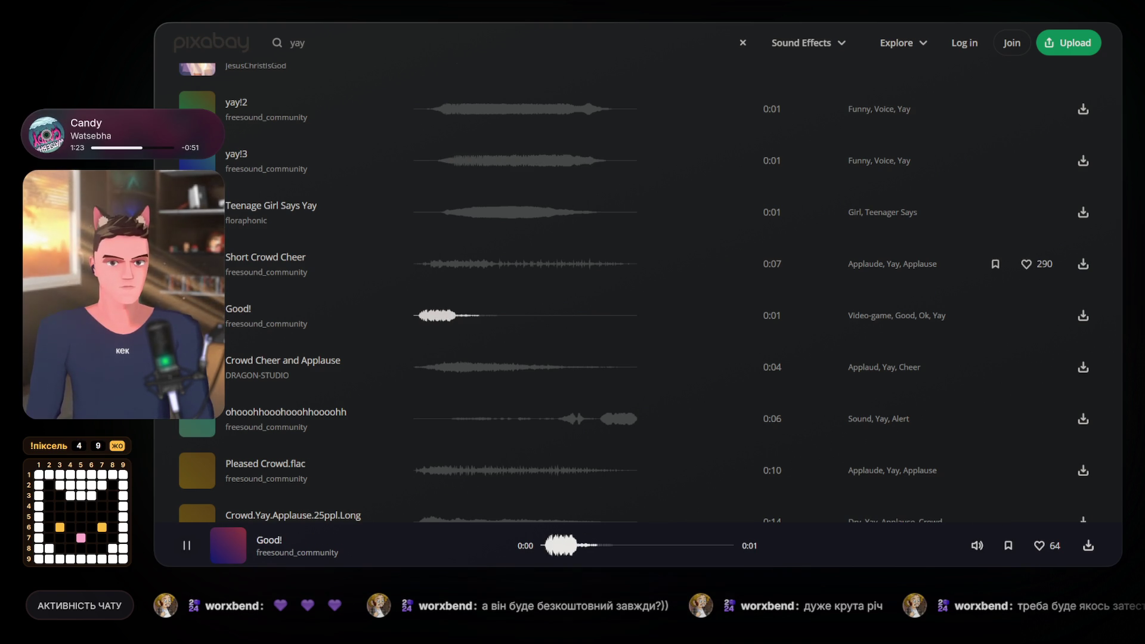
{"action": "left_click", "coordinate": [197, 263]}
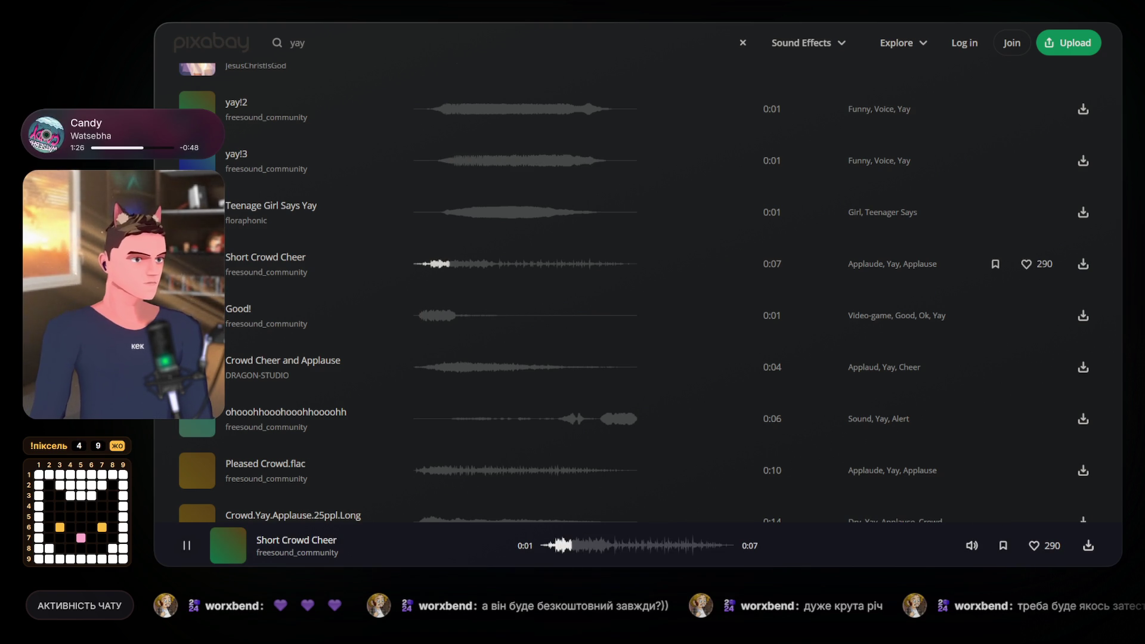
{"action": "scroll", "coordinate": [226, 412], "scroll_direction": "down", "scroll_amount": 2}
{"action": "left_click", "coordinate": [198, 444]}
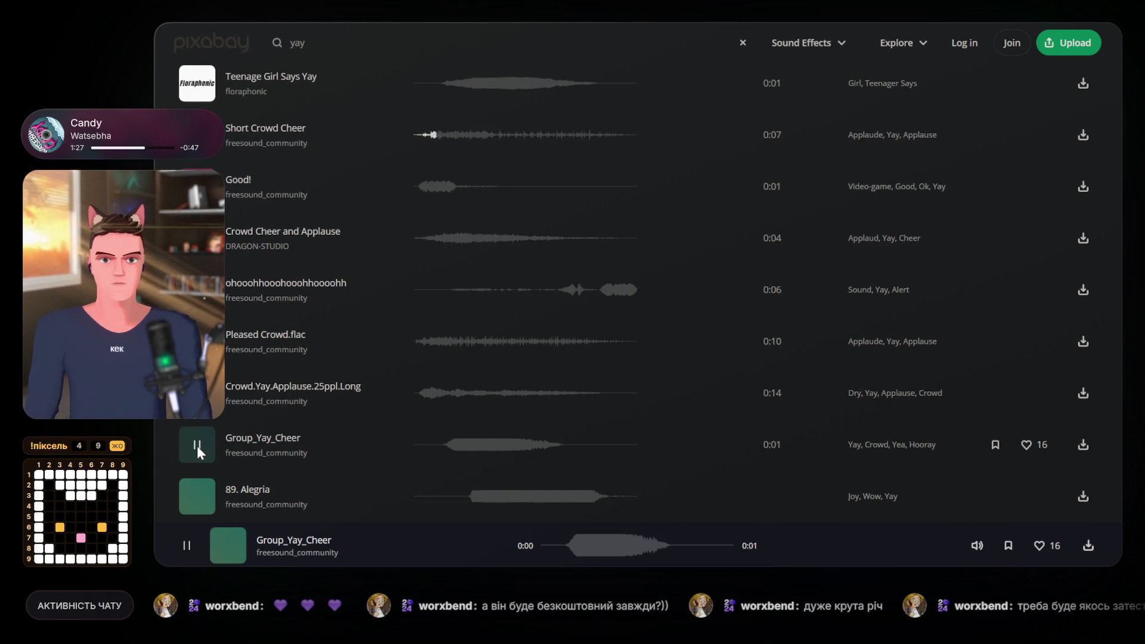
{"action": "left_click", "coordinate": [196, 396]}
Preview jeej and 89. Alegria, replay Group_Yay_Cheer, and play WinDoot three times.
{"action": "scroll", "coordinate": [199, 432], "scroll_direction": "down", "scroll_amount": 1}
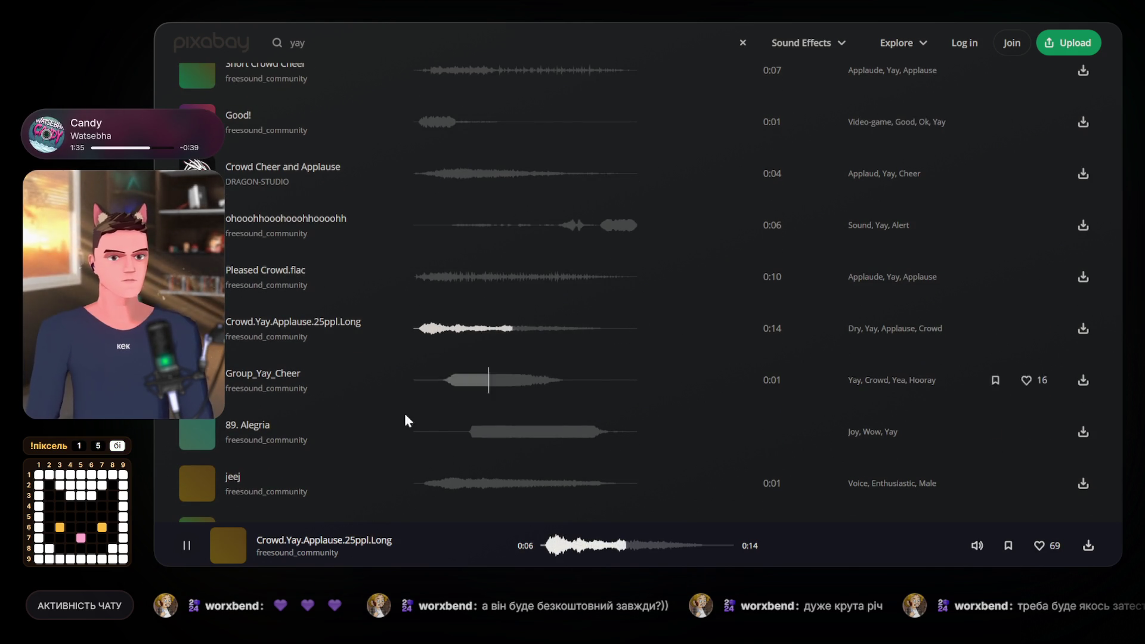
{"action": "left_click", "coordinate": [202, 477]}
{"action": "scroll", "coordinate": [200, 477], "scroll_direction": "down", "scroll_amount": 3}
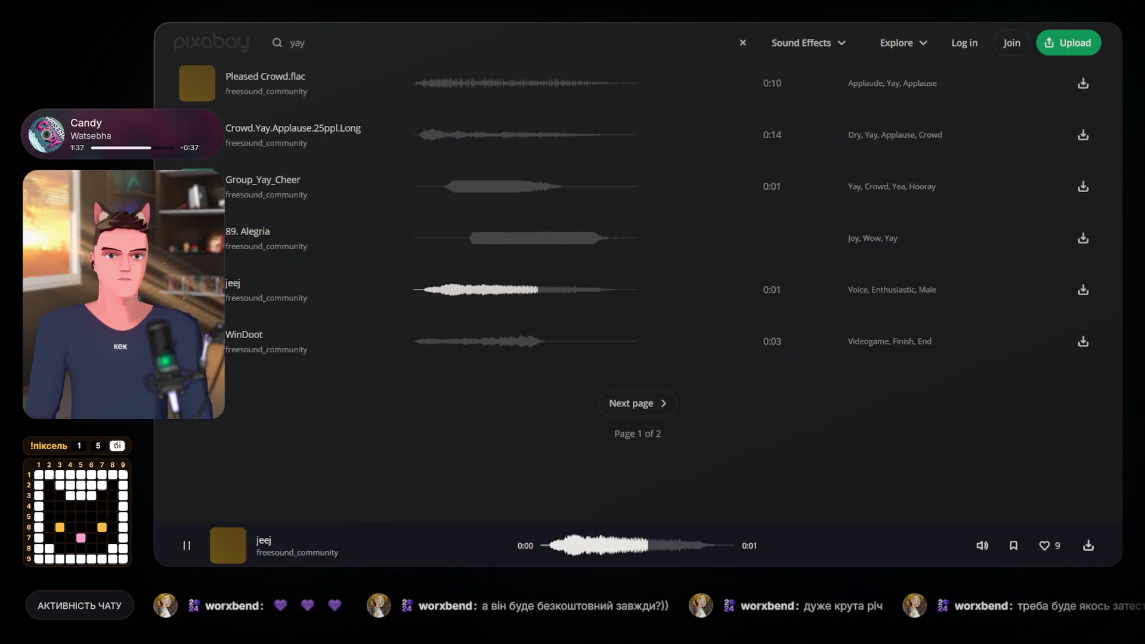
{"action": "left_click", "coordinate": [477, 238]}
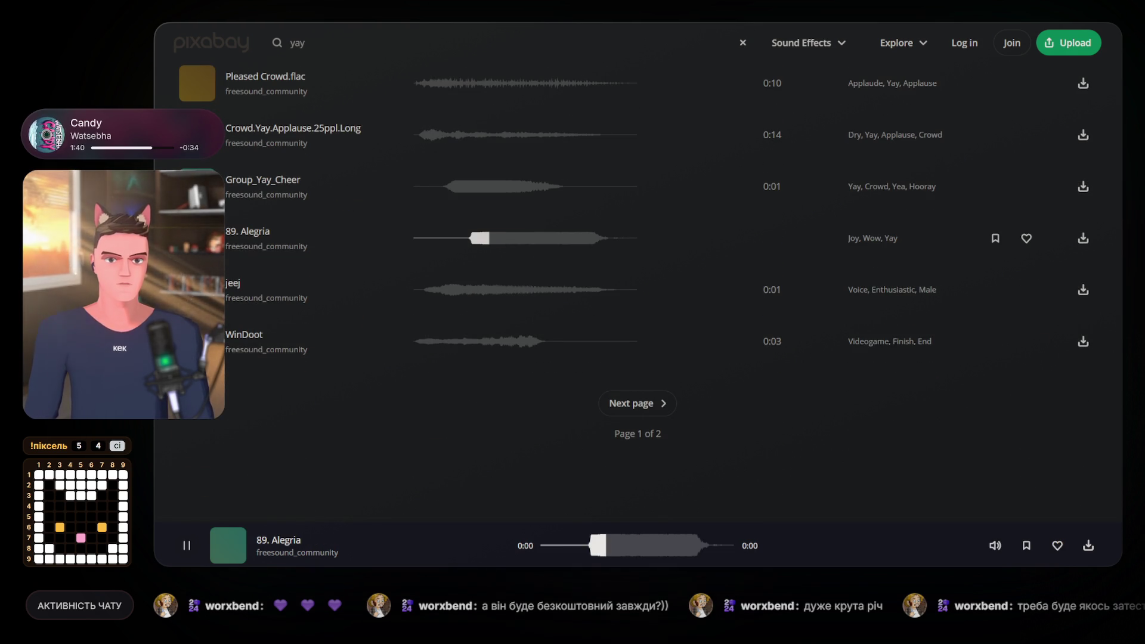
{"action": "left_click", "coordinate": [453, 186]}
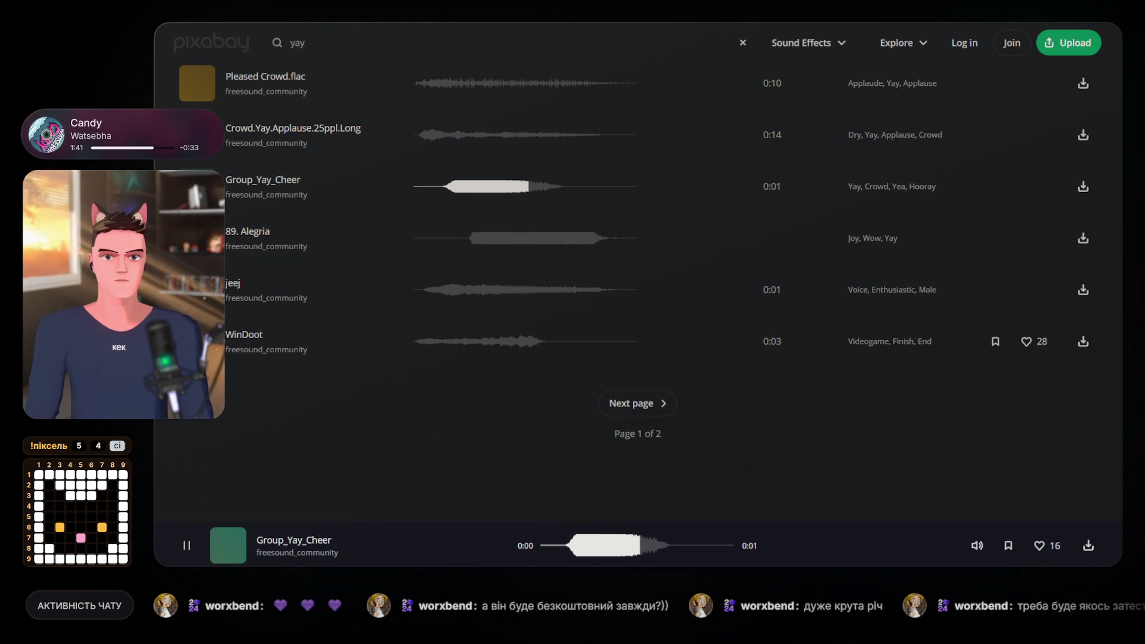
{"action": "left_click", "coordinate": [197, 341]}
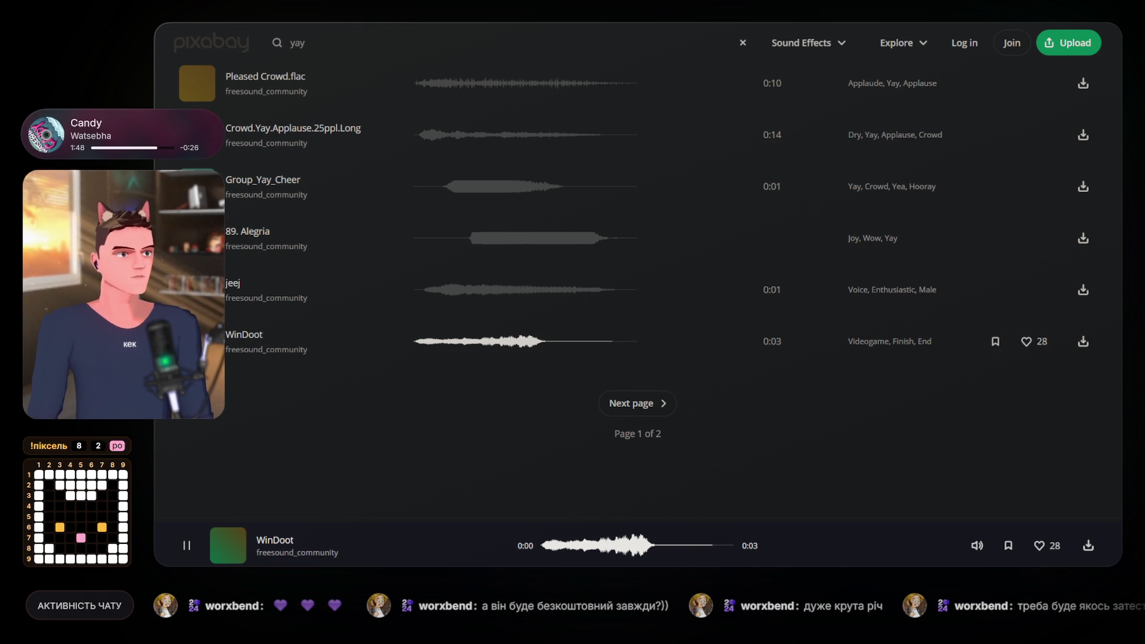
{"action": "left_click", "coordinate": [197, 341]}
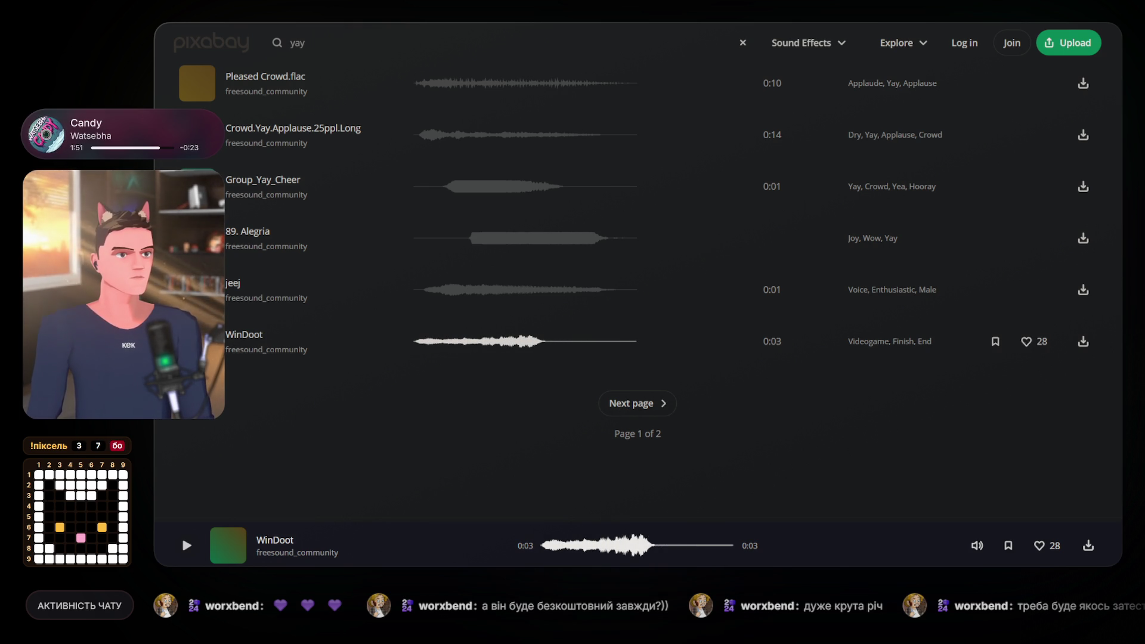
{"action": "left_click", "coordinate": [197, 341]}
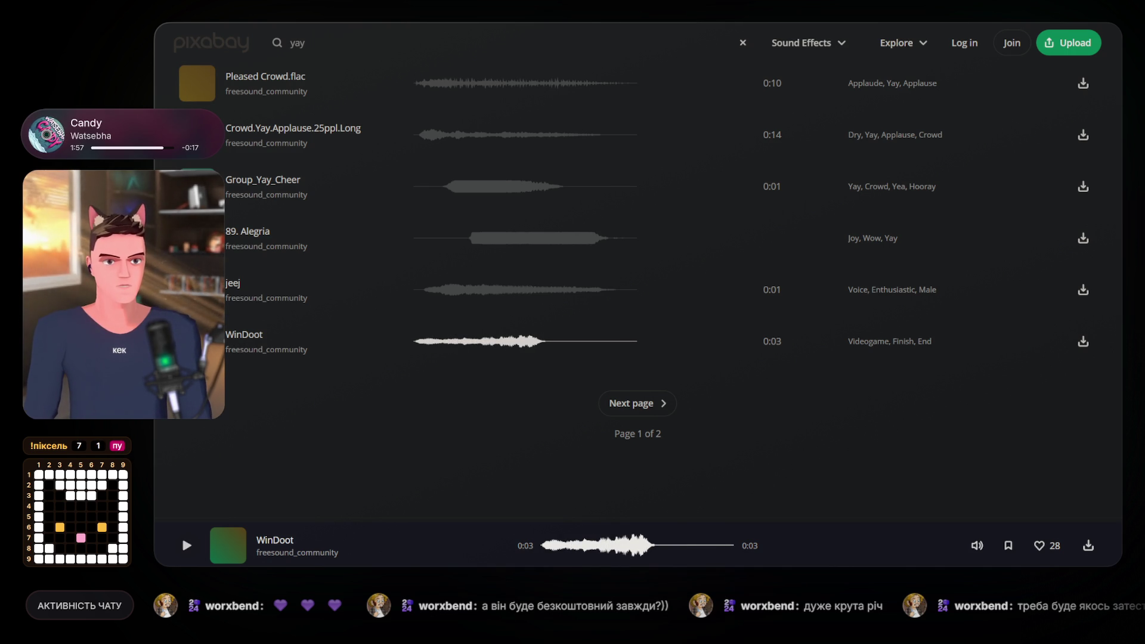
{"action": "key", "text": "ctrl+t"}
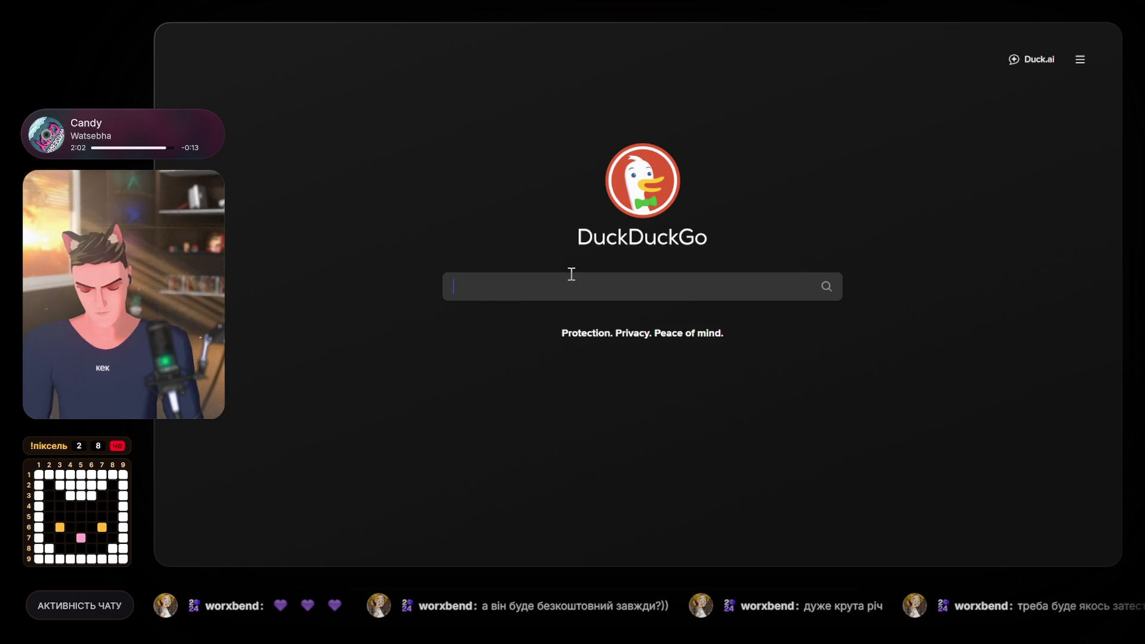
Search 'online audio editor', open AudioMass, and download the WinDoot sound effect.
{"action": "type", "text": "online "}
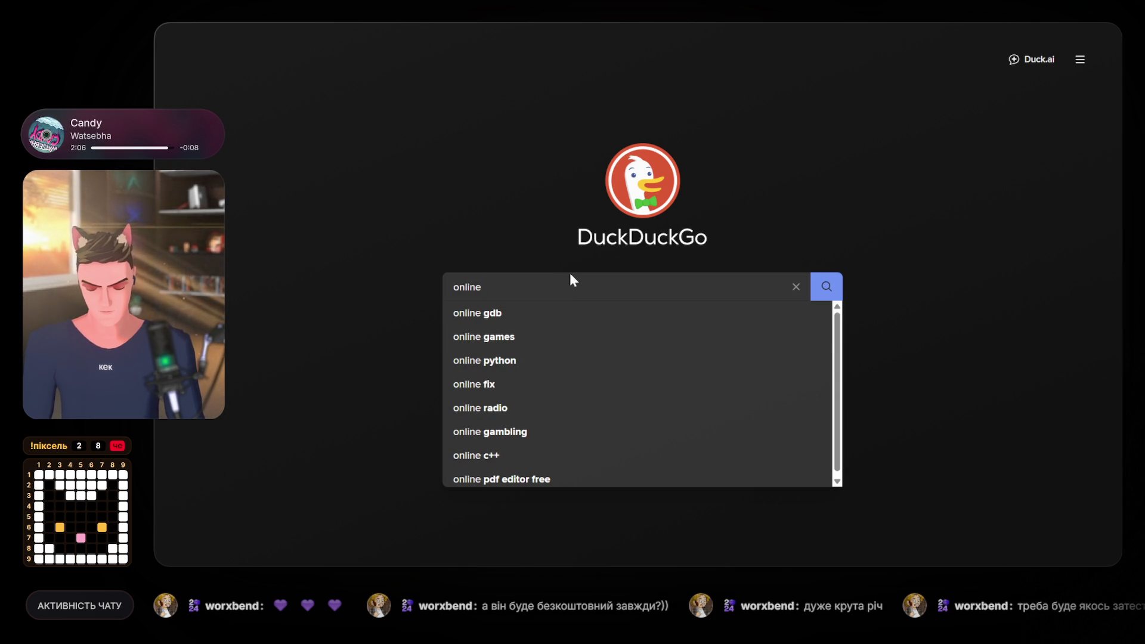
{"action": "type", "text": "aud"}
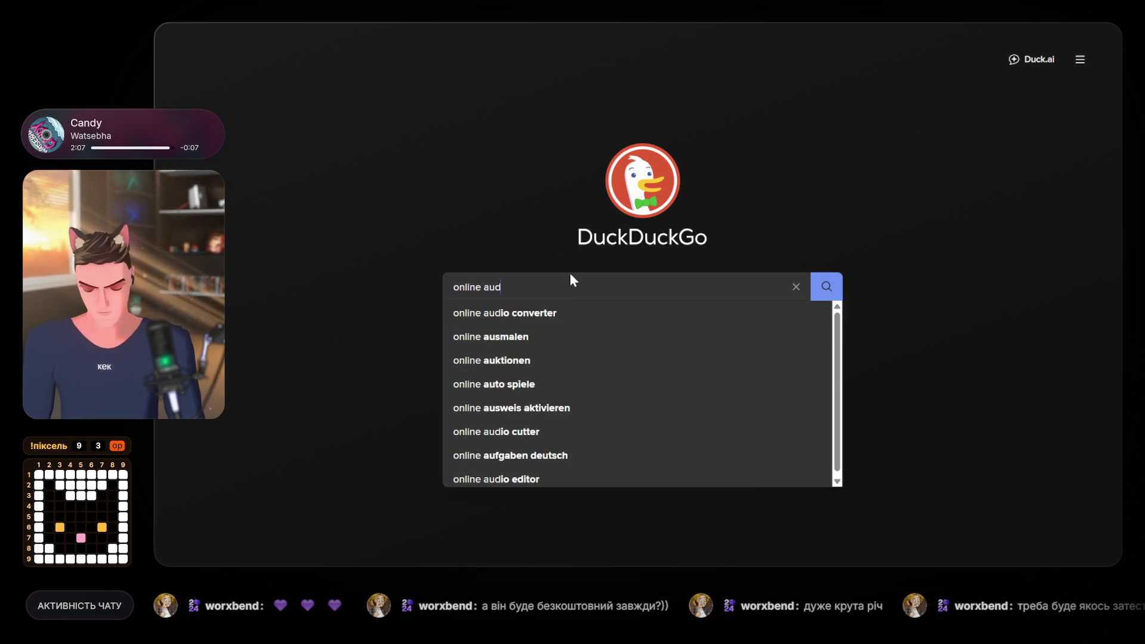
{"action": "type", "text": "io editor"}
{"action": "key", "text": "Return"}
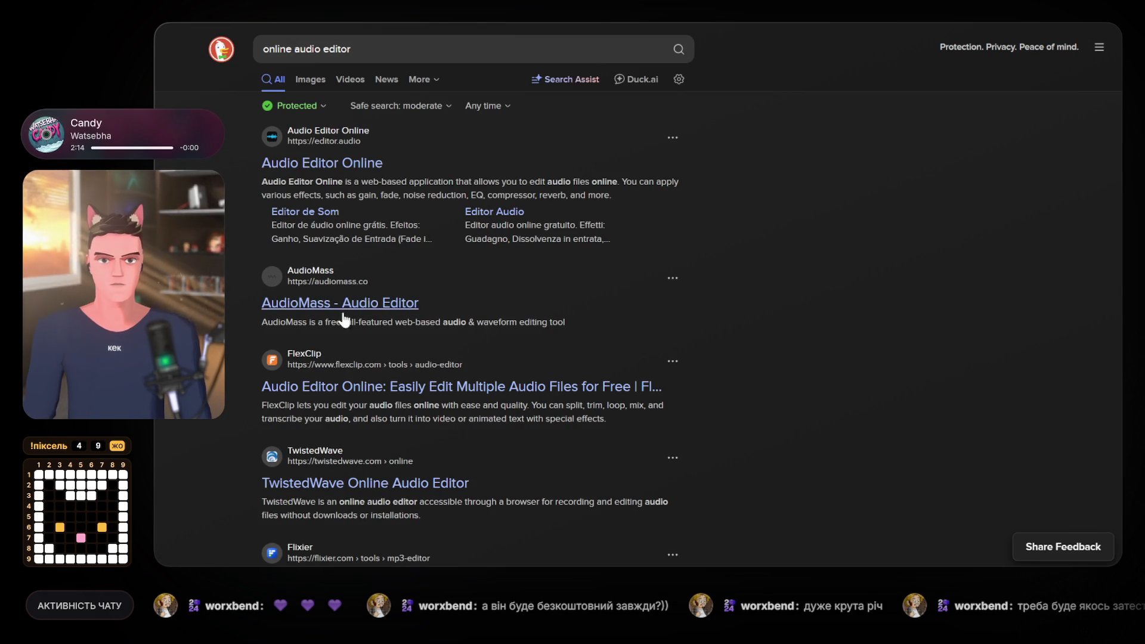
{"action": "left_click", "coordinate": [336, 307]}
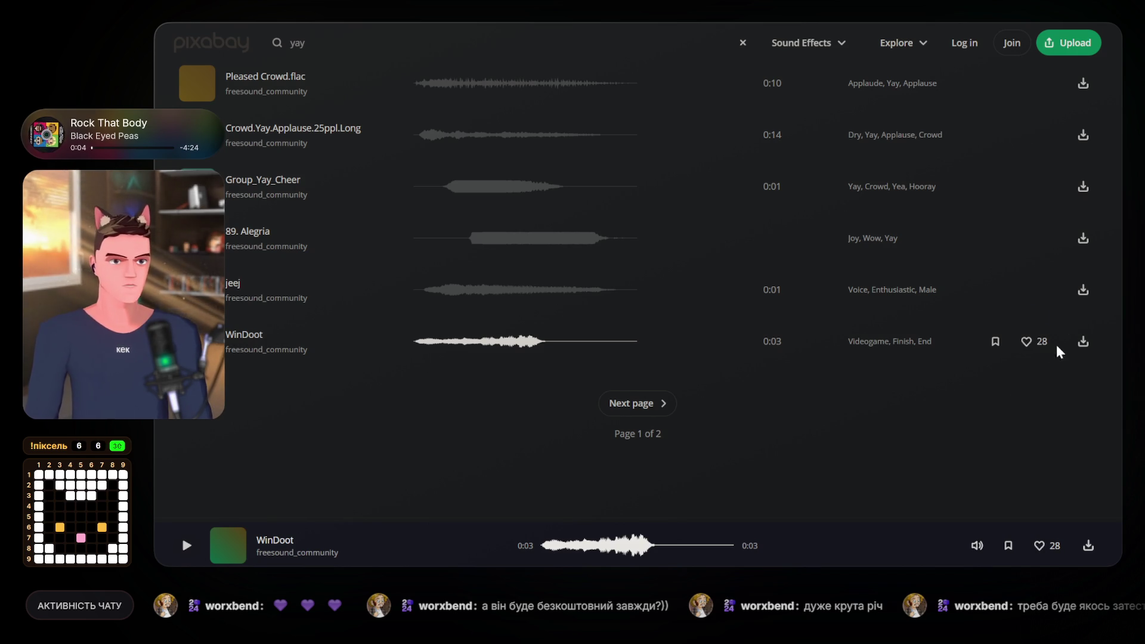
{"action": "left_click", "coordinate": [1082, 343]}
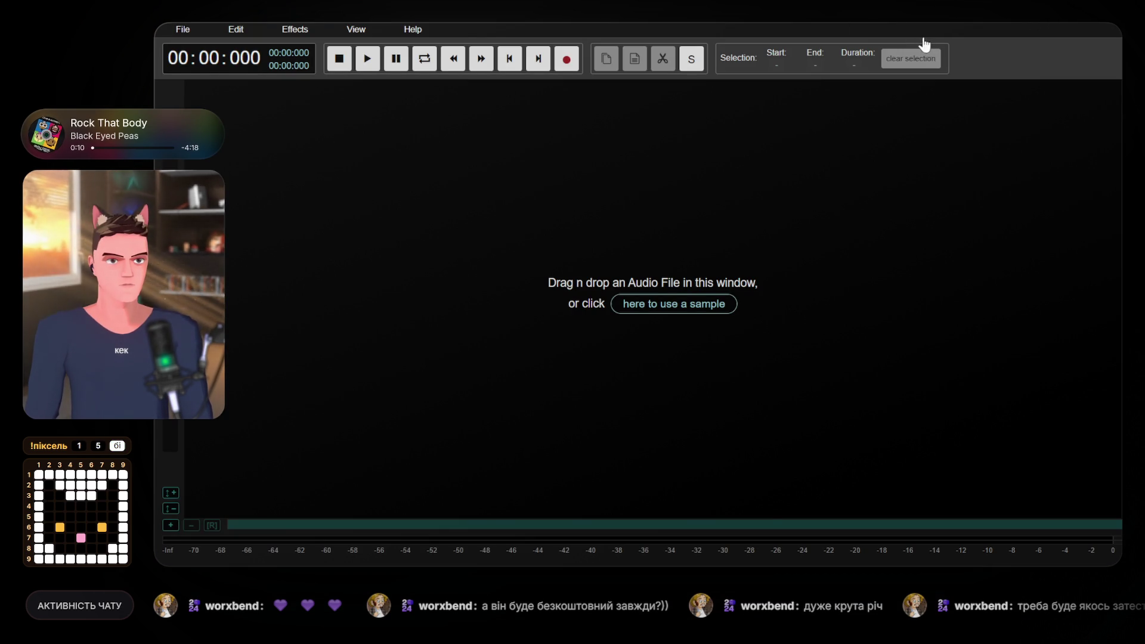
Load the downloaded sound into AudioMass and play it from several points around 1.15 and 2.3 seconds.
{"action": "left_click_drag", "start_coordinate": [451, 252], "coordinate": [453, 255]}
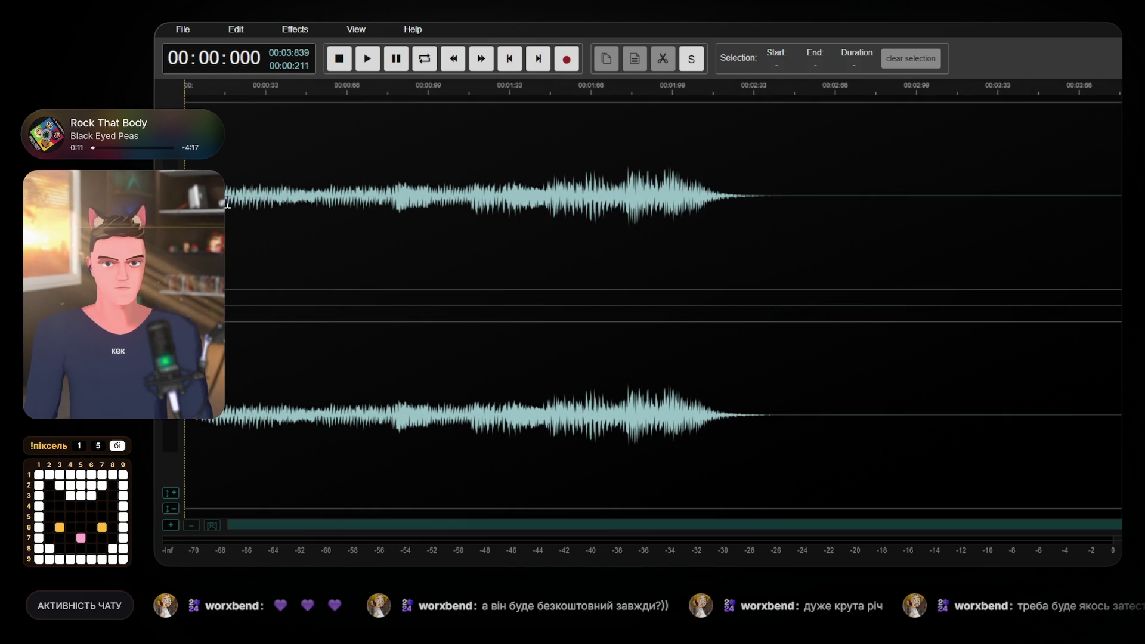
{"action": "key", "text": "space"}
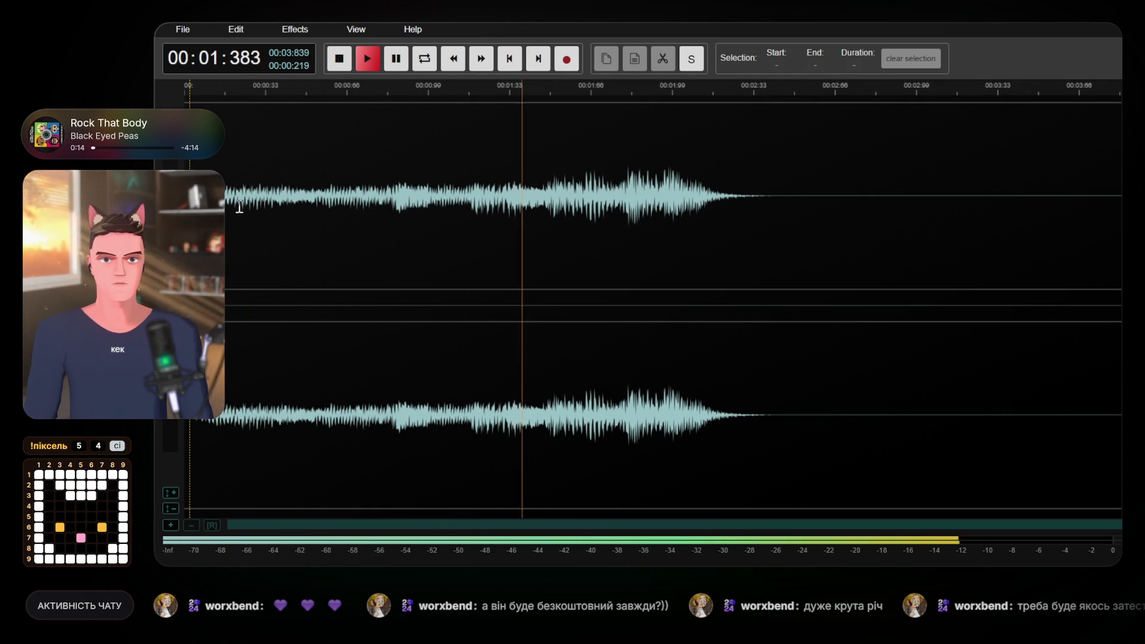
{"action": "left_click", "coordinate": [528, 200]}
{"action": "left_click", "coordinate": [471, 181]}
{"action": "key", "text": "space"}
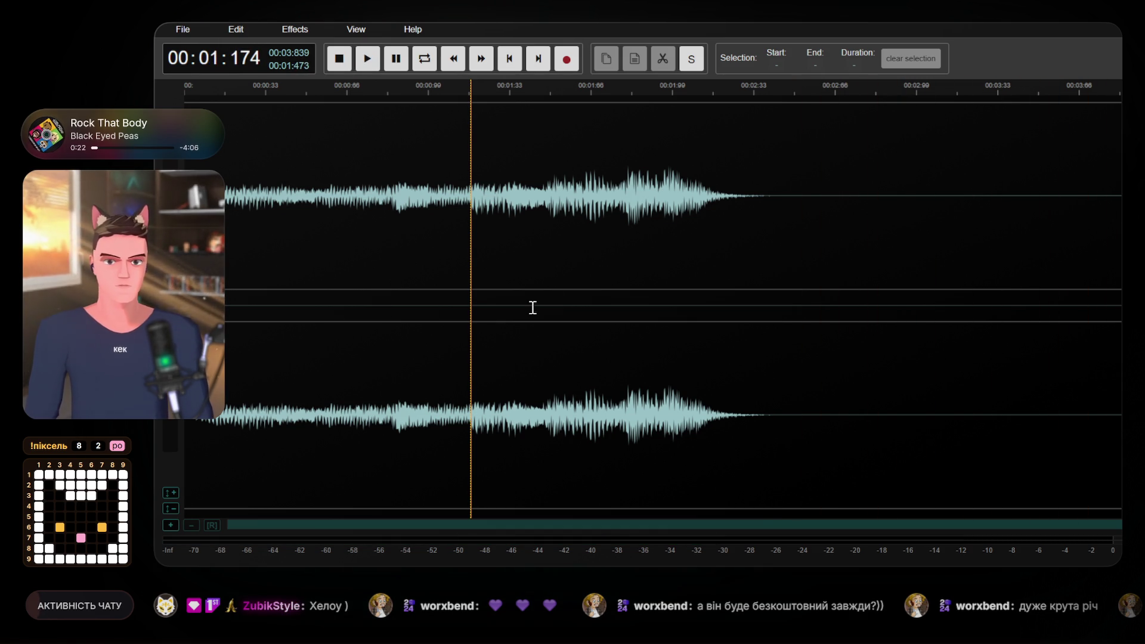
{"action": "left_click", "coordinate": [756, 226]}
{"action": "left_click", "coordinate": [450, 202]}
{"action": "key", "text": "space"}
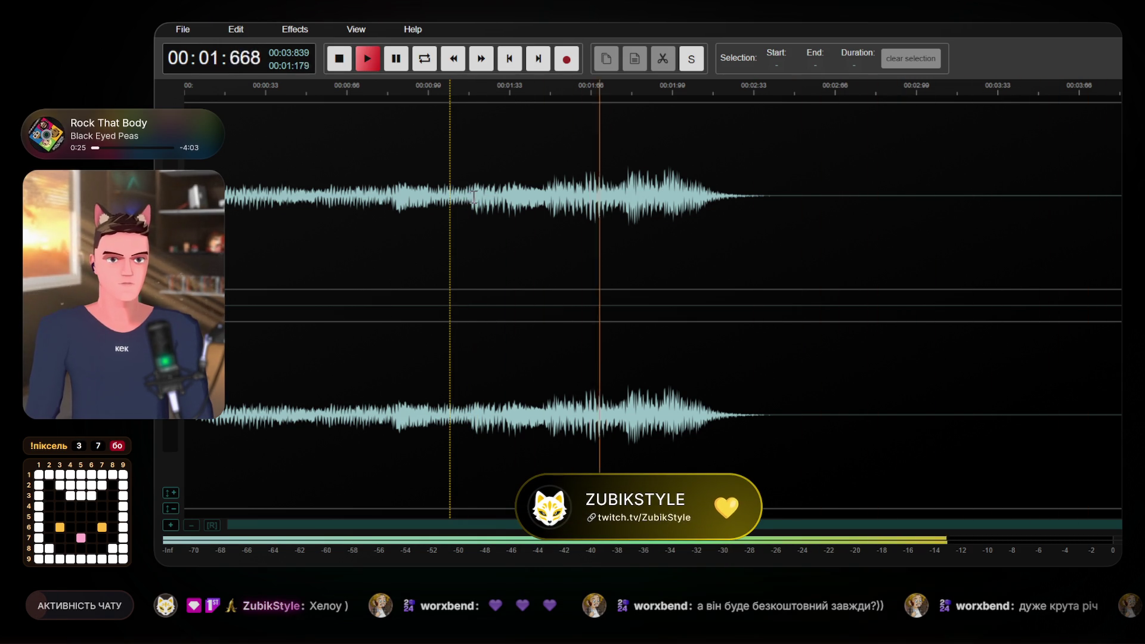
Cut the silent tail from 2.36 s onward and play the shortened sound.
{"action": "left_click_drag", "start_coordinate": [760, 190], "coordinate": [1121, 194]}
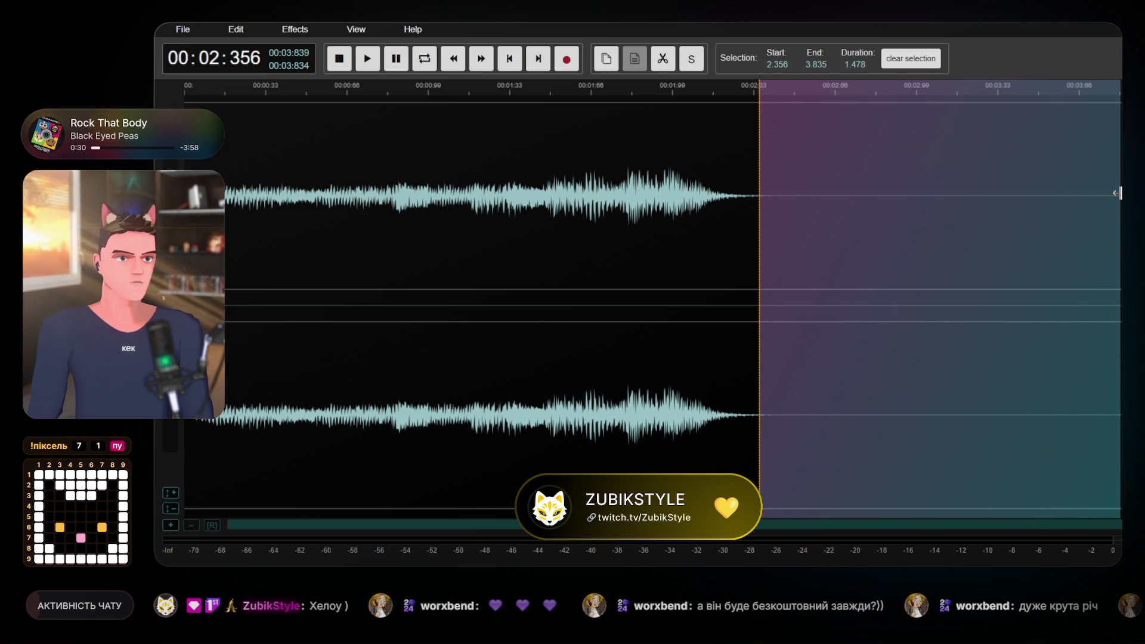
{"action": "left_click", "coordinate": [663, 58]}
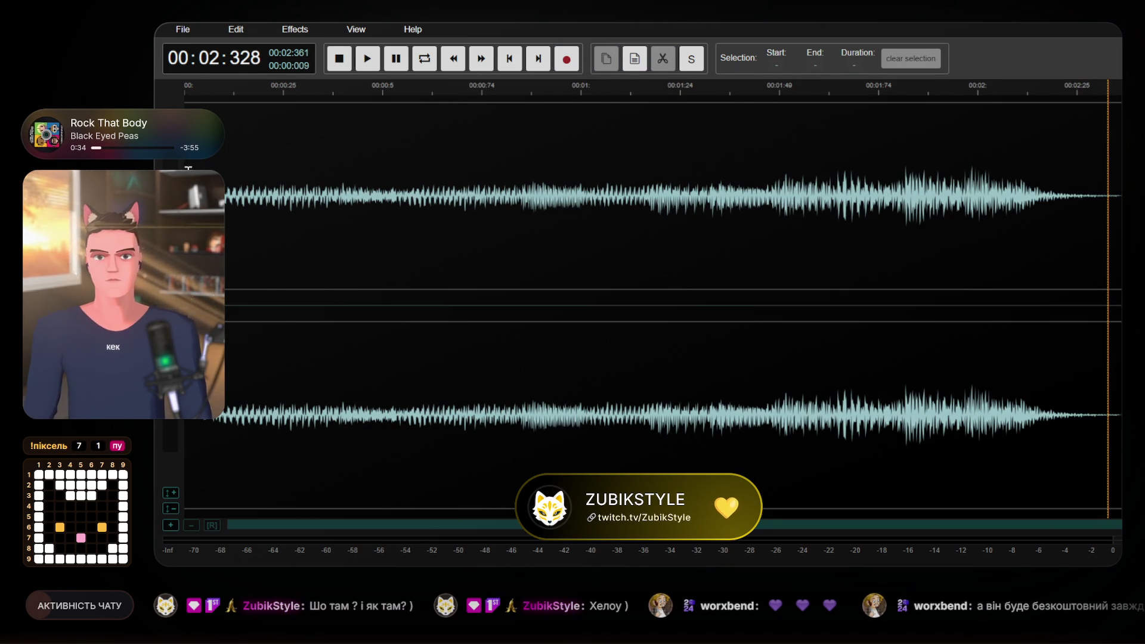
{"action": "key", "text": "space"}
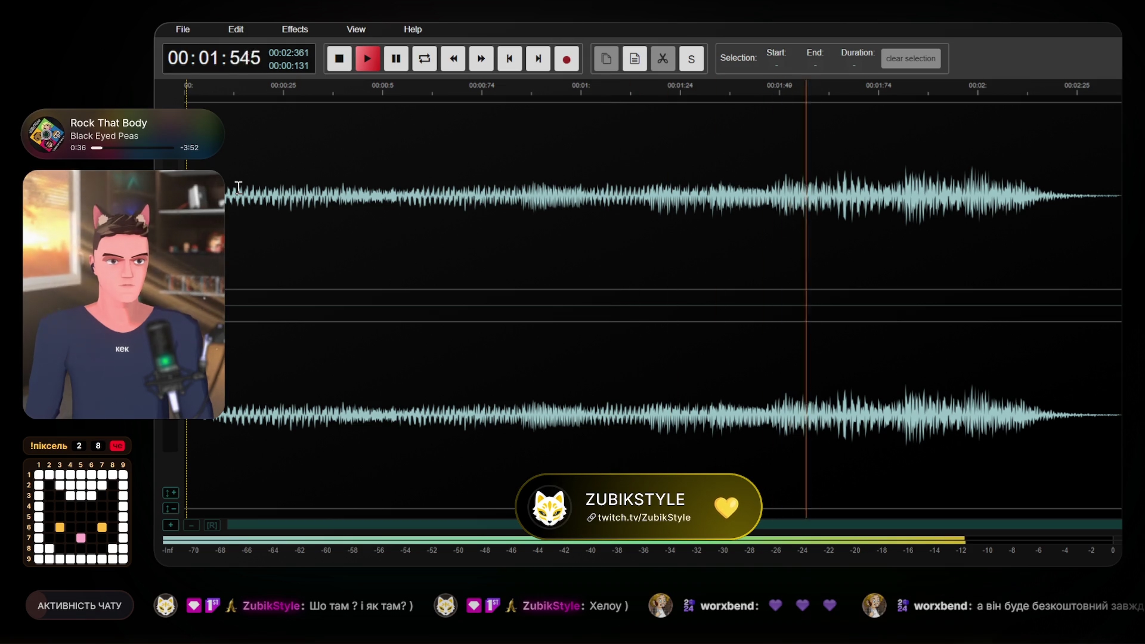
Remove the first 0.039 s of the clip, leaving 2.323 seconds, and play it back.
{"action": "left_click", "coordinate": [196, 188]}
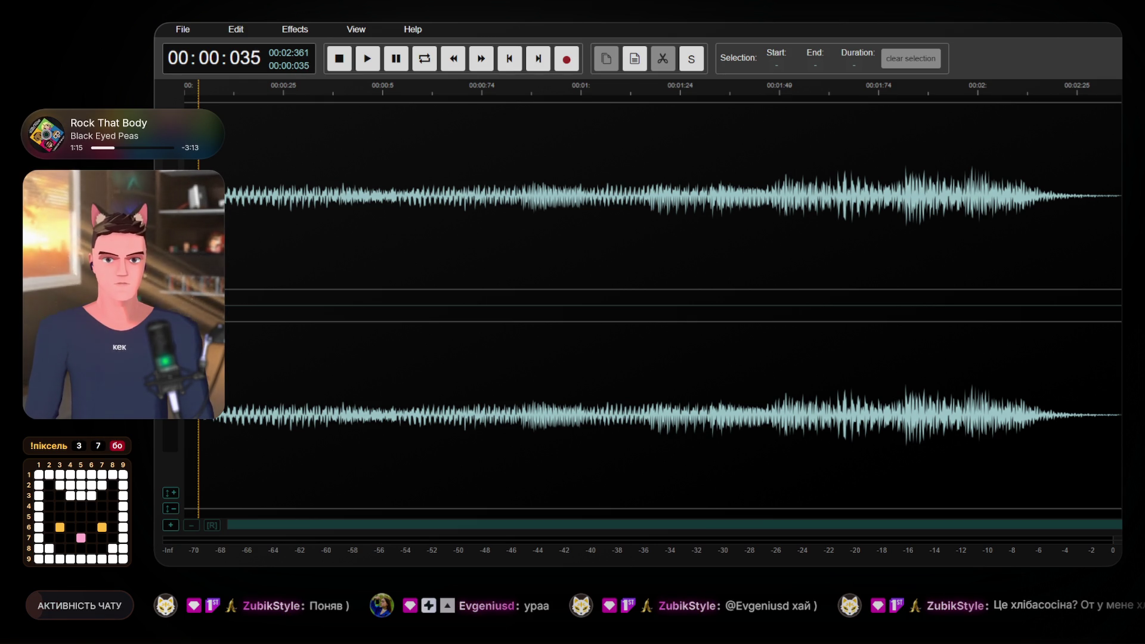
{"action": "key", "text": "shift+Home"}
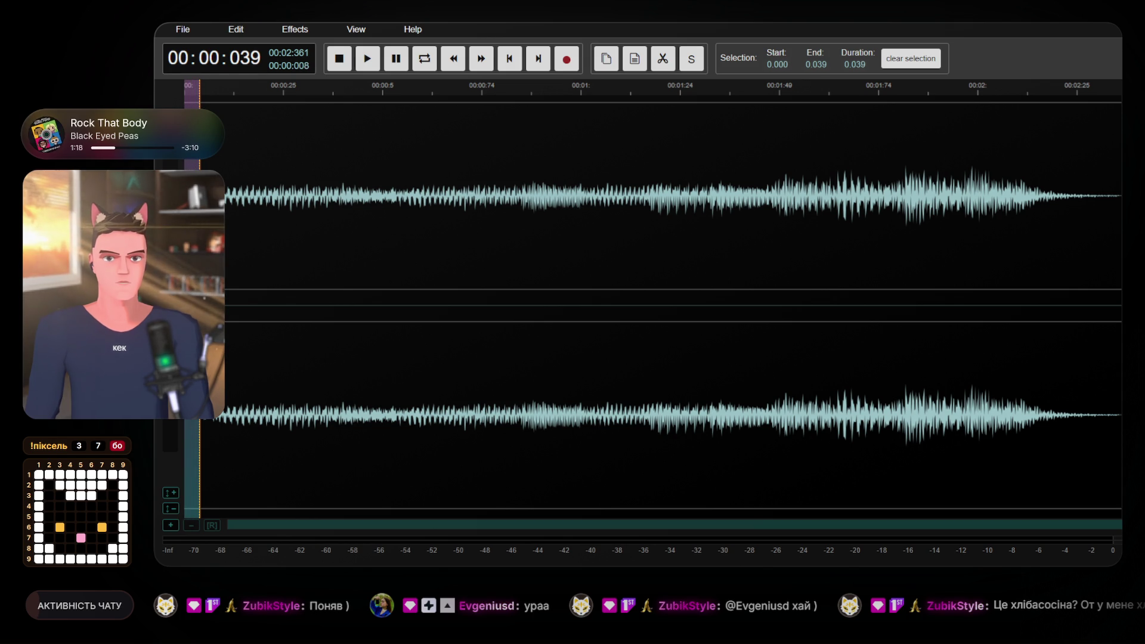
{"action": "key", "text": "Home"}
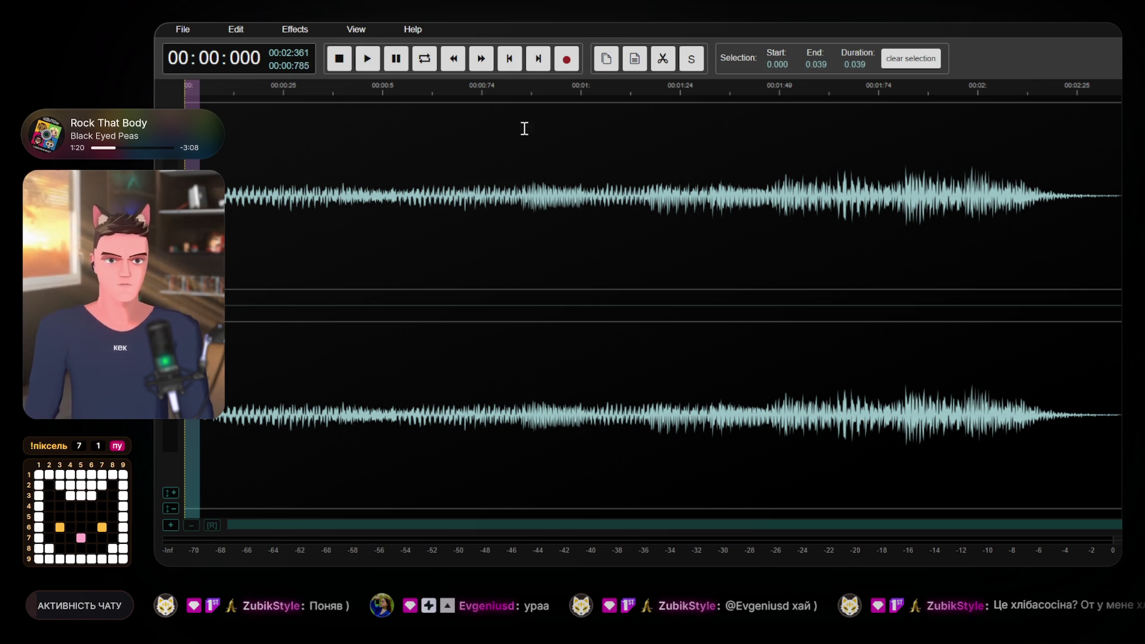
{"action": "left_click", "coordinate": [660, 65]}
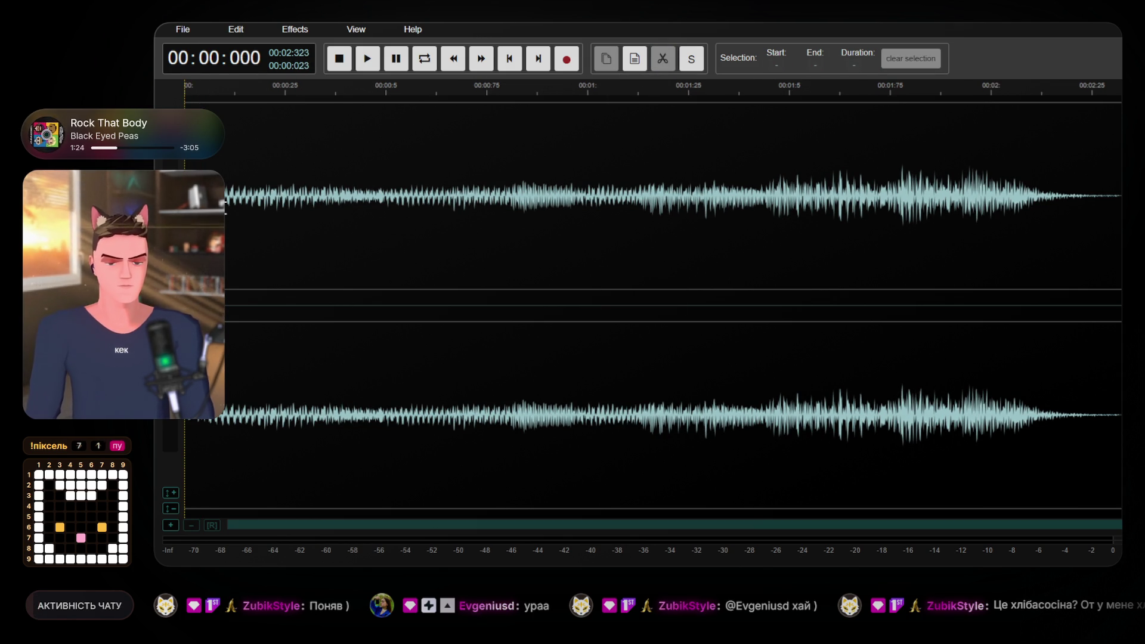
{"action": "key", "text": "space"}
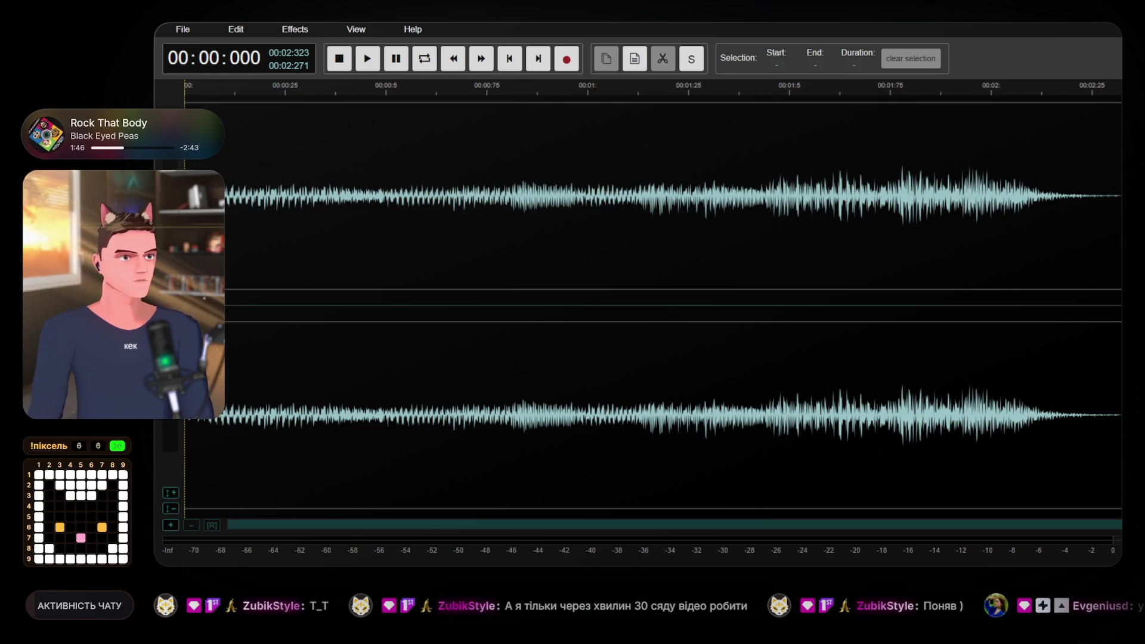
{"action": "left_click", "coordinate": [183, 29]}
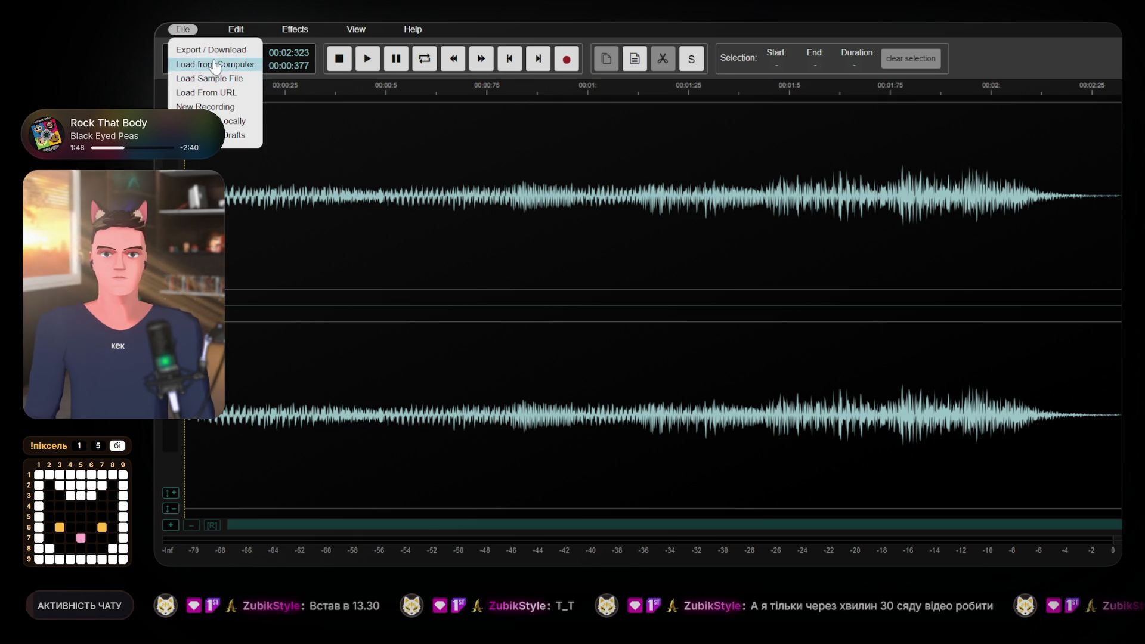
Export the trimmed clip as mp3 128 kbps under the file name 'SEmj_TwitchConHYPE'.
{"action": "left_click", "coordinate": [211, 50]}
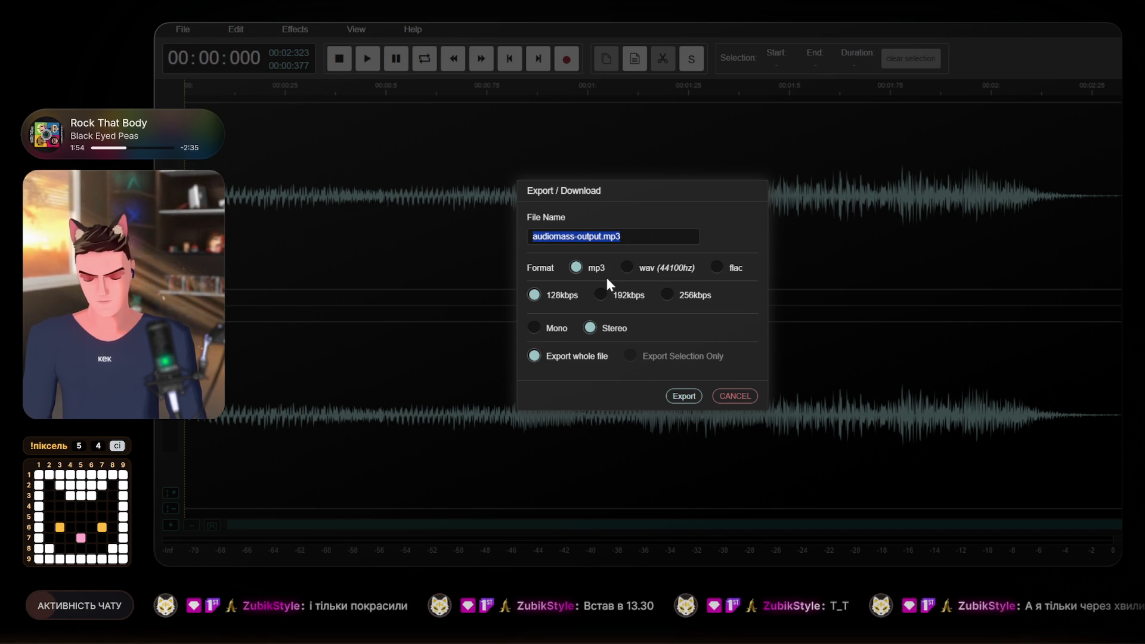
{"action": "type", "text": "ES"}
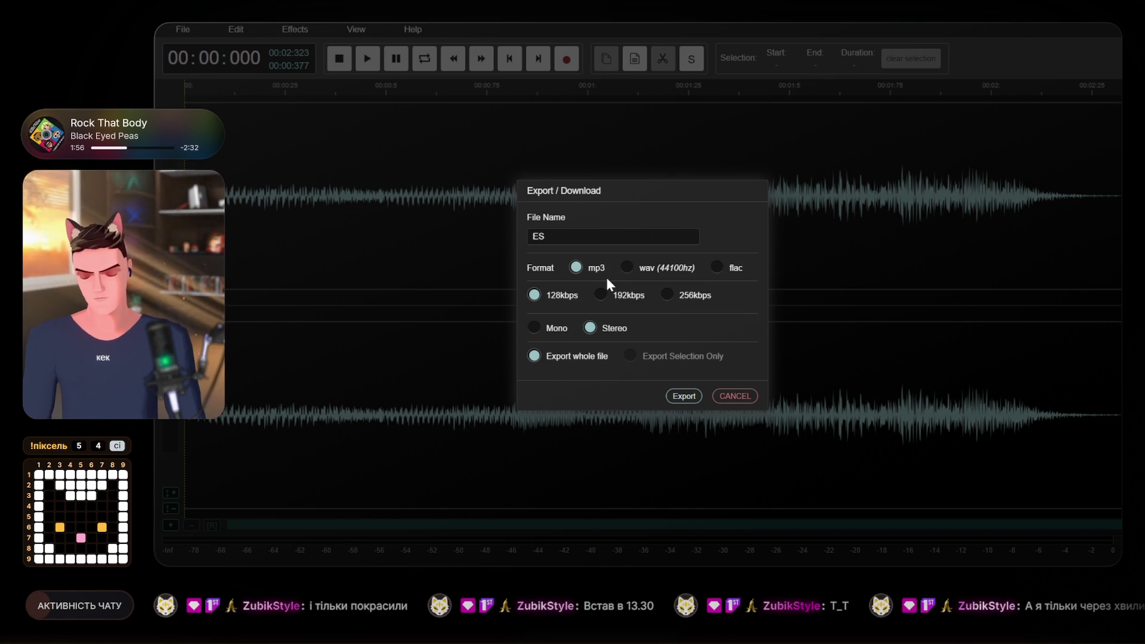
{"action": "key", "text": "BackSpace"}
{"action": "key", "text": "BackSpace"}
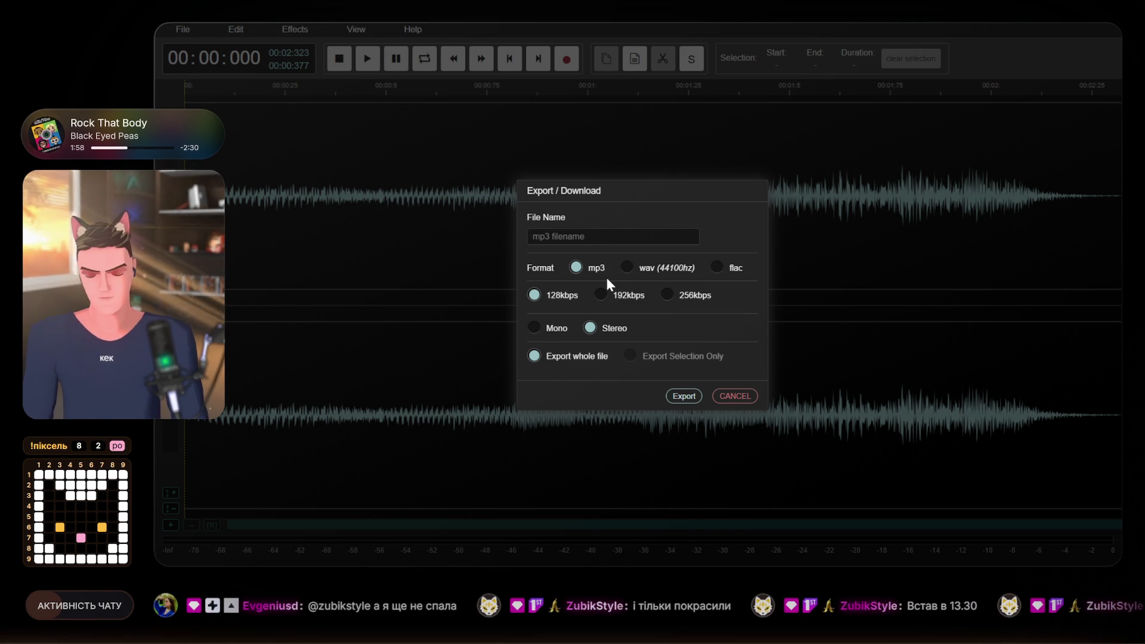
{"action": "type", "text": "SEmj"}
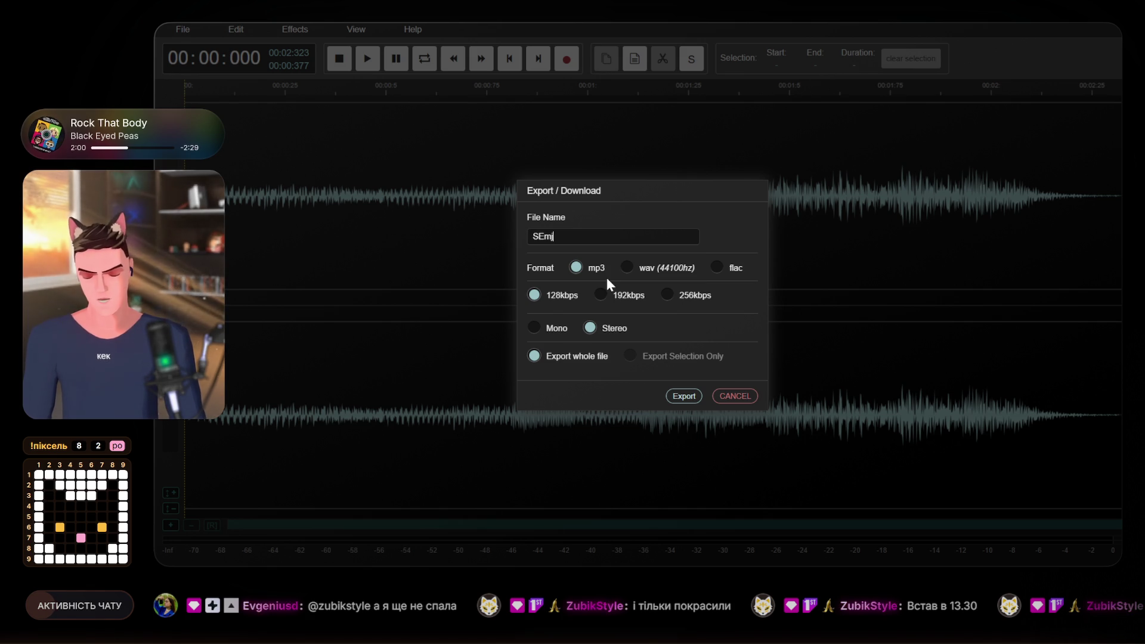
{"action": "type", "text": "_TwitchConHYPE"}
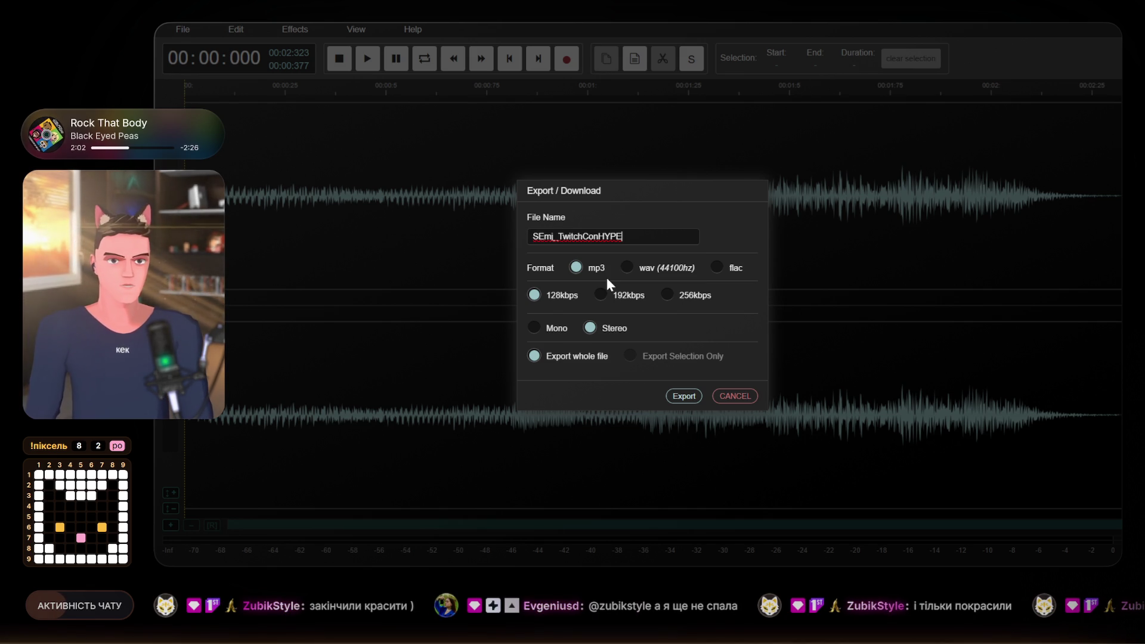
{"action": "left_click", "coordinate": [686, 397]}
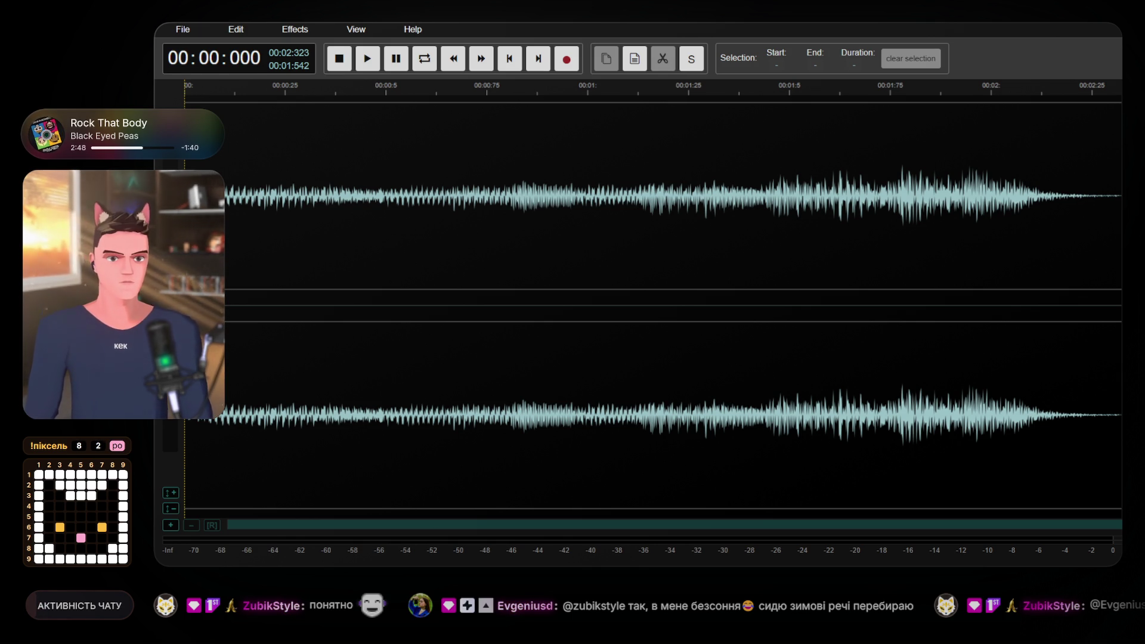
{"action": "left_click", "coordinate": [553, 238]}
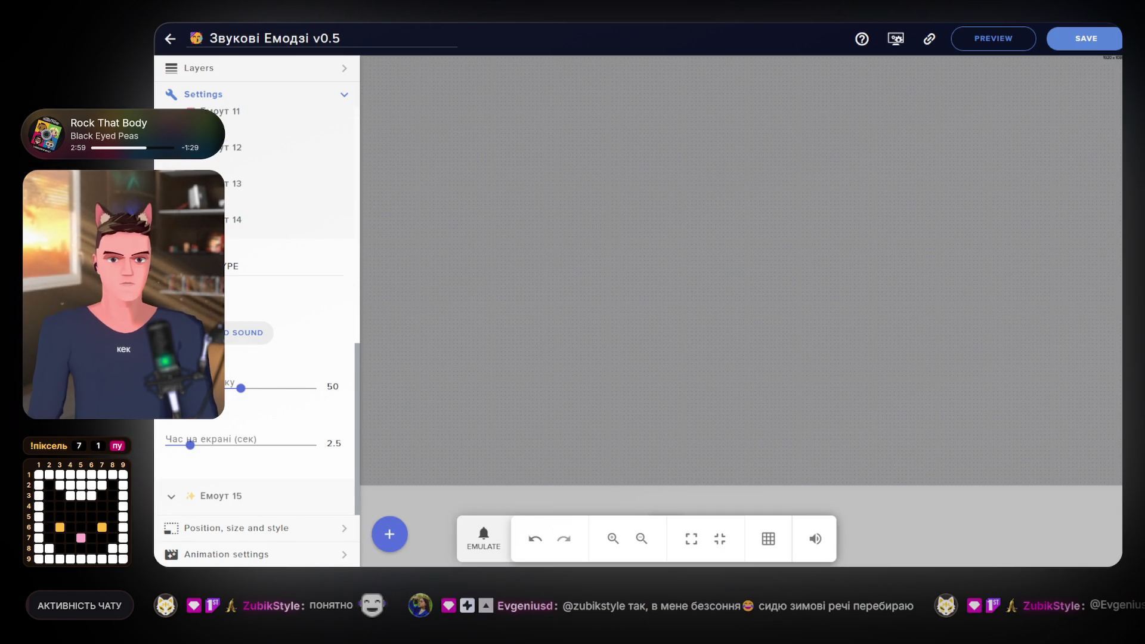
Open the emote's sound media library and switch to its UPLOAD area.
{"action": "left_click", "coordinate": [248, 332]}
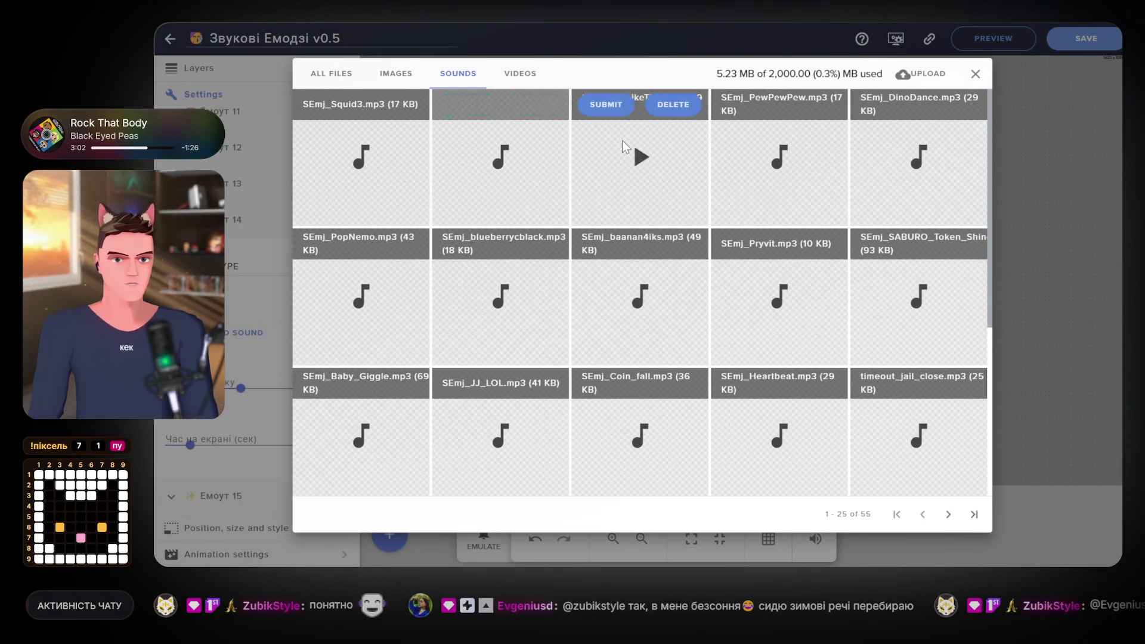
{"action": "left_click", "coordinate": [926, 74]}
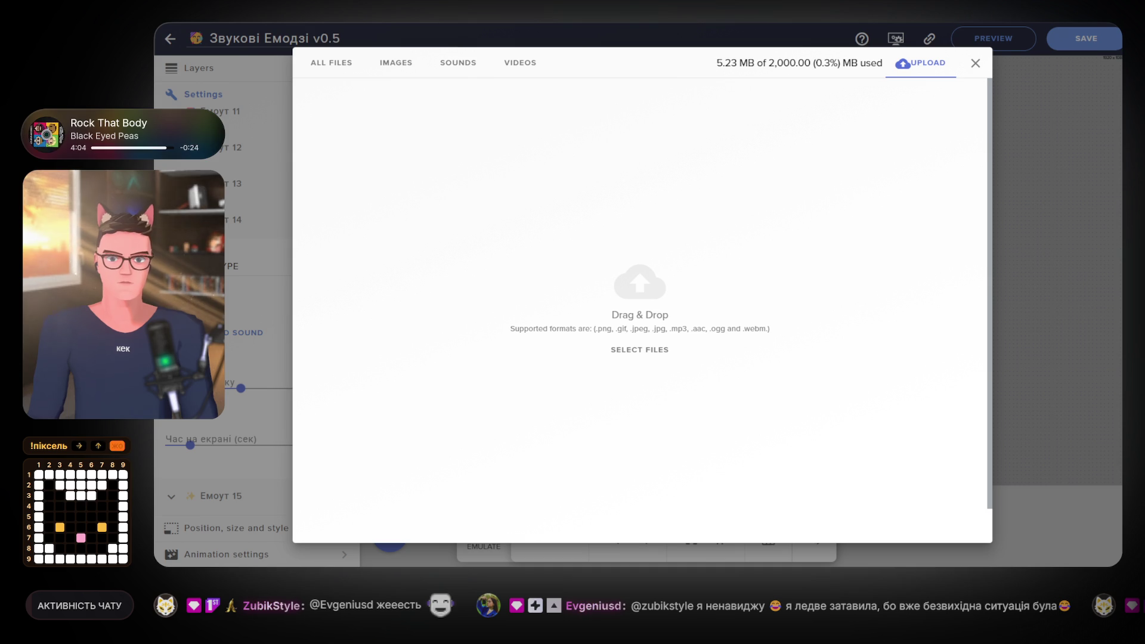
Upload the exported mp3, attach it to the emote, and set its on-screen time to 3 seconds.
{"action": "mouse_move", "coordinate": [921, 62]}
{"action": "left_mouse_down"}
{"action": "mouse_move", "coordinate": [534, 322]}
{"action": "mouse_move", "coordinate": [538, 334]}
{"action": "left_mouse_up"}
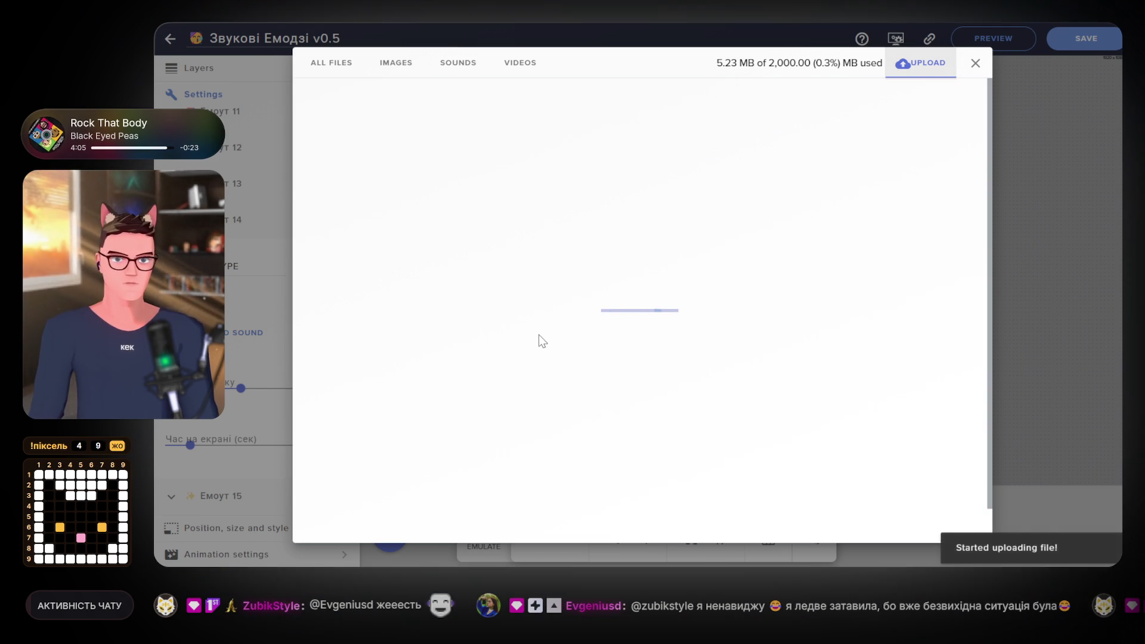
{"action": "left_click", "coordinate": [325, 105]}
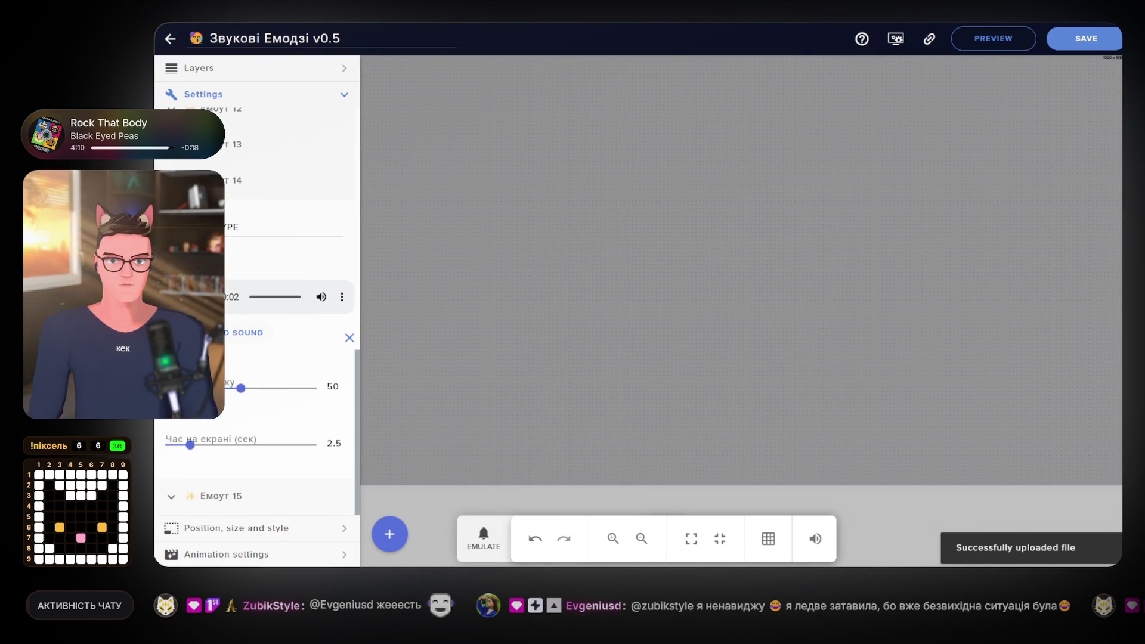
{"action": "left_click", "coordinate": [198, 448]}
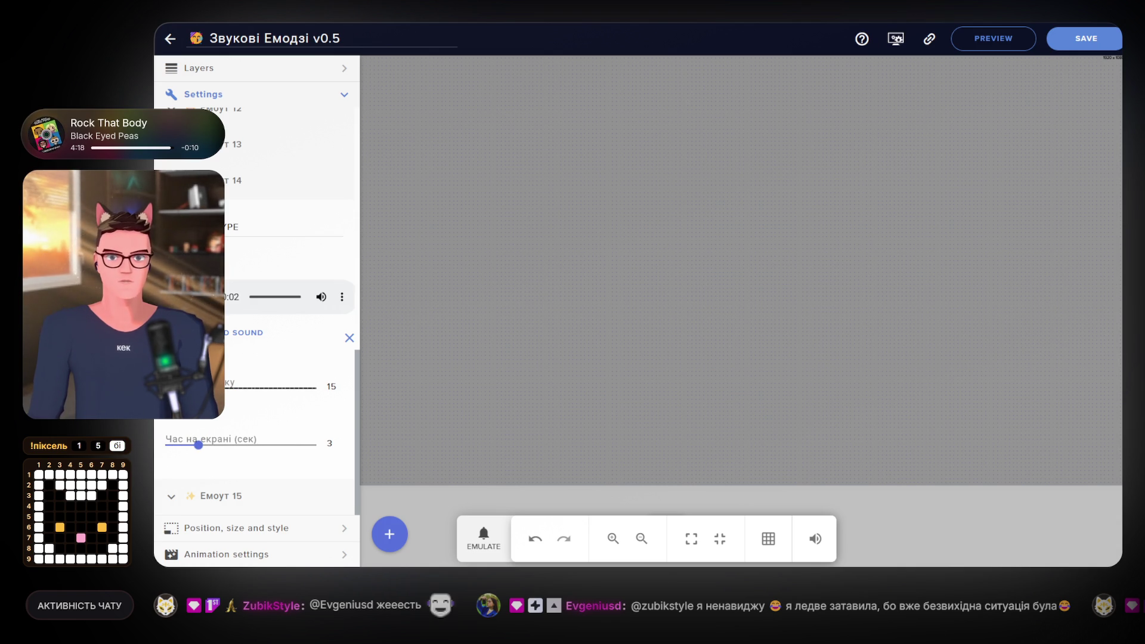
{"action": "scroll", "coordinate": [256, 298], "scroll_direction": "up", "scroll_amount": 15}
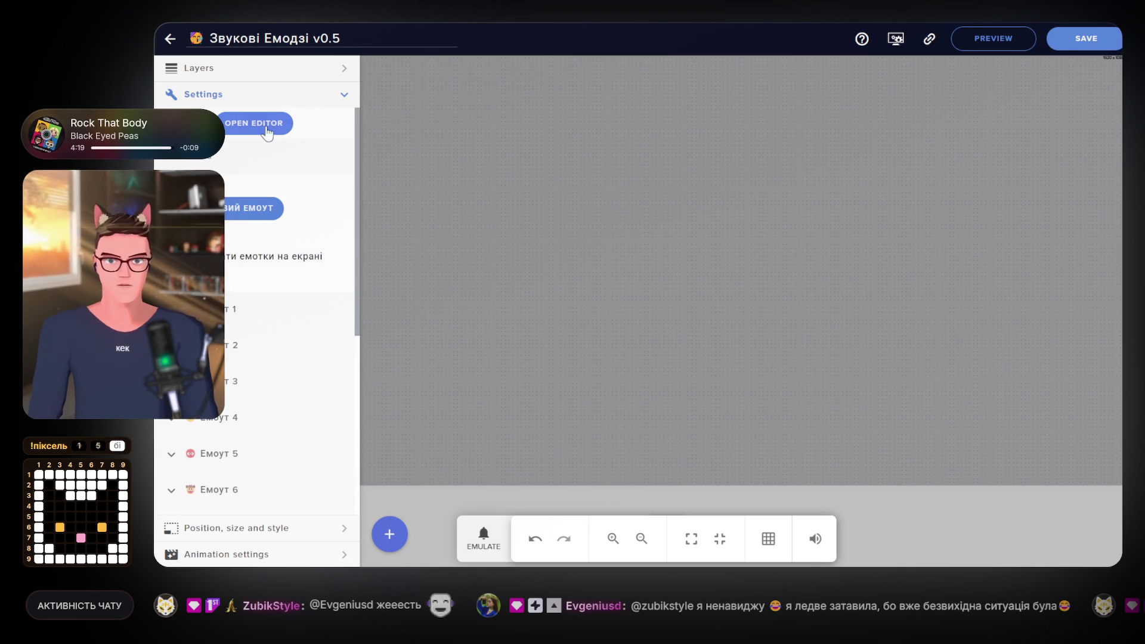
{"action": "left_click", "coordinate": [268, 126]}
{"action": "left_click", "coordinate": [560, 116]}
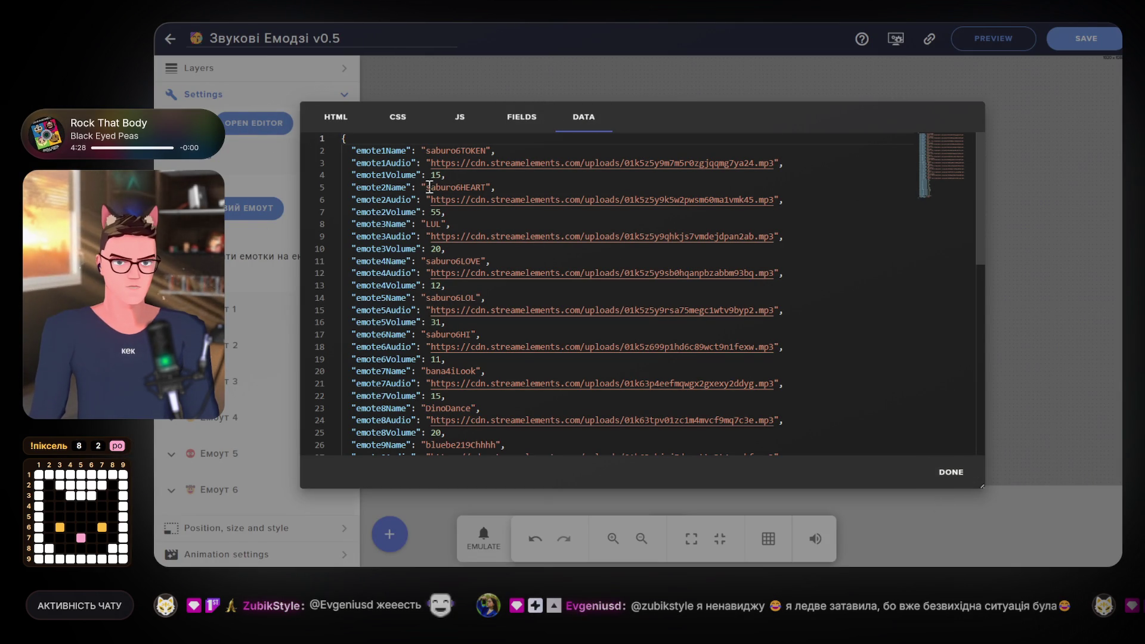
{"action": "left_click", "coordinate": [951, 472]}
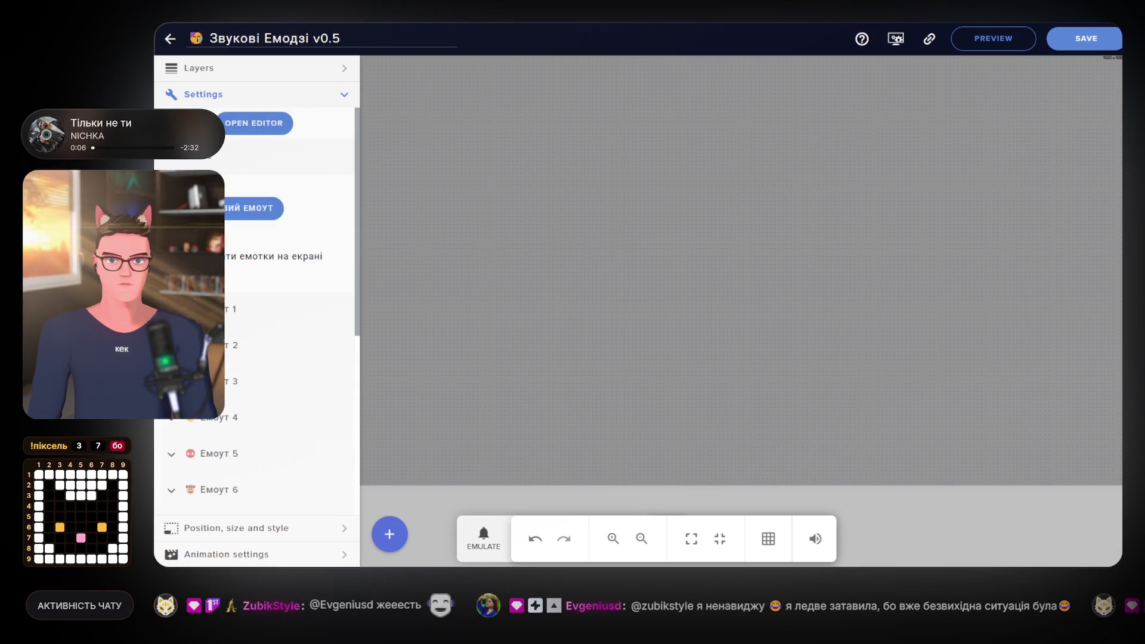
Open the widget's code editor and show its DATA tab.
{"action": "left_click", "coordinate": [278, 132]}
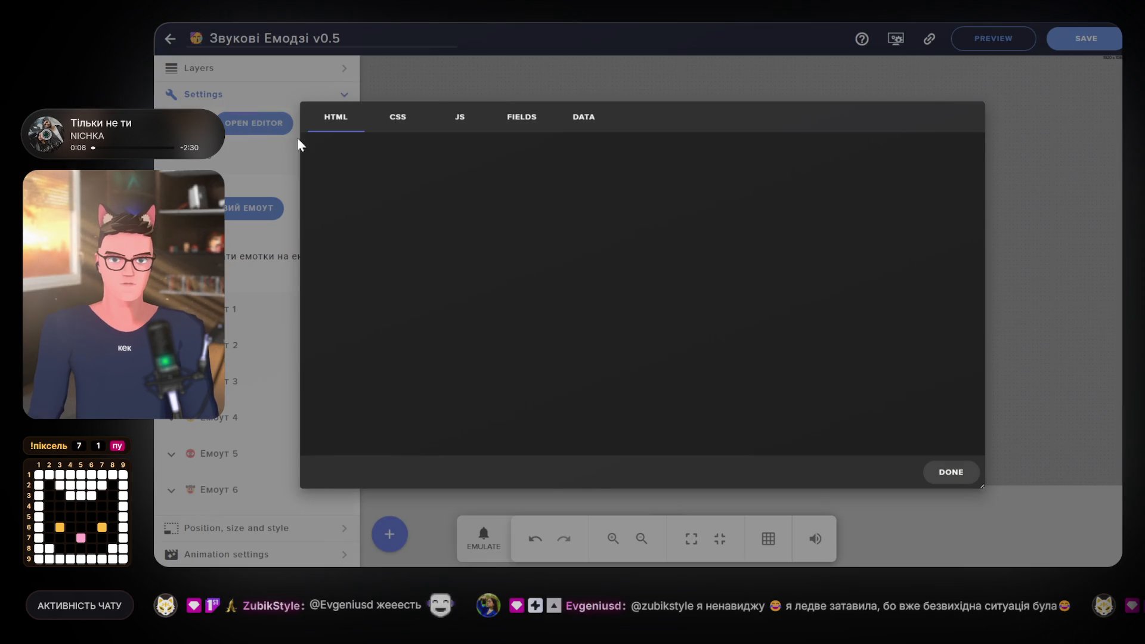
{"action": "left_click", "coordinate": [565, 119]}
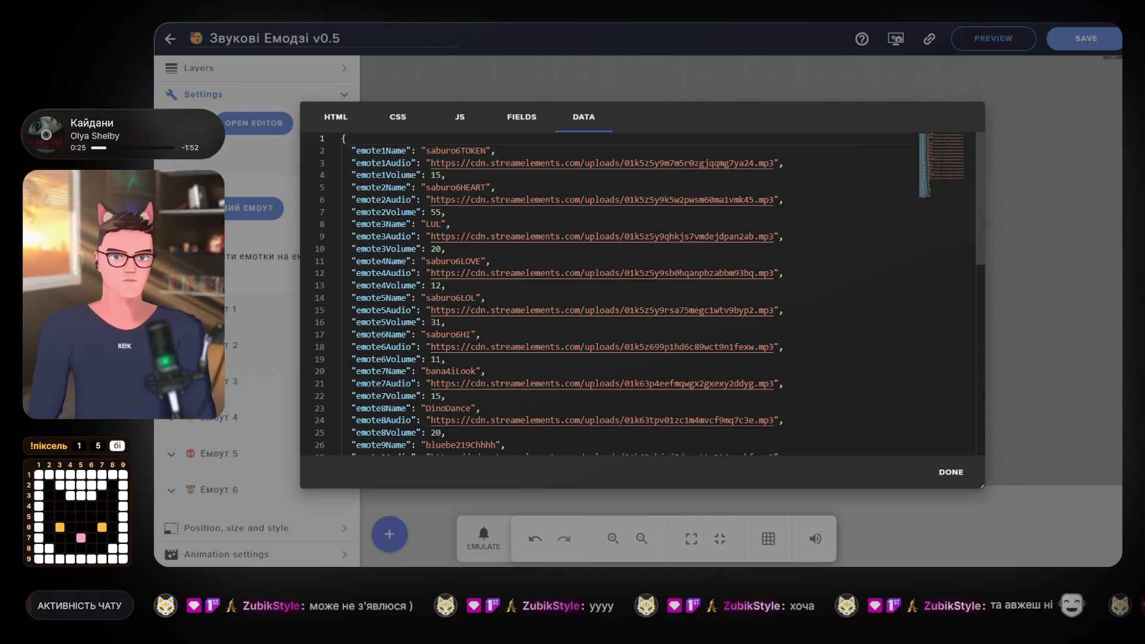
Review the emote data down to emote15 'Squid3' and close the code editor with DONE.
{"action": "scroll", "coordinate": [638, 295], "scroll_direction": "down", "scroll_amount": 1}
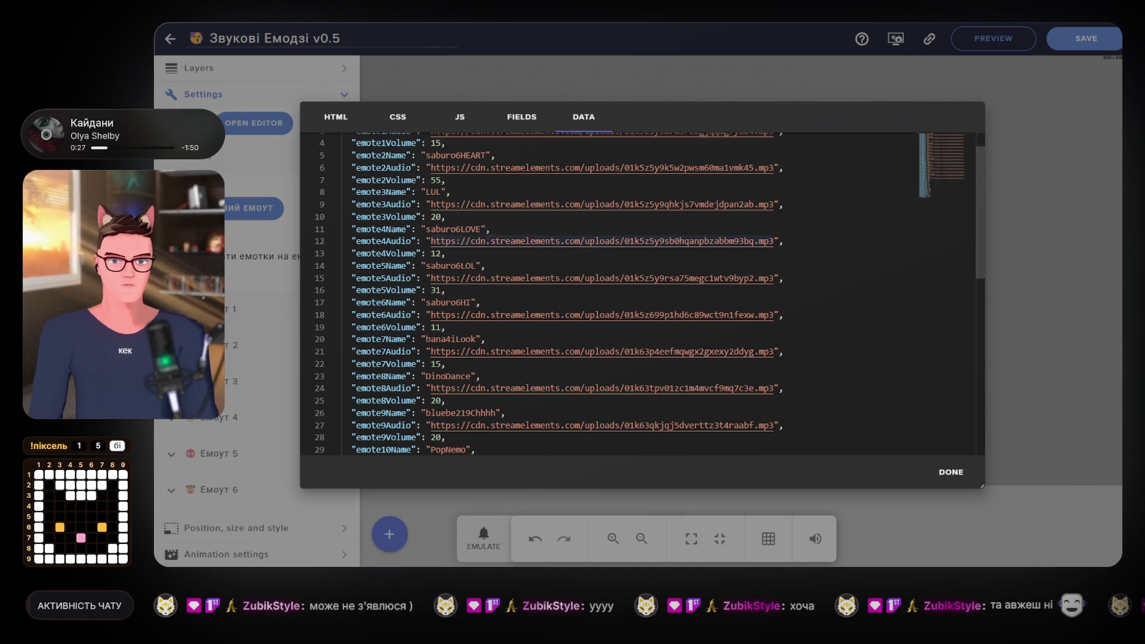
{"action": "scroll", "coordinate": [638, 295], "scroll_direction": "down", "scroll_amount": 7}
{"action": "scroll", "coordinate": [638, 295], "scroll_direction": "down", "scroll_amount": 6}
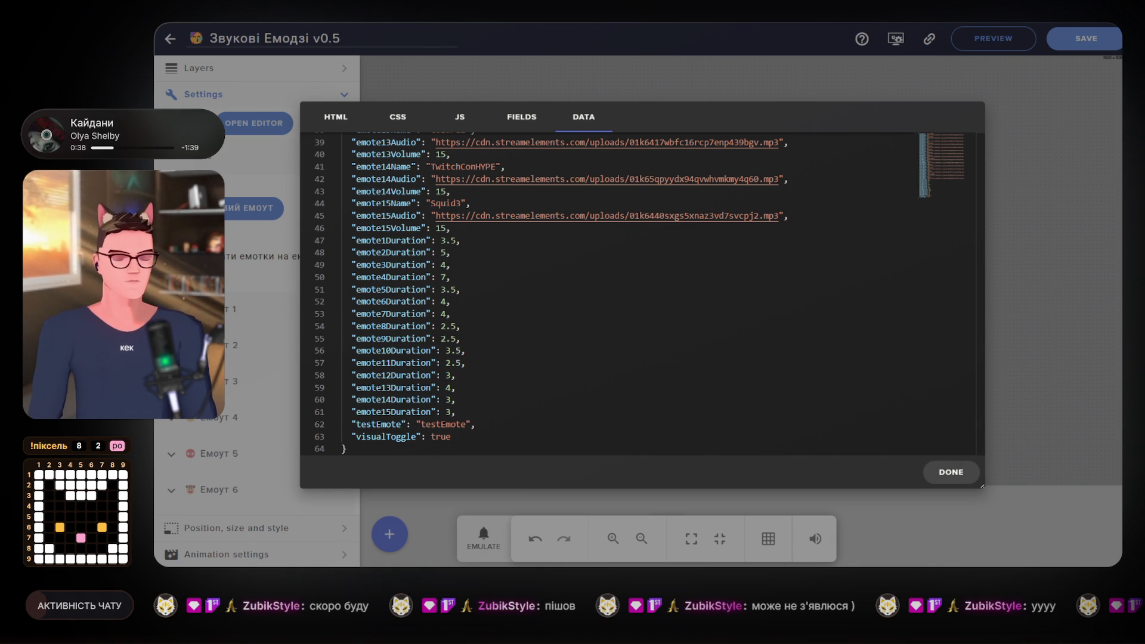
{"action": "left_click", "coordinate": [948, 474]}
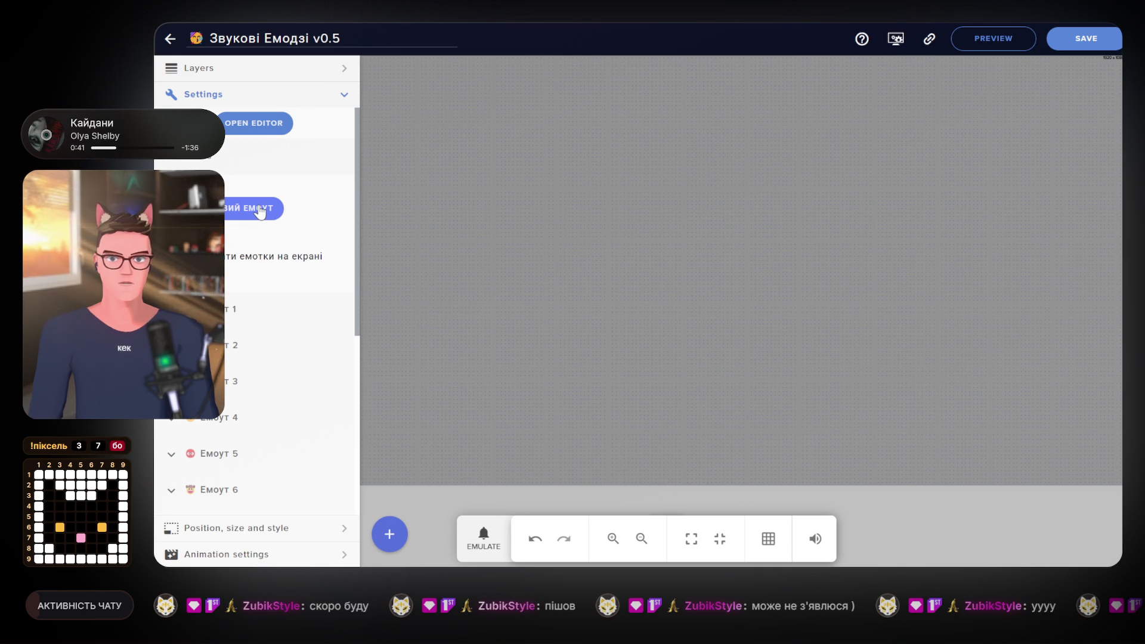
Scroll the emote settings list, save the Звукові Емодзі v0.5 widget, and select its title's version number.
{"action": "scroll", "coordinate": [255, 392], "scroll_direction": "down", "scroll_amount": 5}
{"action": "scroll", "coordinate": [254, 392], "scroll_direction": "down", "scroll_amount": 1}
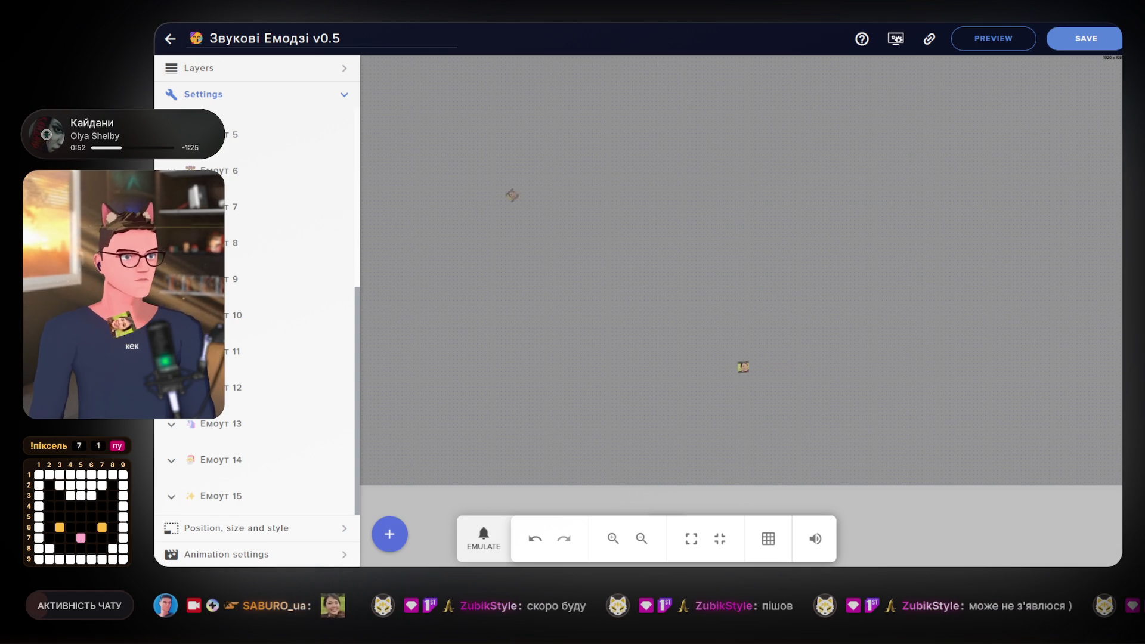
{"action": "left_click", "coordinate": [1081, 43]}
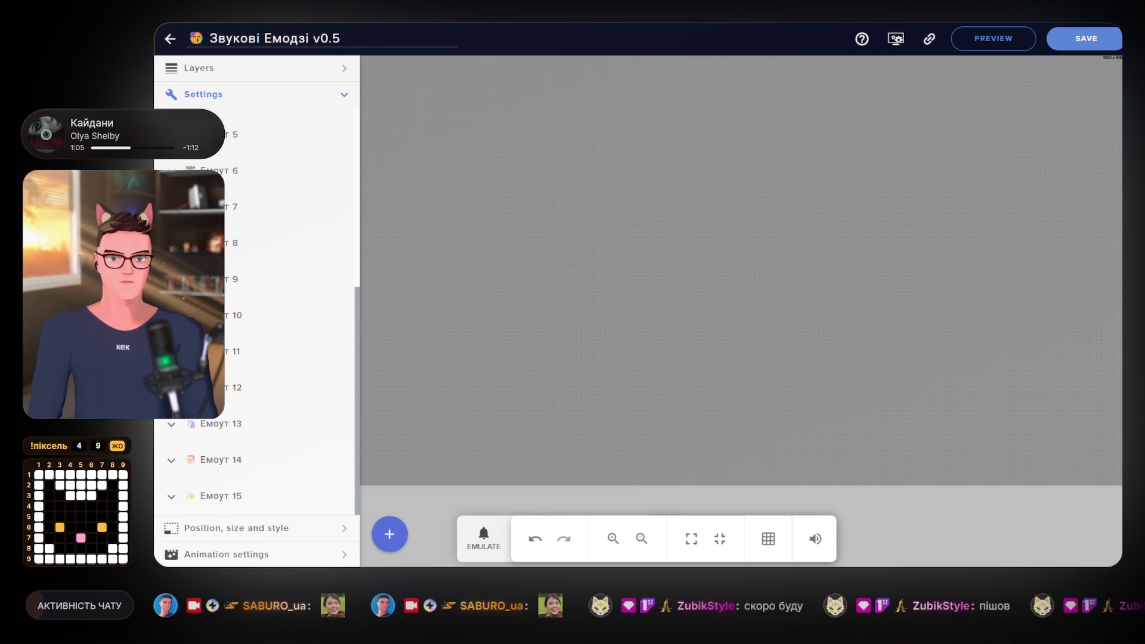
{"action": "scroll", "coordinate": [256, 298], "scroll_direction": "up", "scroll_amount": 5}
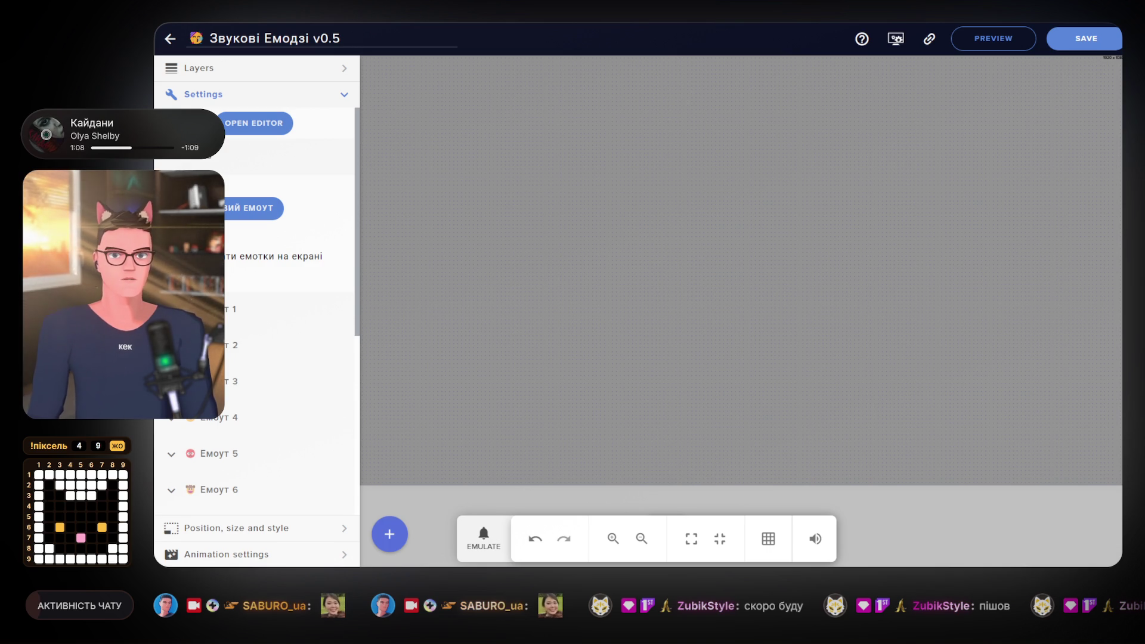
{"action": "double_click", "coordinate": [326, 39]}
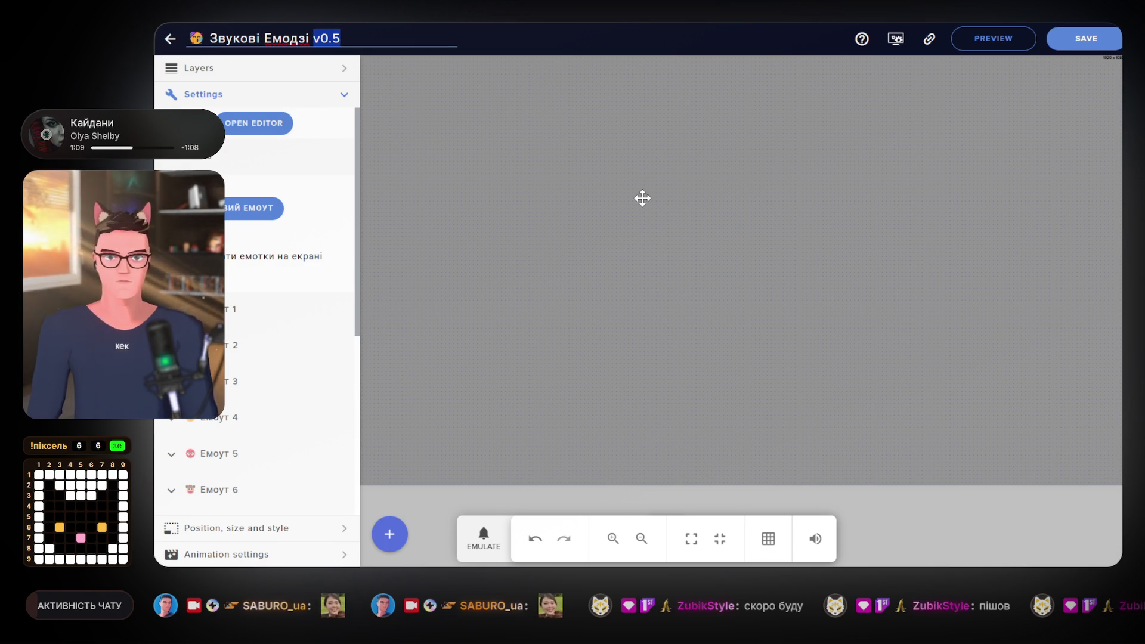
Rename the overlay to 'Звукові Емодзі (beta)', save it, and exit the editor.
{"action": "type", "text": "()"}
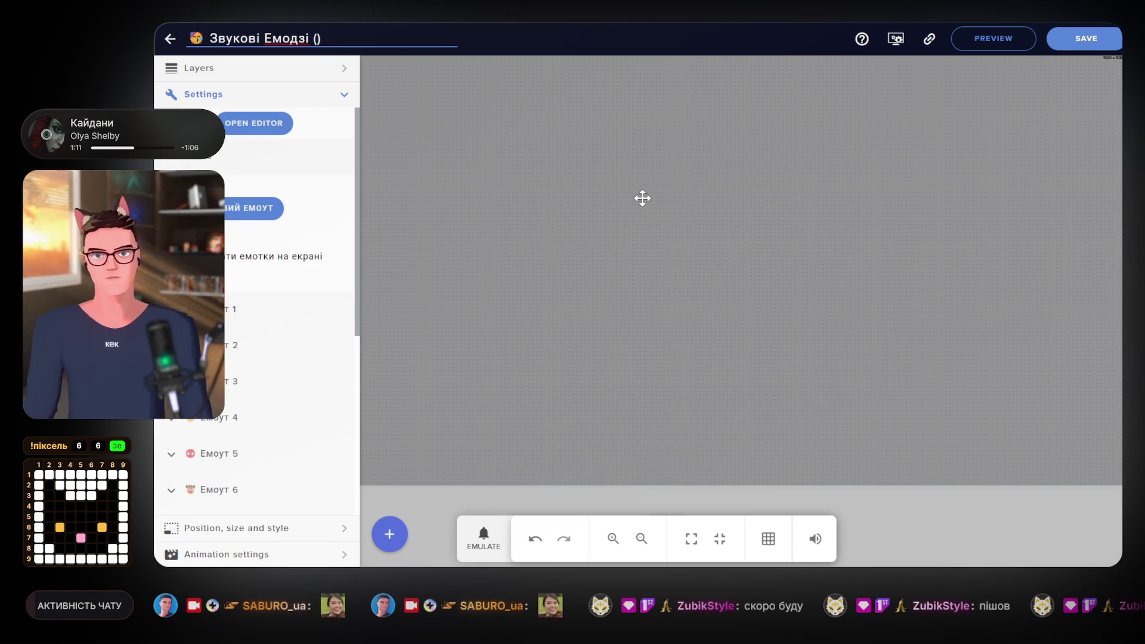
{"action": "key", "text": "Left"}
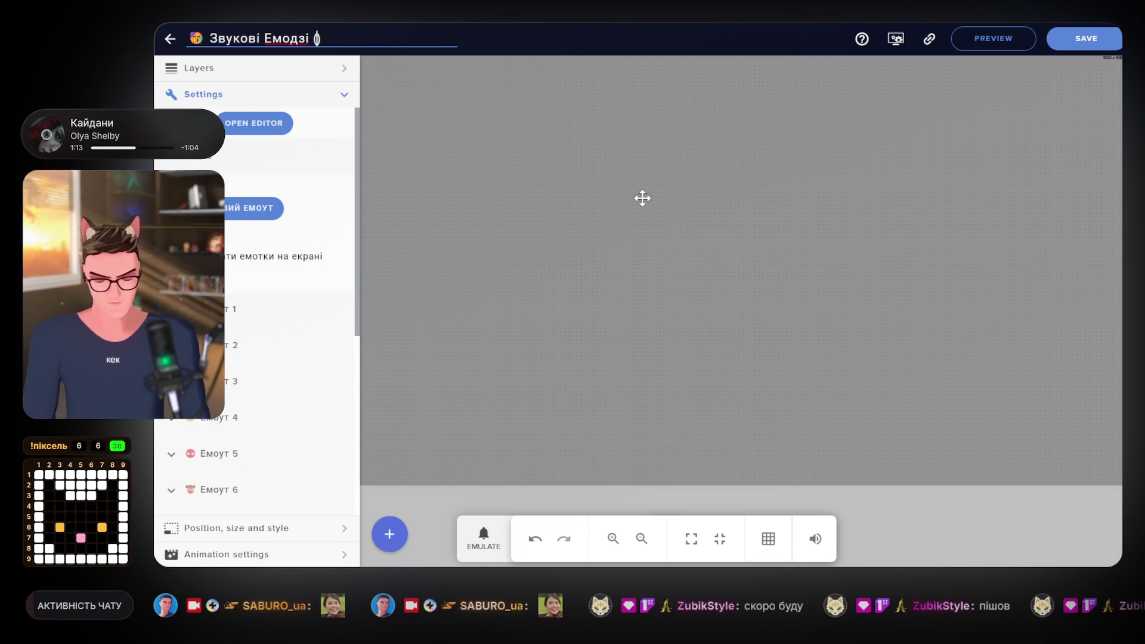
{"action": "type", "text": "beta"}
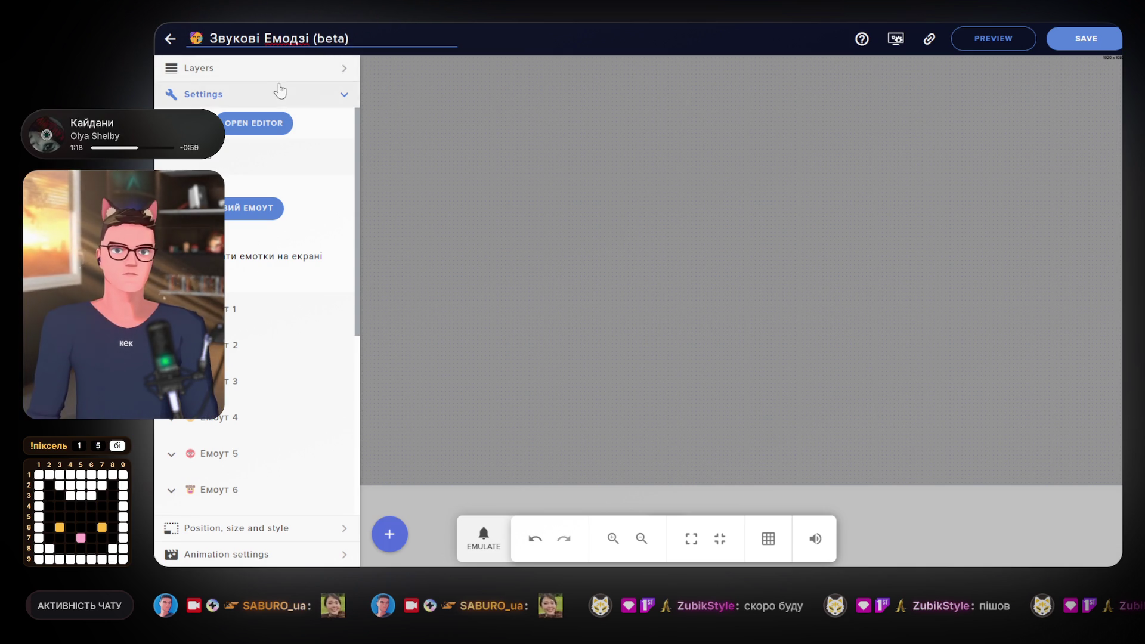
{"action": "left_click", "coordinate": [1070, 46]}
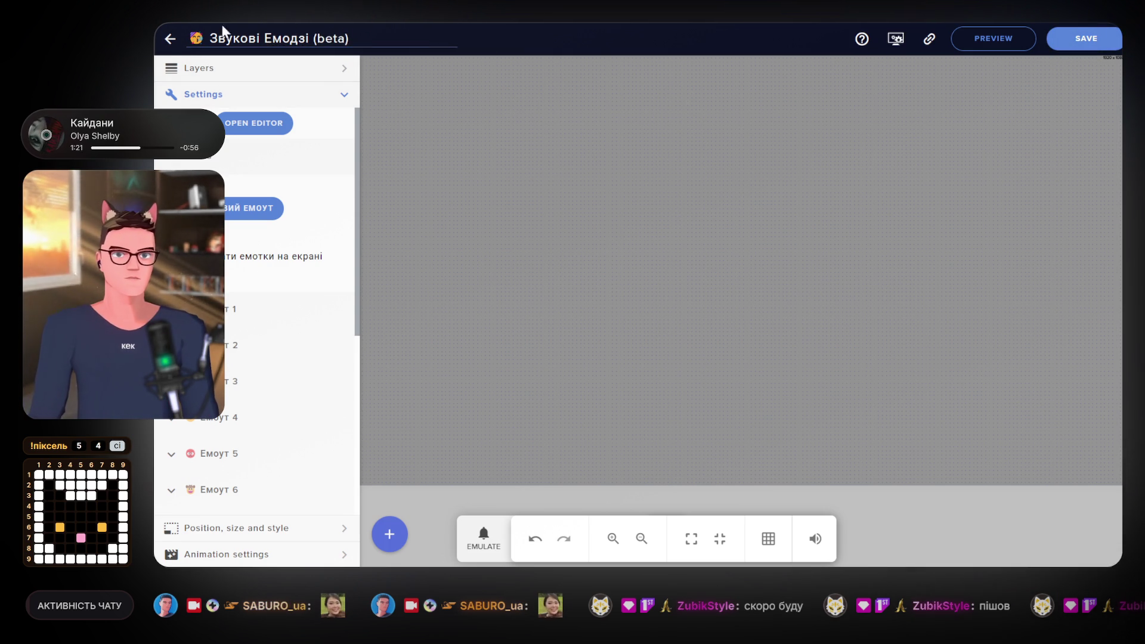
{"action": "left_click", "coordinate": [169, 38]}
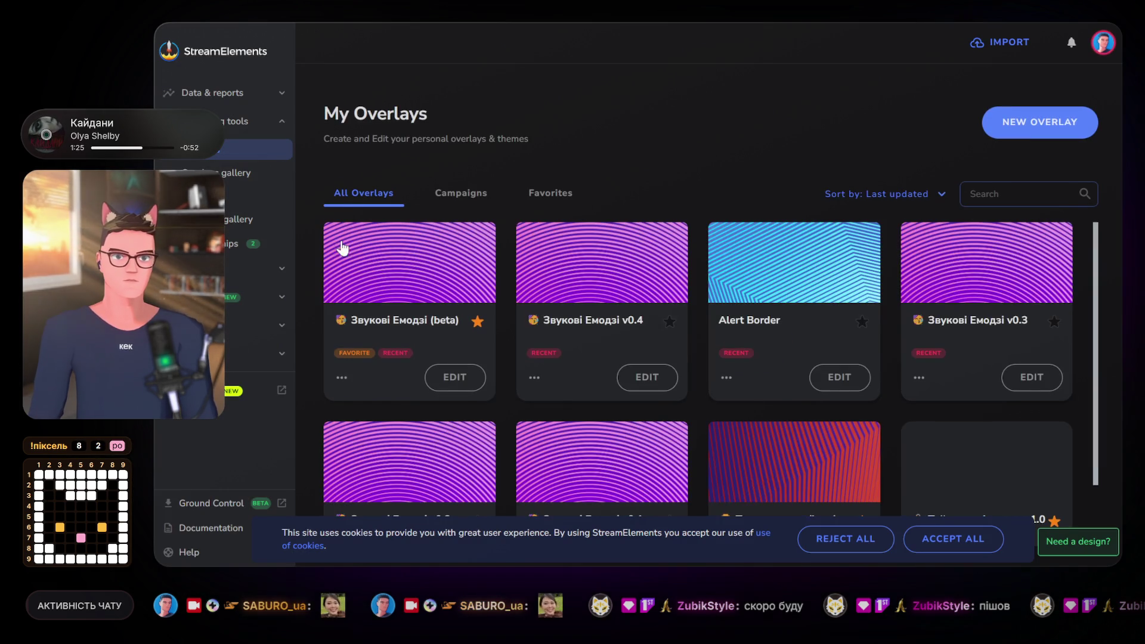
Dismiss the cookie banner and set Zelda's Adventure as the game in the Звукові Емодзі (beta) overlay's properties.
{"action": "left_click", "coordinate": [844, 539]}
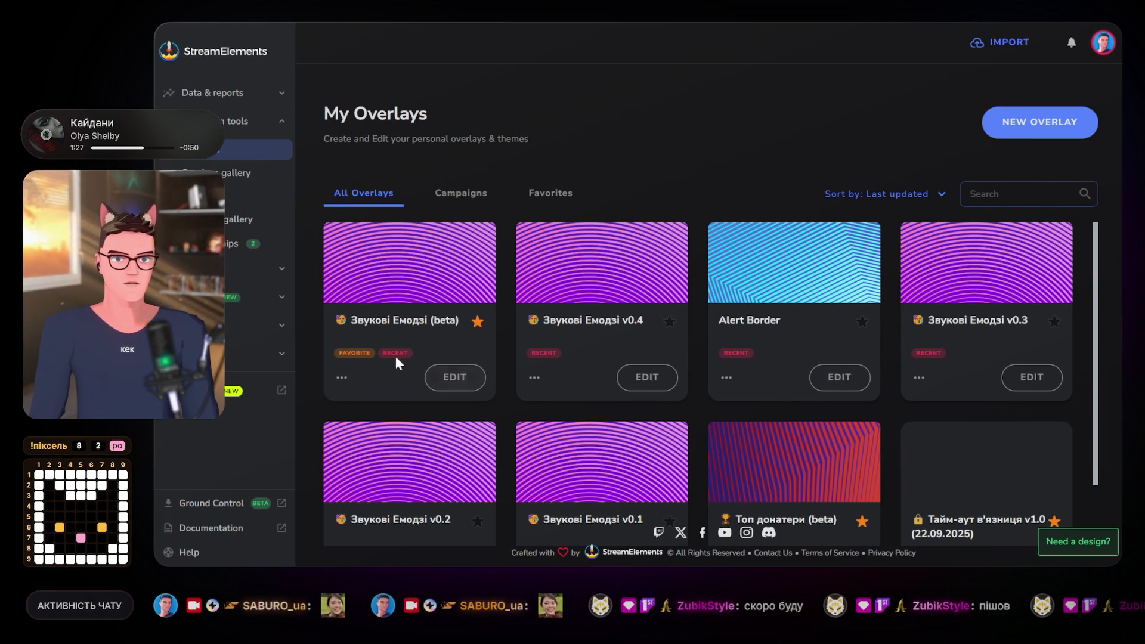
{"action": "left_click", "coordinate": [342, 378]}
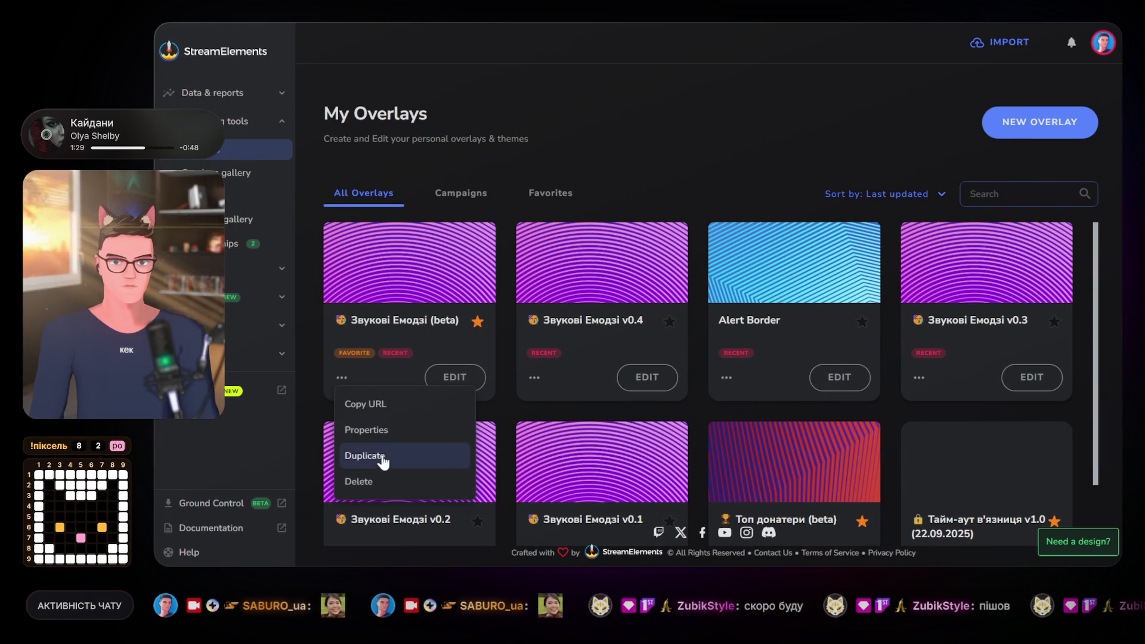
{"action": "left_click", "coordinate": [384, 431]}
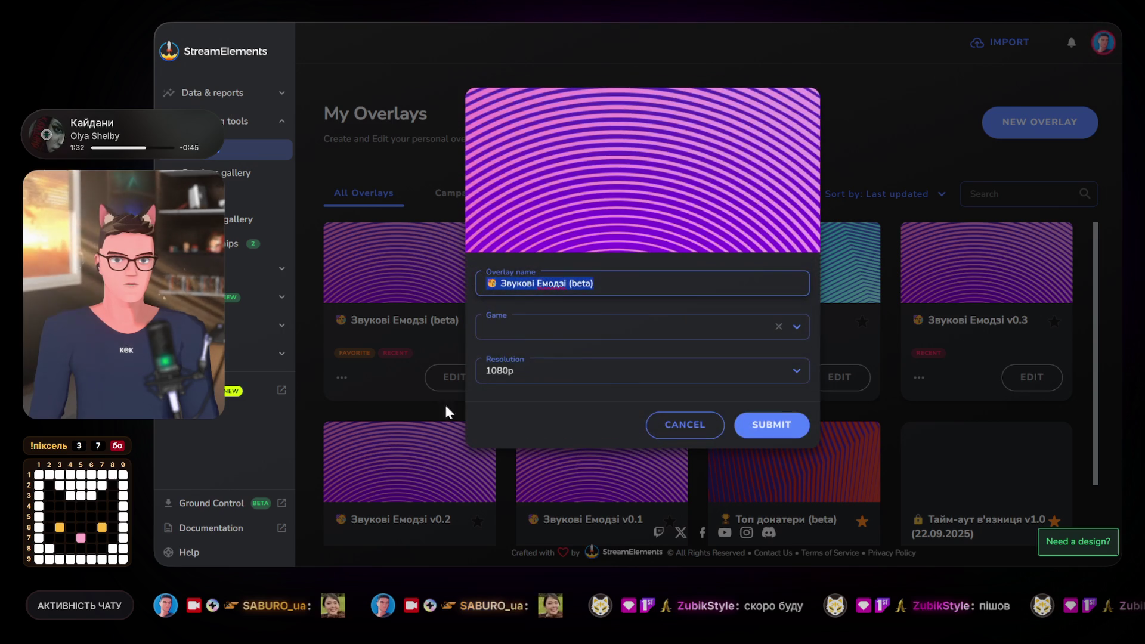
{"action": "left_click", "coordinate": [555, 332]}
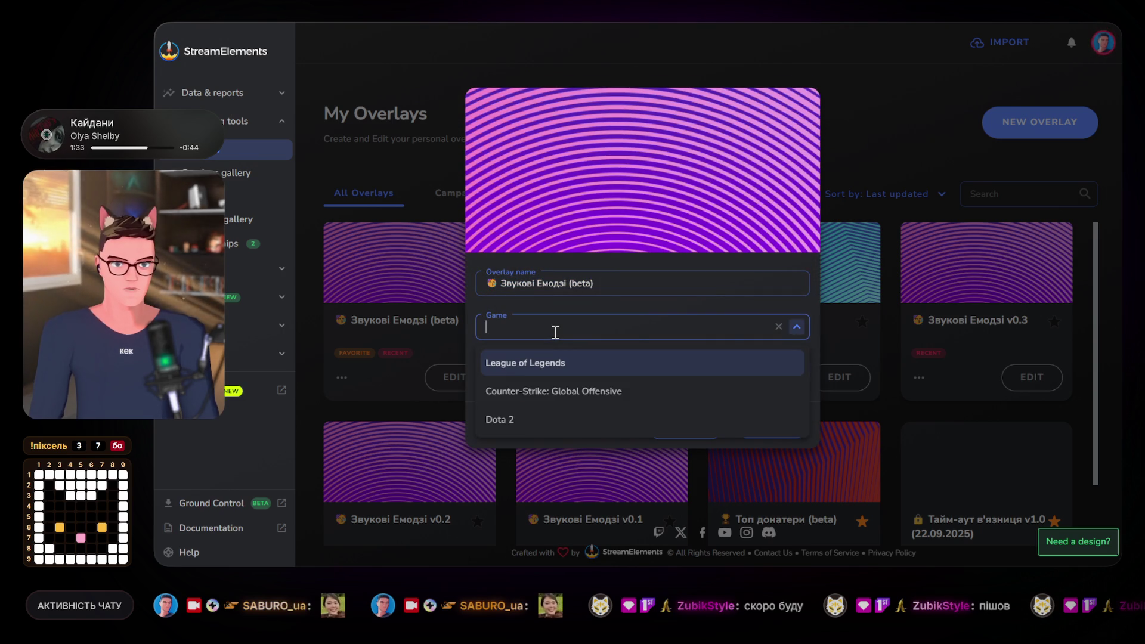
{"action": "type", "text": "zeldas"}
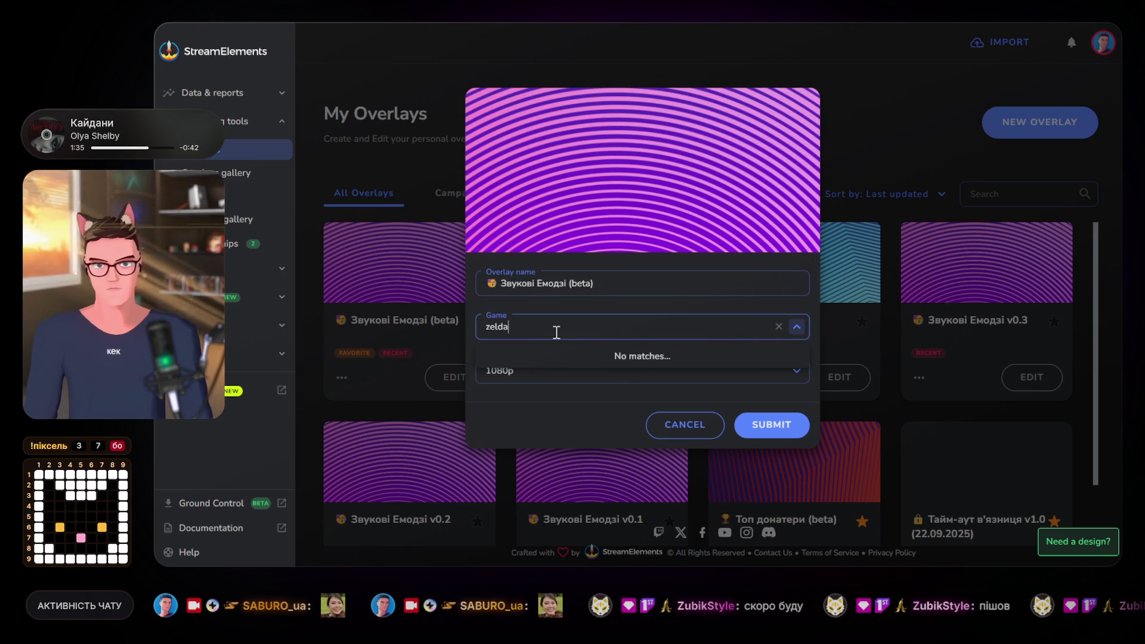
{"action": "key", "text": "BackSpace"}
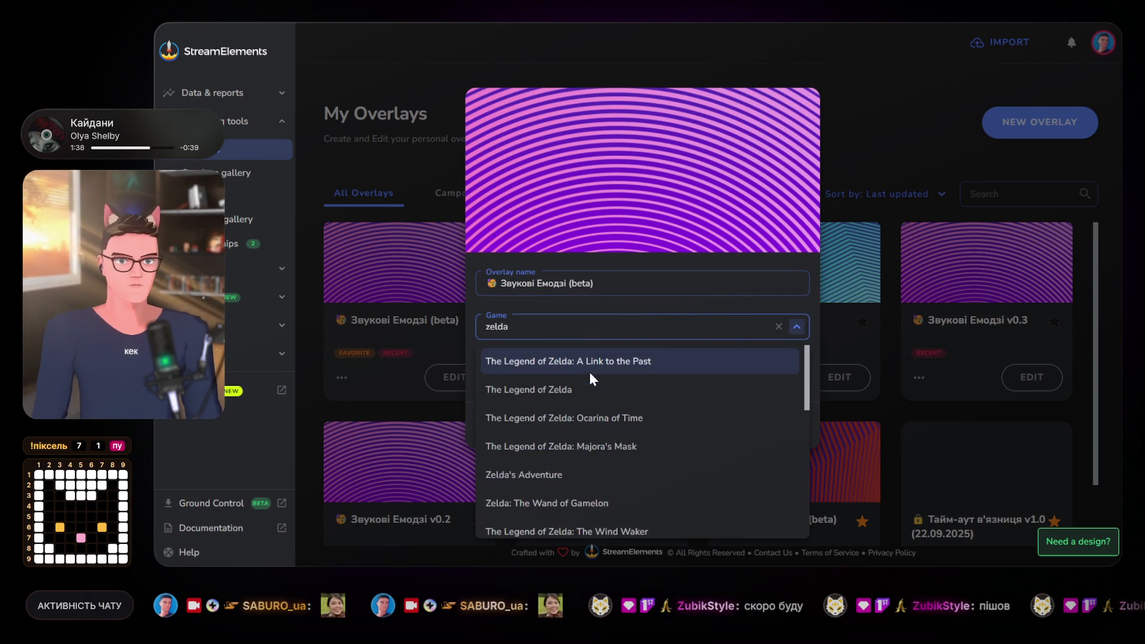
{"action": "left_click", "coordinate": [584, 396]}
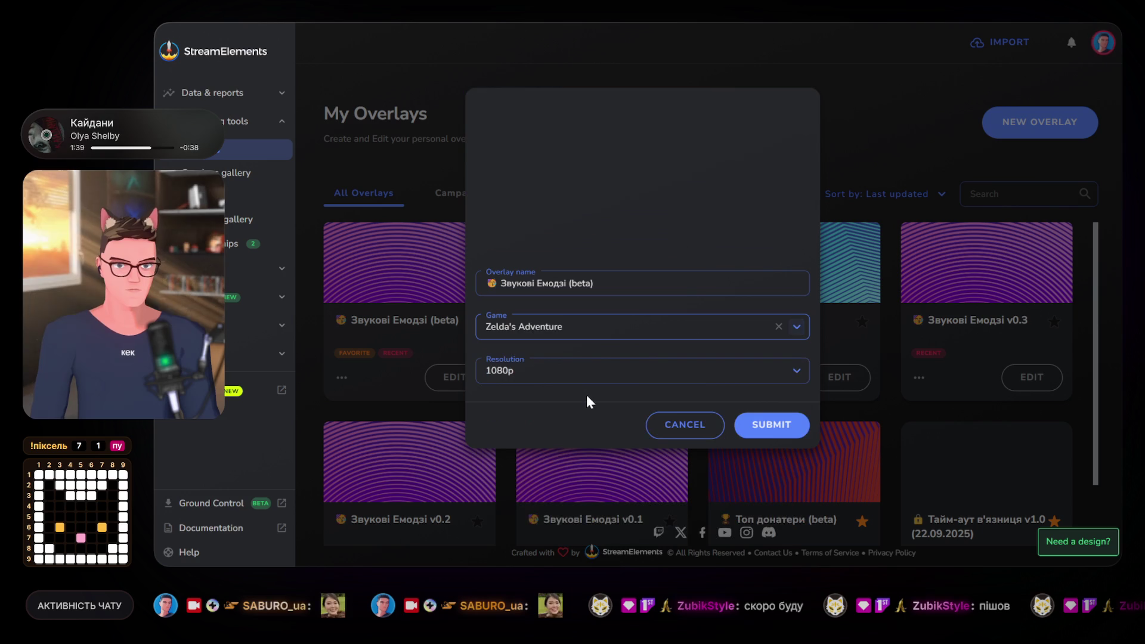
{"action": "left_click", "coordinate": [771, 425]}
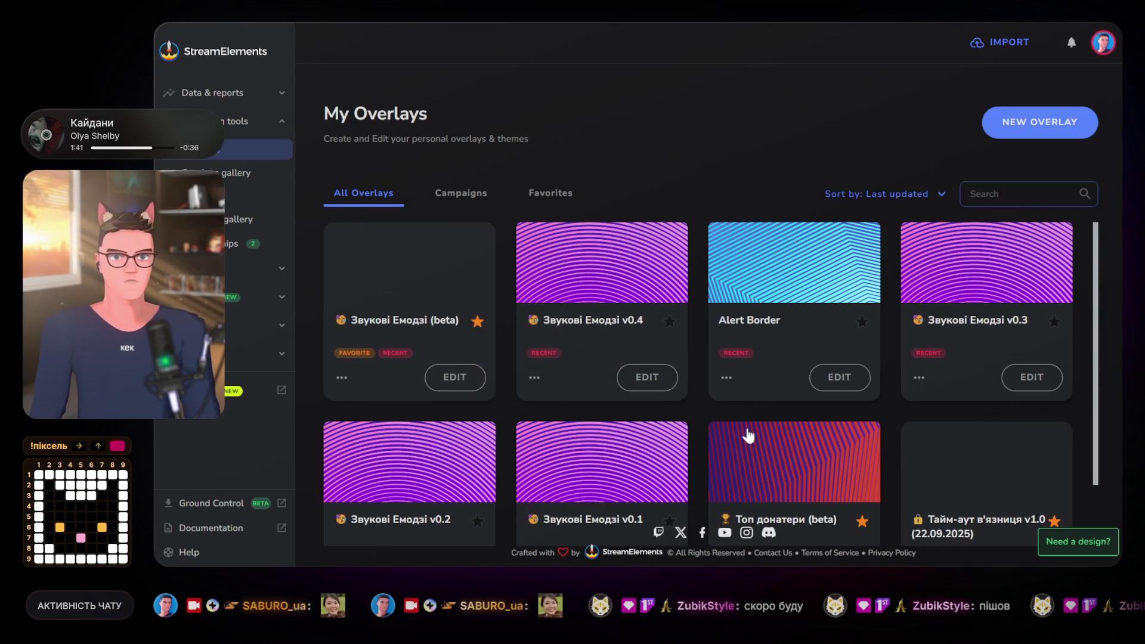
Delete the Звукові Емодзі overlays v0.4, v0.3, v0.2 and v0.1, confirming each deletion.
{"action": "left_click", "coordinate": [536, 378]}
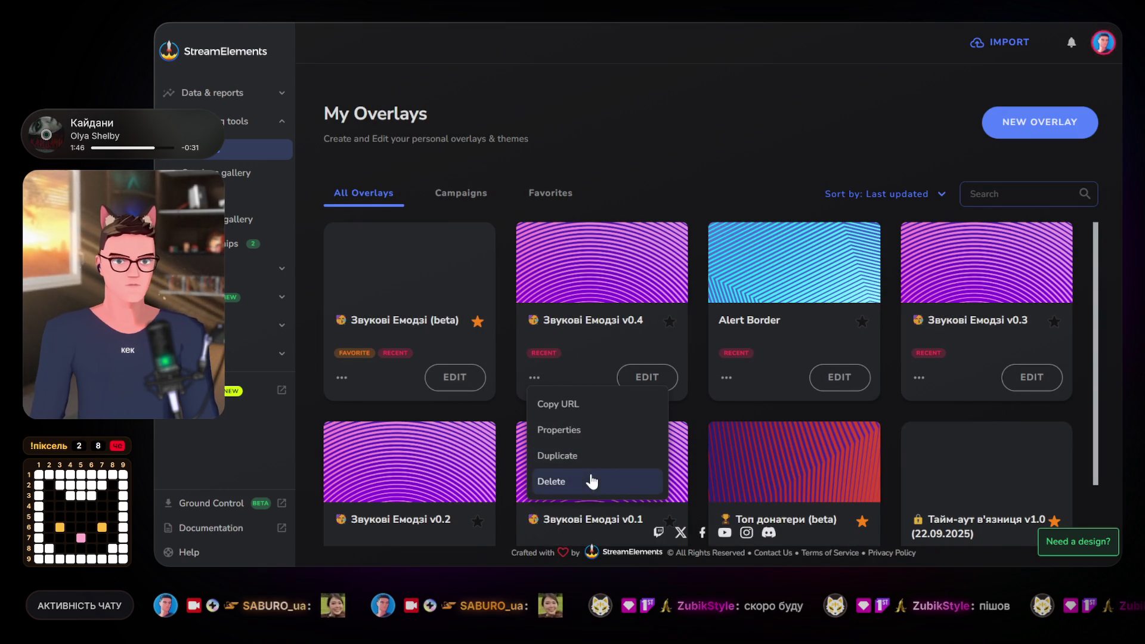
{"action": "left_click", "coordinate": [591, 479]}
{"action": "left_click", "coordinate": [769, 392]}
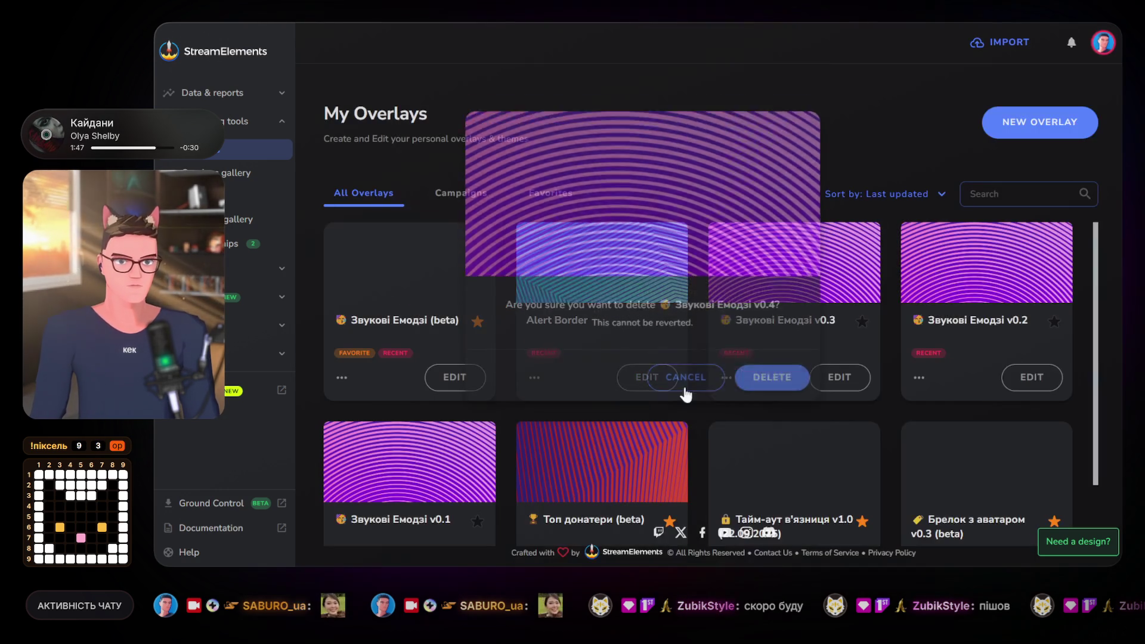
{"action": "left_click", "coordinate": [725, 380]}
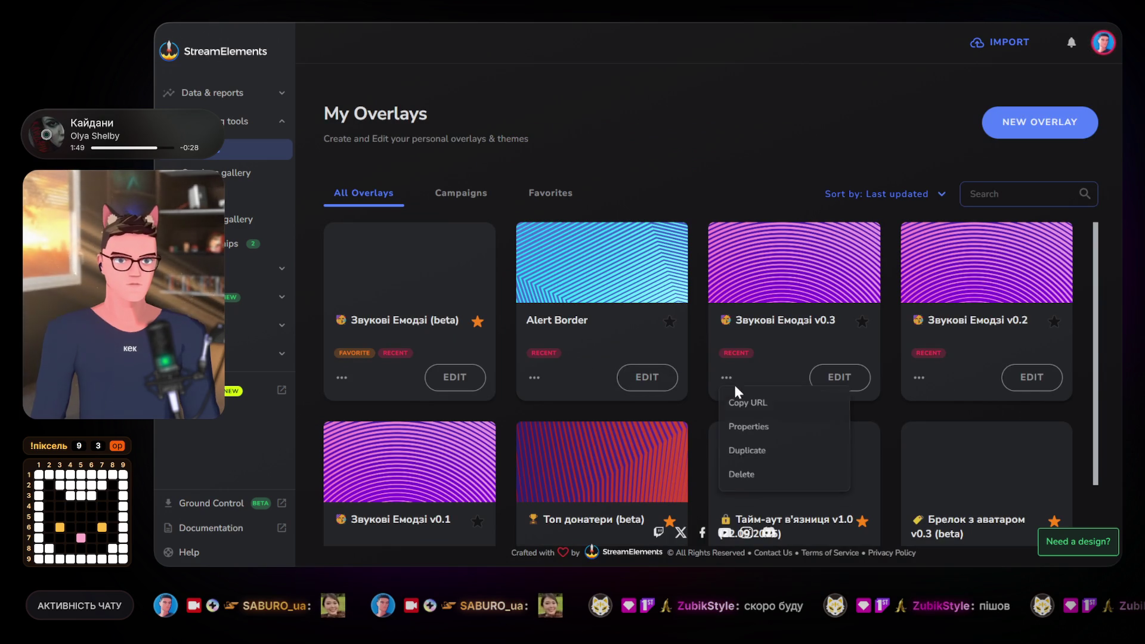
{"action": "left_click", "coordinate": [782, 471]}
{"action": "left_click", "coordinate": [773, 385]}
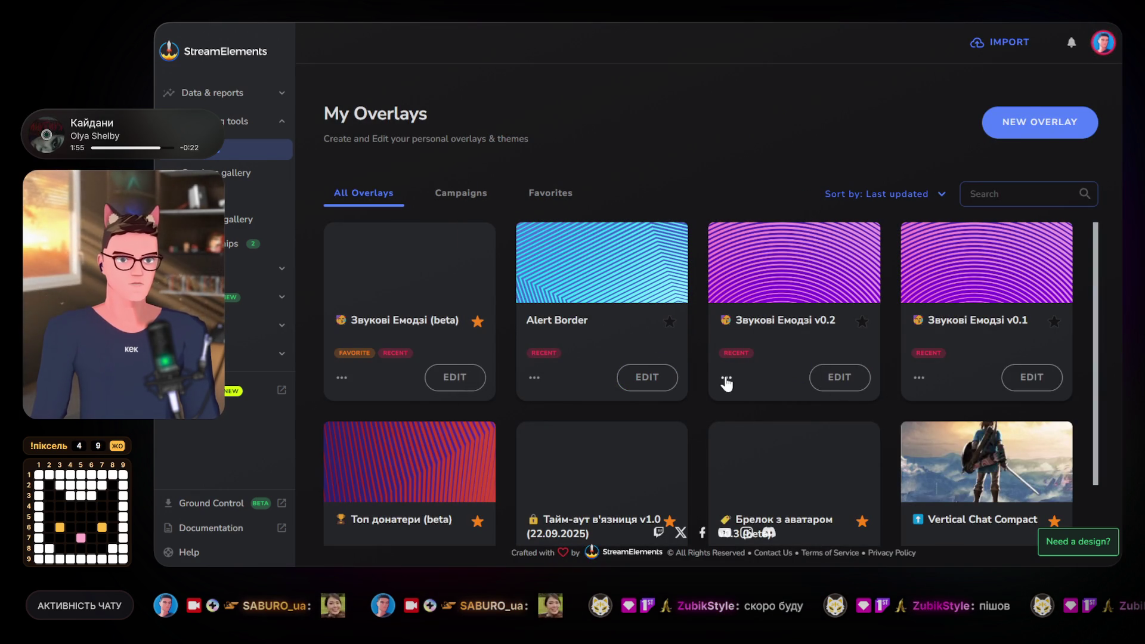
{"action": "left_click", "coordinate": [725, 379]}
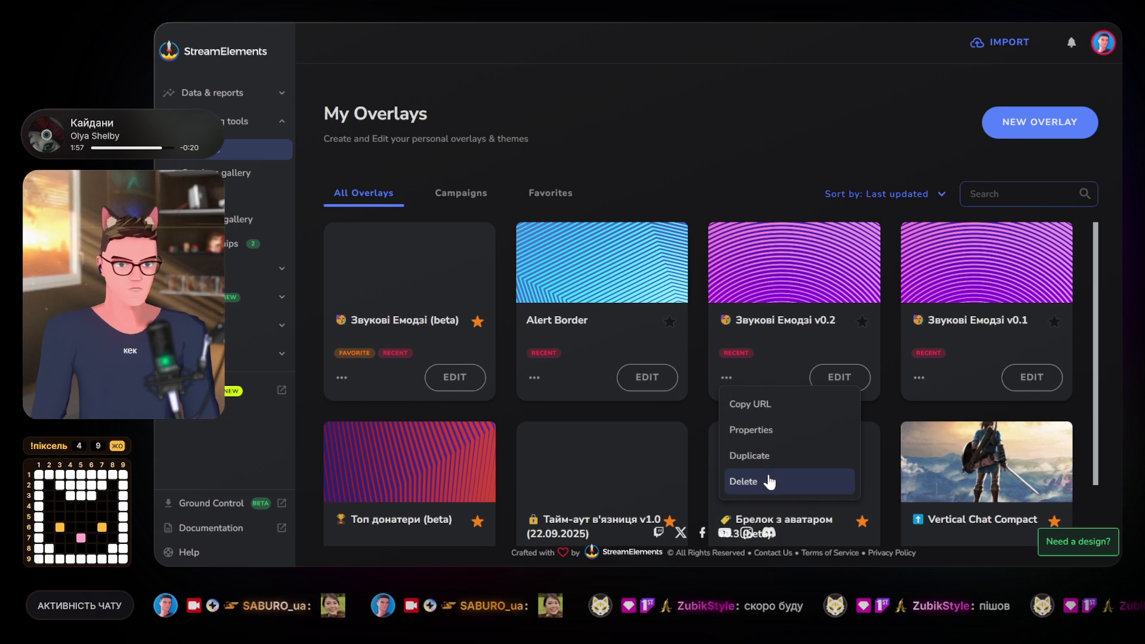
{"action": "left_click", "coordinate": [770, 482]}
{"action": "left_click", "coordinate": [783, 391]}
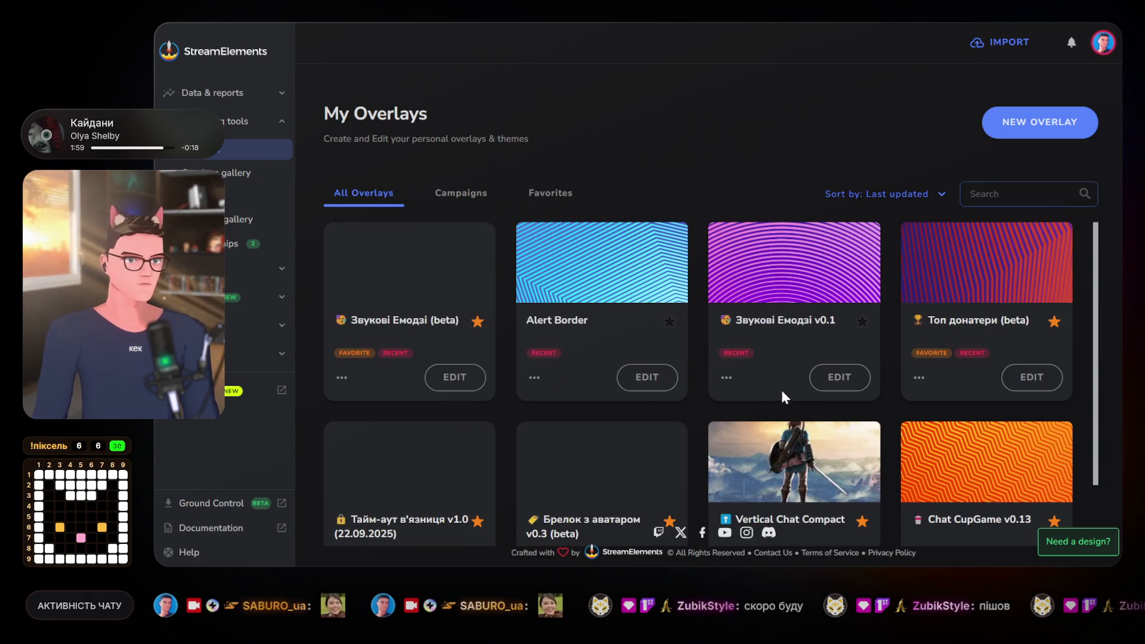
{"action": "left_click", "coordinate": [727, 378]}
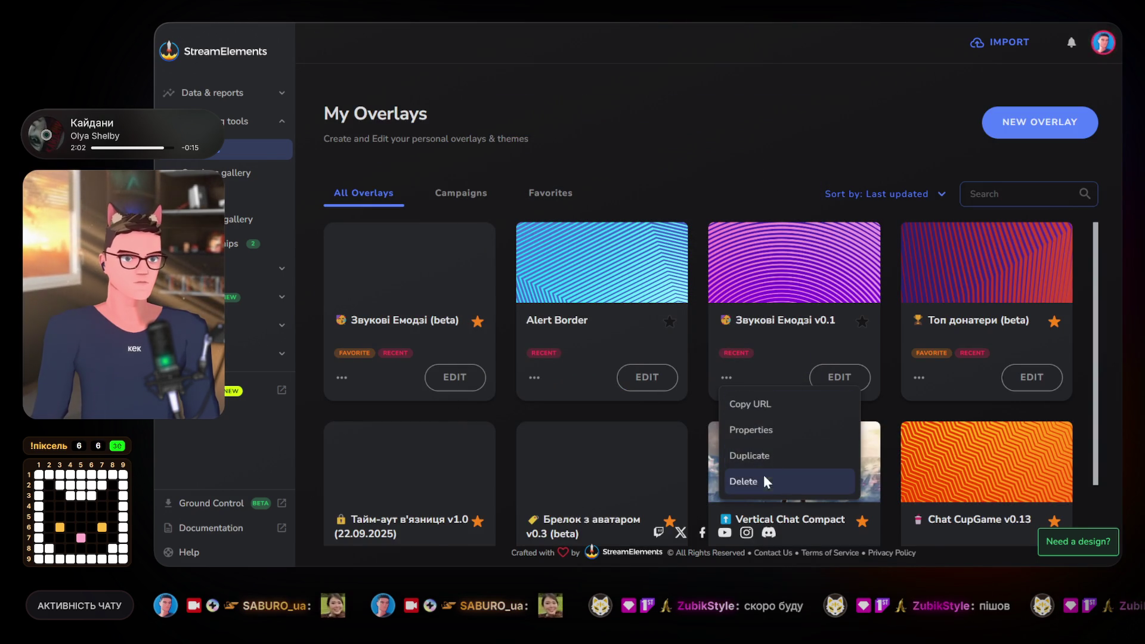
{"action": "left_click", "coordinate": [765, 482]}
{"action": "left_click", "coordinate": [767, 388]}
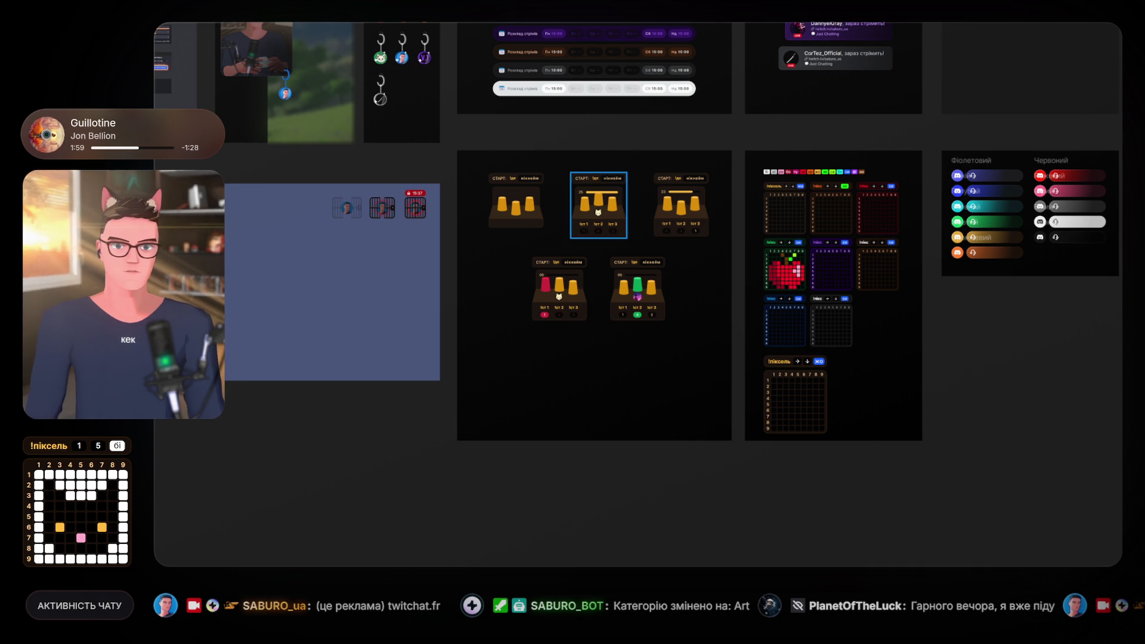
Navigate the canvas to the game-screen boards and select the GAME FULL SCREEN 23 Zelda frame.
{"action": "left_click_drag", "start_coordinate": [455, 342], "coordinate": [559, 383]}
{"action": "scroll", "coordinate": [559, 383], "scroll_direction": "up", "scroll_amount": 5}
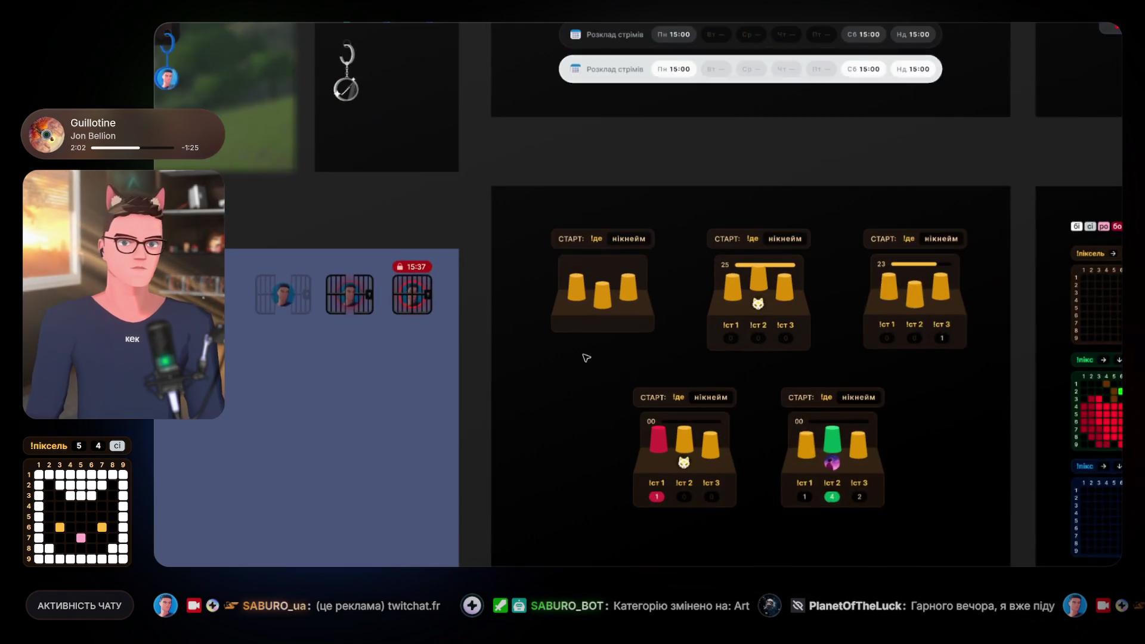
{"action": "scroll", "coordinate": [641, 330], "scroll_direction": "right", "scroll_amount": 3}
{"action": "scroll", "coordinate": [642, 330], "scroll_direction": "down", "scroll_amount": 5}
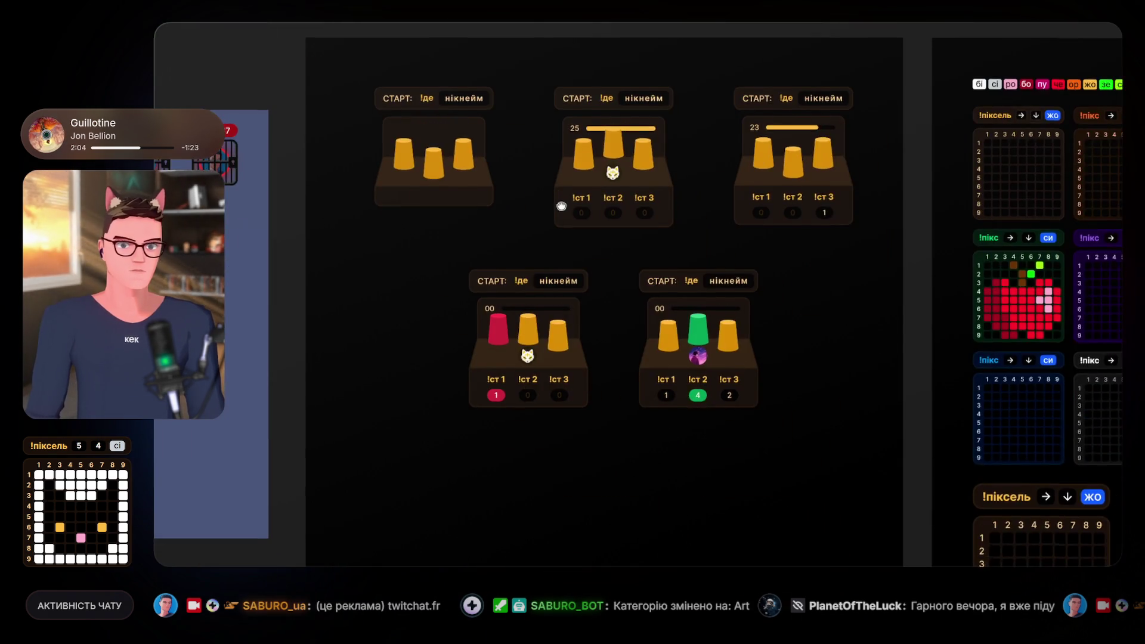
{"action": "scroll", "coordinate": [595, 276], "scroll_direction": "up", "scroll_amount": 5}
{"action": "scroll", "coordinate": [595, 276], "scroll_direction": "up", "scroll_amount": 3}
{"action": "scroll", "coordinate": [934, 428], "scroll_direction": "left", "scroll_amount": 5}
{"action": "scroll", "coordinate": [933, 428], "scroll_direction": "down", "scroll_amount": 5}
{"action": "scroll", "coordinate": [561, 347], "scroll_direction": "up", "scroll_amount": 3}
{"action": "scroll", "coordinate": [561, 348], "scroll_direction": "down", "scroll_amount": 6}
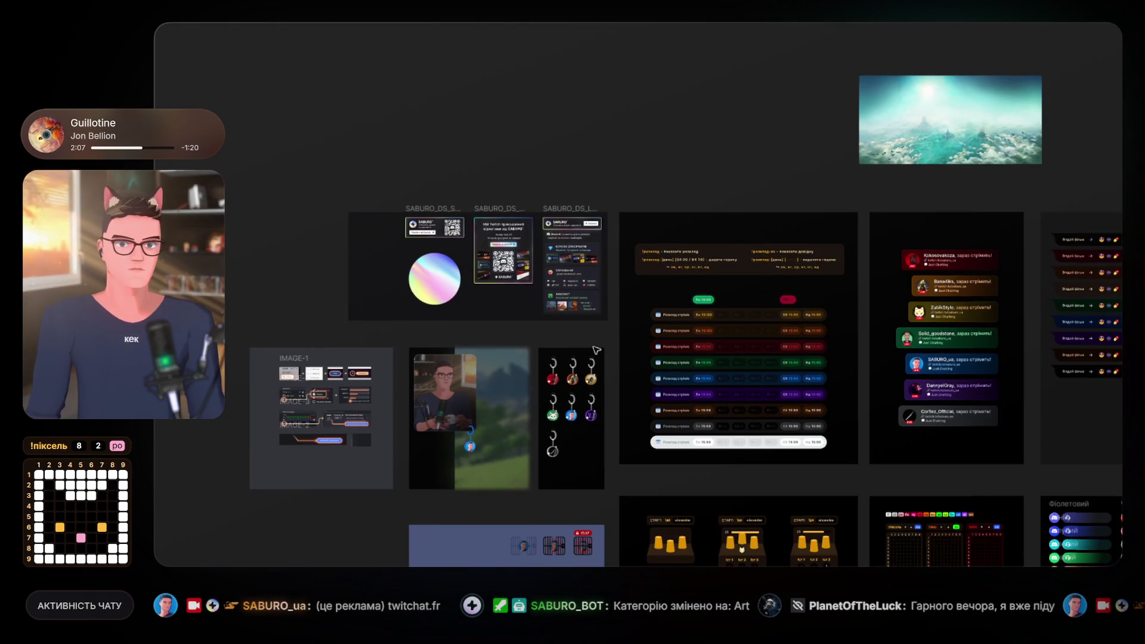
{"action": "scroll", "coordinate": [632, 352], "scroll_direction": "down", "scroll_amount": 5}
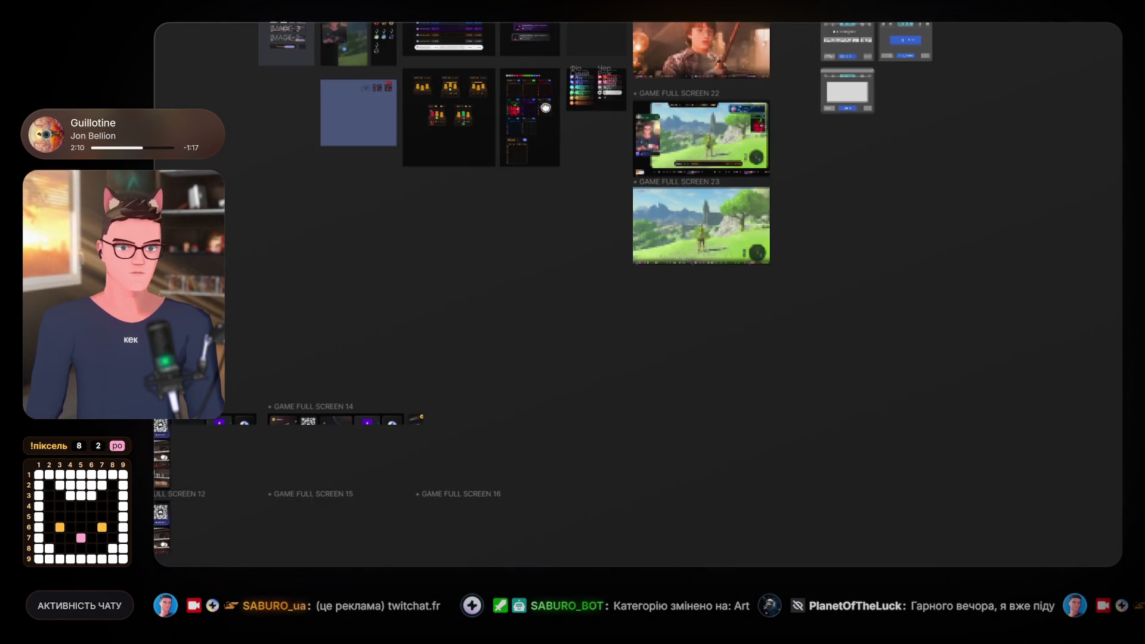
{"action": "left_click_drag", "start_coordinate": [567, 255], "coordinate": [760, 123]}
{"action": "scroll", "coordinate": [603, 120], "scroll_direction": "left", "scroll_amount": 10}
{"action": "scroll", "coordinate": [754, 276], "scroll_direction": "up", "scroll_amount": 4}
{"action": "scroll", "coordinate": [646, 183], "scroll_direction": "left", "scroll_amount": 8}
{"action": "scroll", "coordinate": [646, 182], "scroll_direction": "up", "scroll_amount": 5}
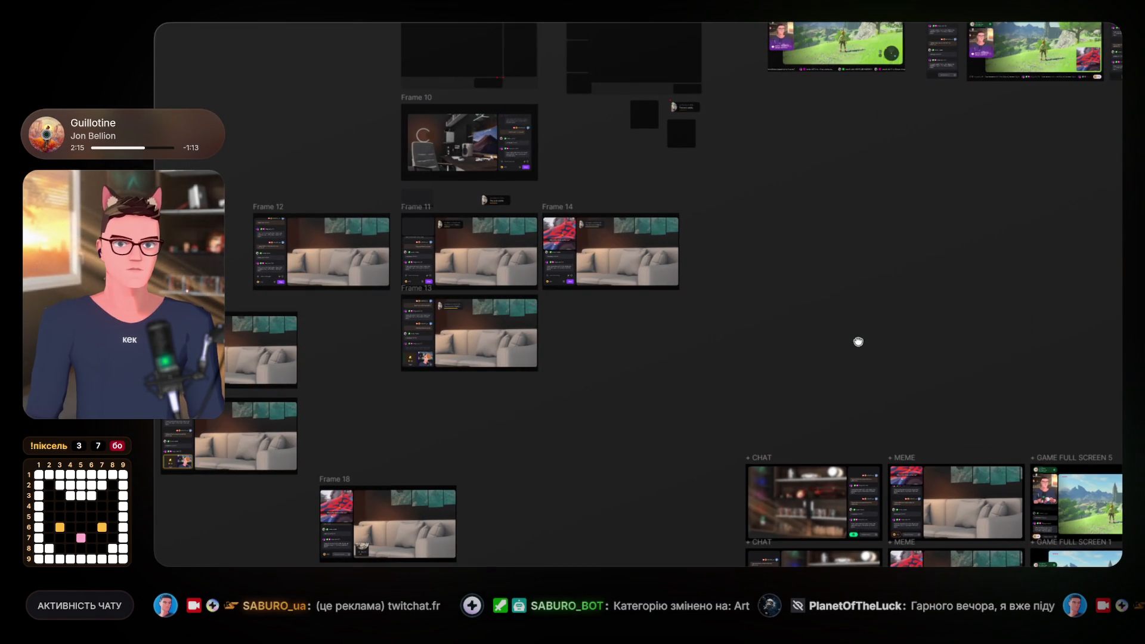
{"action": "left_click_drag", "start_coordinate": [858, 341], "coordinate": [854, 341]}
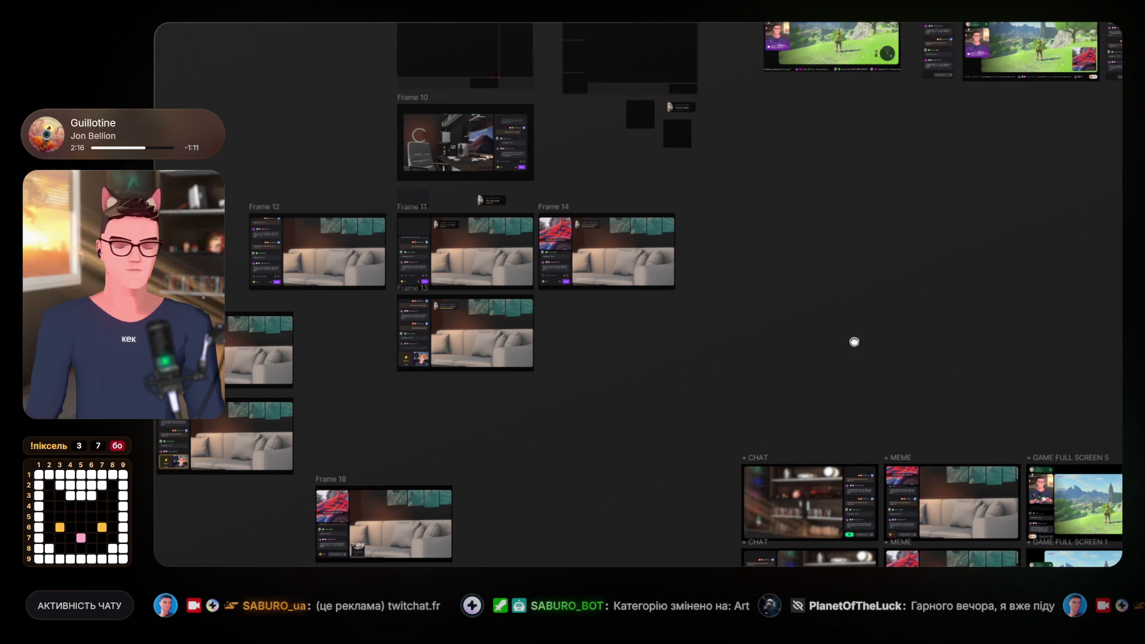
{"action": "scroll", "coordinate": [854, 341], "scroll_direction": "right", "scroll_amount": 10}
{"action": "scroll", "coordinate": [680, 366], "scroll_direction": "up", "scroll_amount": 5}
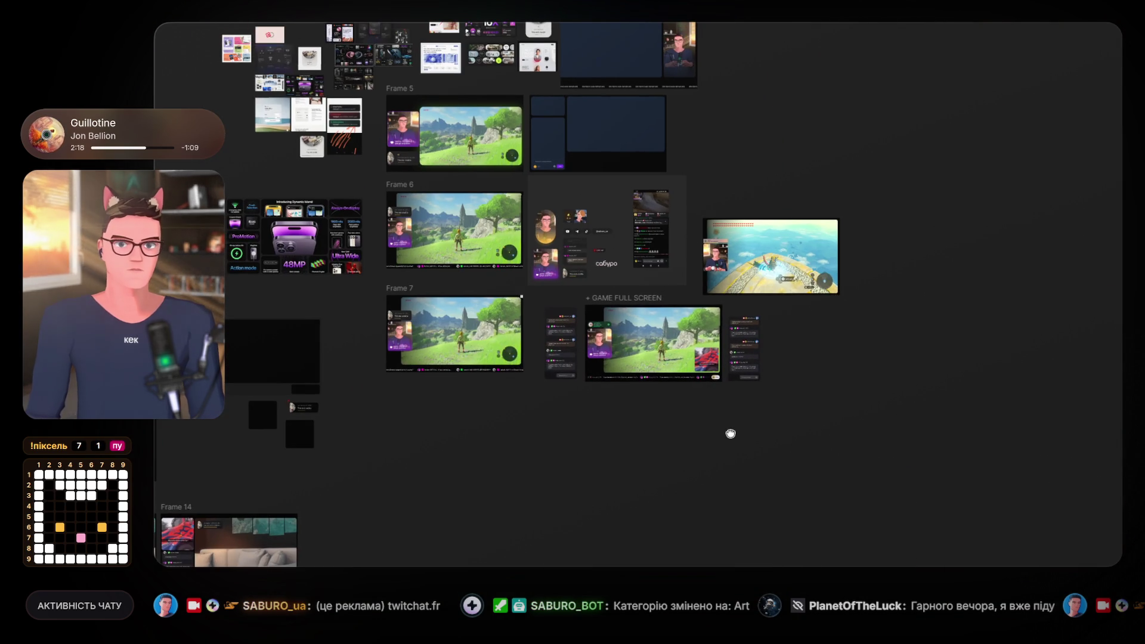
{"action": "scroll", "coordinate": [836, 353], "scroll_direction": "right", "scroll_amount": 3}
{"action": "scroll", "coordinate": [835, 353], "scroll_direction": "up", "scroll_amount": 3}
{"action": "scroll", "coordinate": [666, 354], "scroll_direction": "up", "scroll_amount": 10}
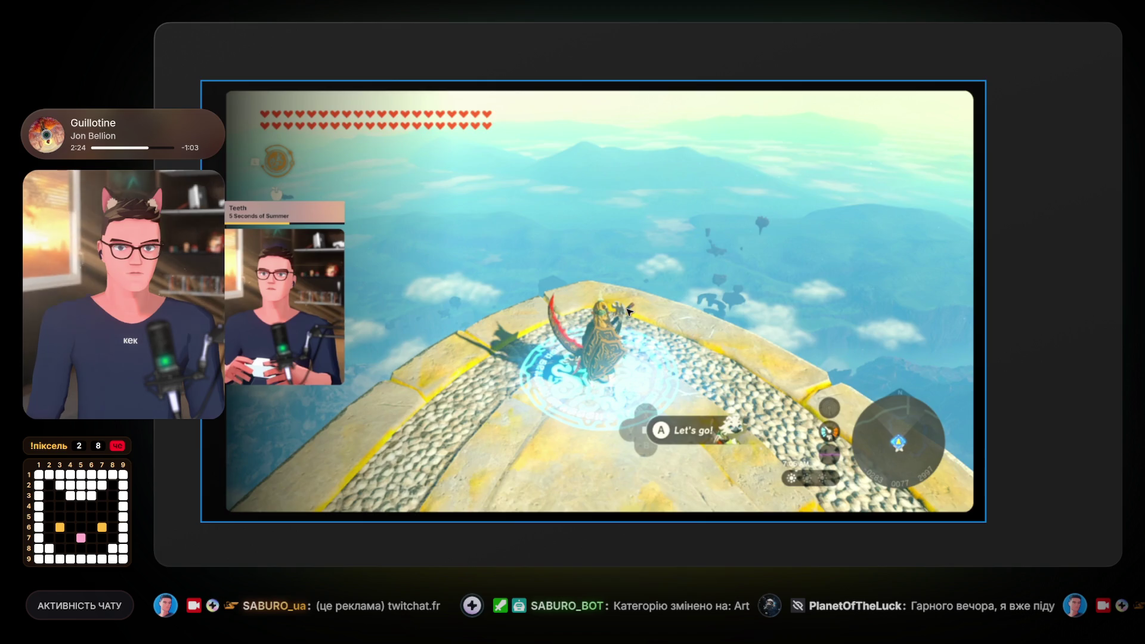
{"action": "scroll", "coordinate": [629, 310], "scroll_direction": "down", "scroll_amount": 10}
{"action": "scroll", "coordinate": [632, 307], "scroll_direction": "right", "scroll_amount": 10}
{"action": "scroll", "coordinate": [450, 260], "scroll_direction": "down", "scroll_amount": 5}
{"action": "scroll", "coordinate": [700, 384], "scroll_direction": "up", "scroll_amount": 10}
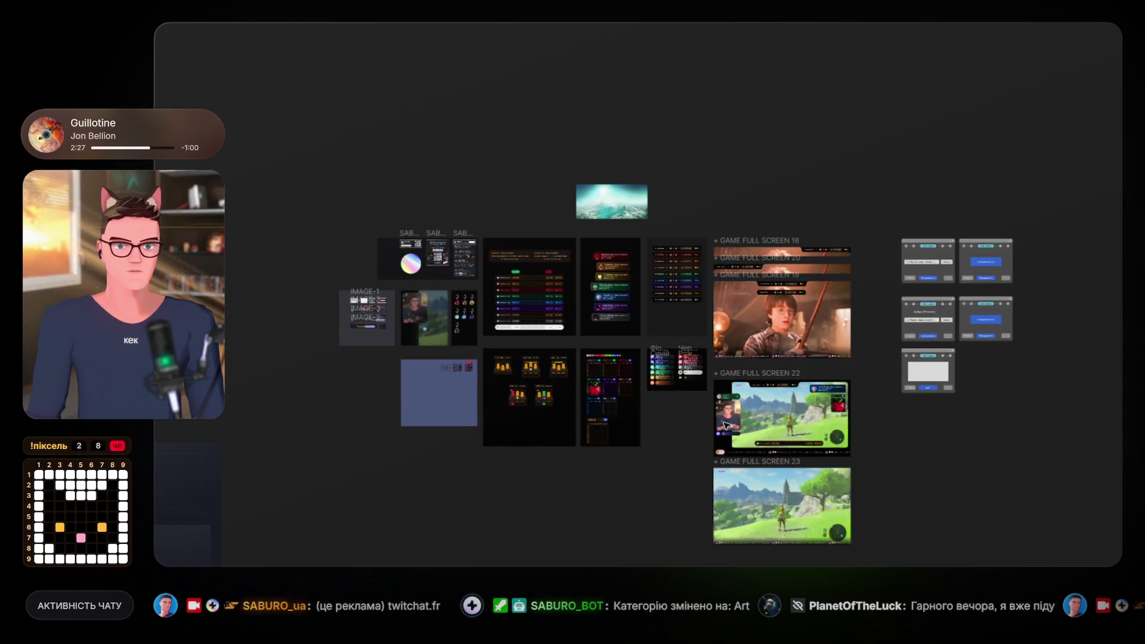
{"action": "scroll", "coordinate": [822, 416], "scroll_direction": "up", "scroll_amount": 5}
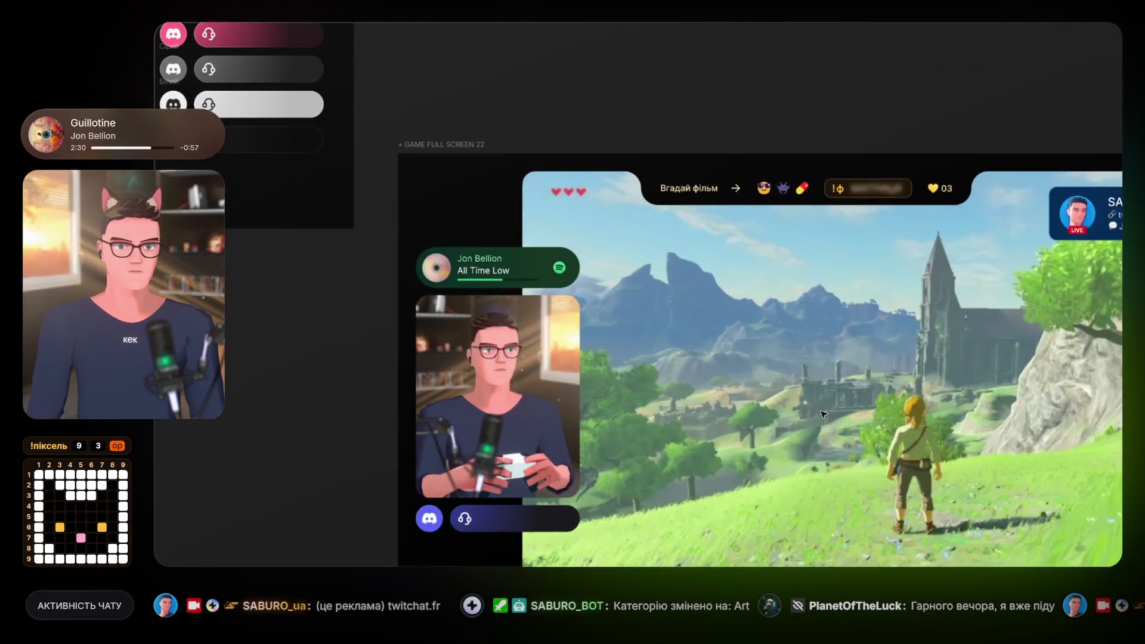
{"action": "scroll", "coordinate": [741, 388], "scroll_direction": "down", "scroll_amount": 6}
{"action": "scroll", "coordinate": [741, 387], "scroll_direction": "down", "scroll_amount": 5}
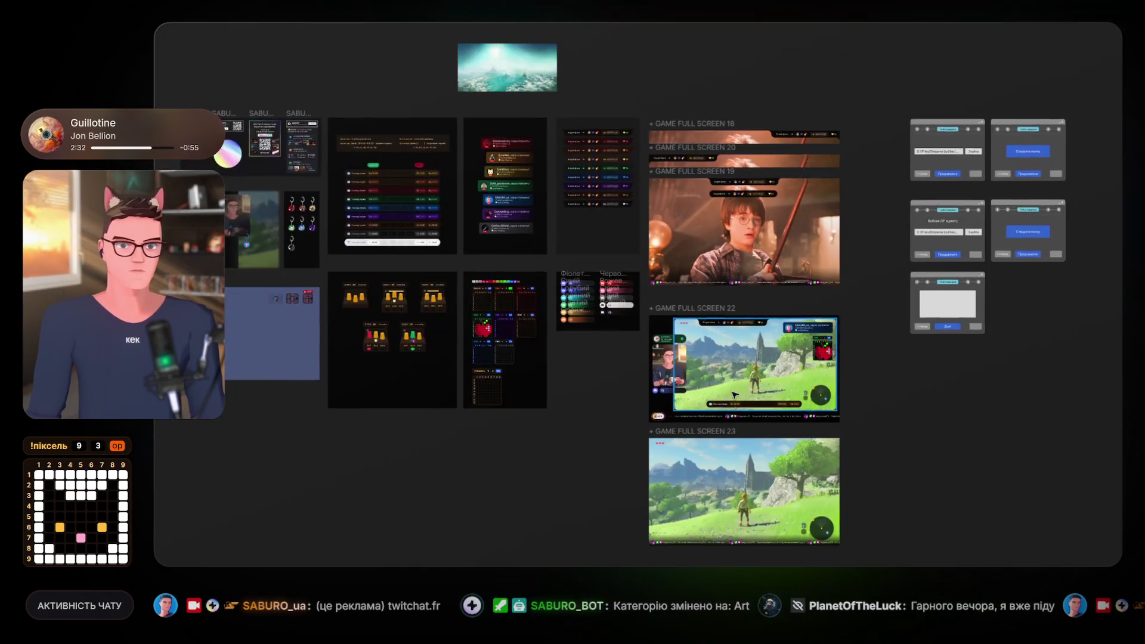
{"action": "scroll", "coordinate": [656, 346], "scroll_direction": "down", "scroll_amount": 3}
{"action": "scroll", "coordinate": [656, 346], "scroll_direction": "right", "scroll_amount": 2}
{"action": "left_click", "coordinate": [582, 304]}
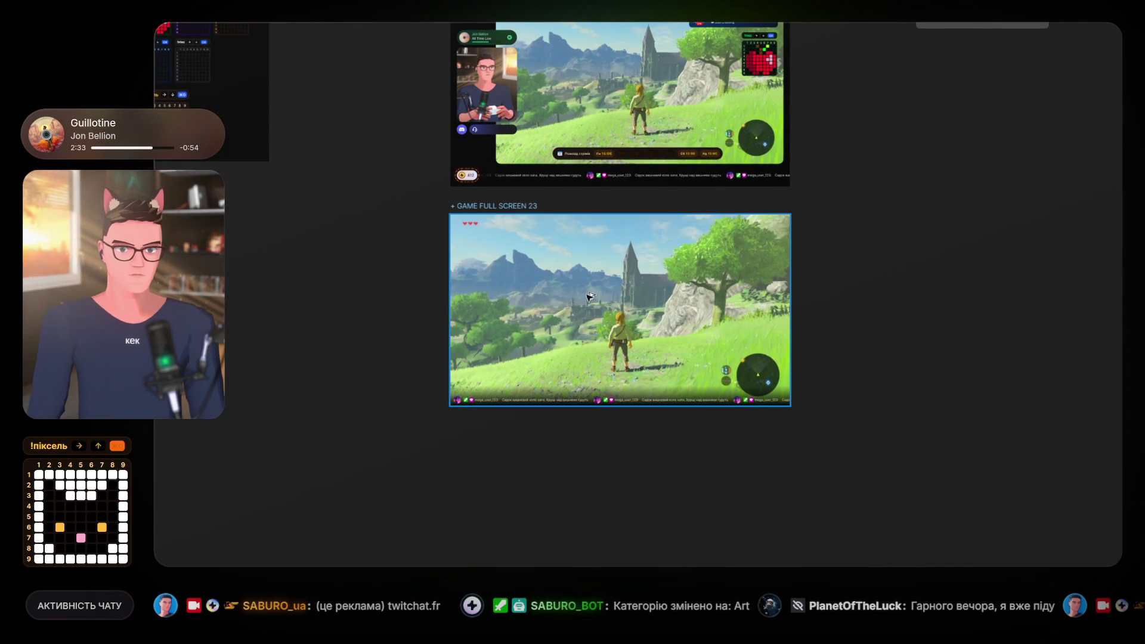
Duplicate the GAME FULL SCREEN 23 frame with Ctrl+D.
{"action": "left_click", "coordinate": [571, 297]}
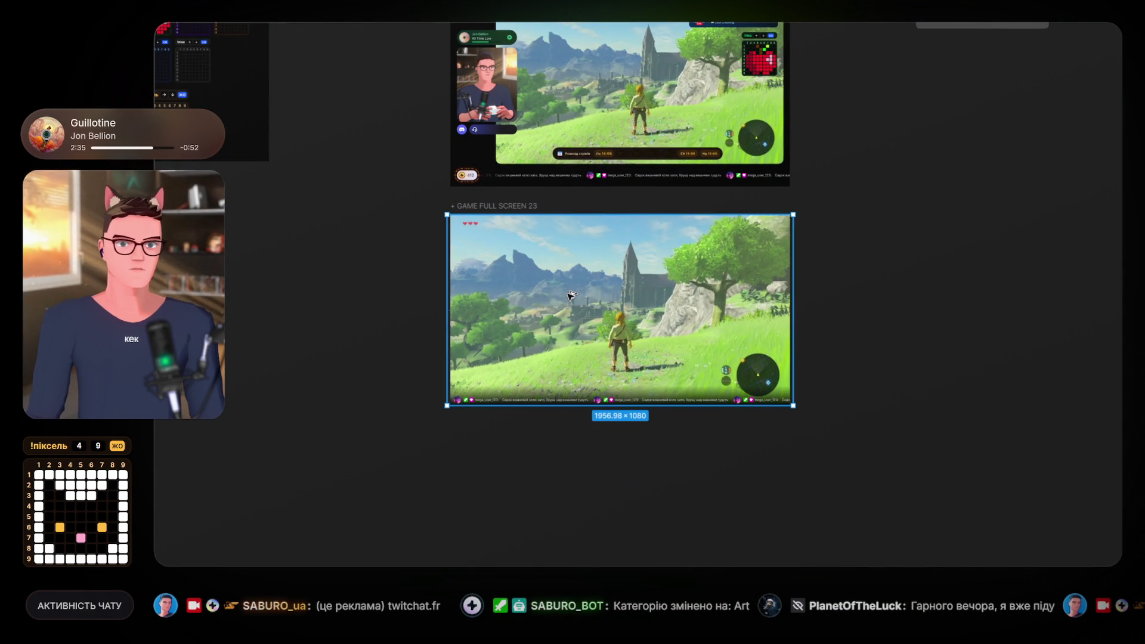
{"action": "left_click_drag", "start_coordinate": [919, 311], "coordinate": [788, 316]}
{"action": "scroll", "coordinate": [547, 319], "scroll_direction": "down", "scroll_amount": 3}
{"action": "key", "text": "ctrl+d"}
Pan over to the duplicated Zelda gameplay screenshot and select it.
{"action": "scroll", "coordinate": [694, 317], "scroll_direction": "up", "scroll_amount": 3}
{"action": "scroll", "coordinate": [734, 316], "scroll_direction": "up", "scroll_amount": 2}
{"action": "scroll", "coordinate": [716, 268], "scroll_direction": "up", "scroll_amount": 2}
{"action": "scroll", "coordinate": [710, 204], "scroll_direction": "down", "scroll_amount": 3}
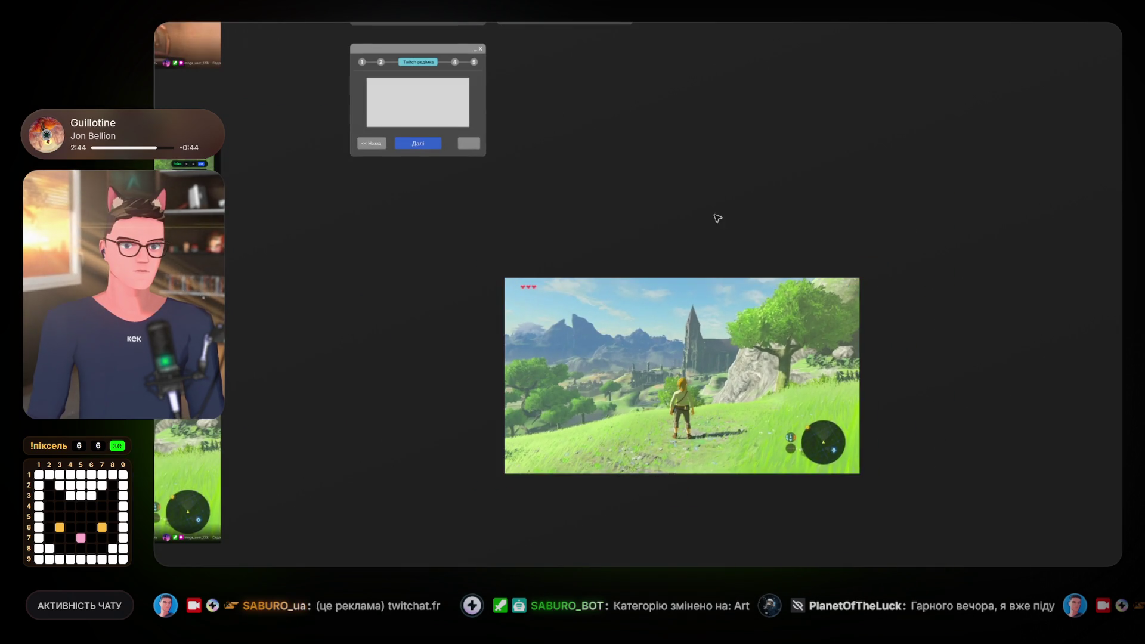
{"action": "left_click", "coordinate": [710, 204]}
{"action": "scroll", "coordinate": [704, 215], "scroll_direction": "down", "scroll_amount": 1}
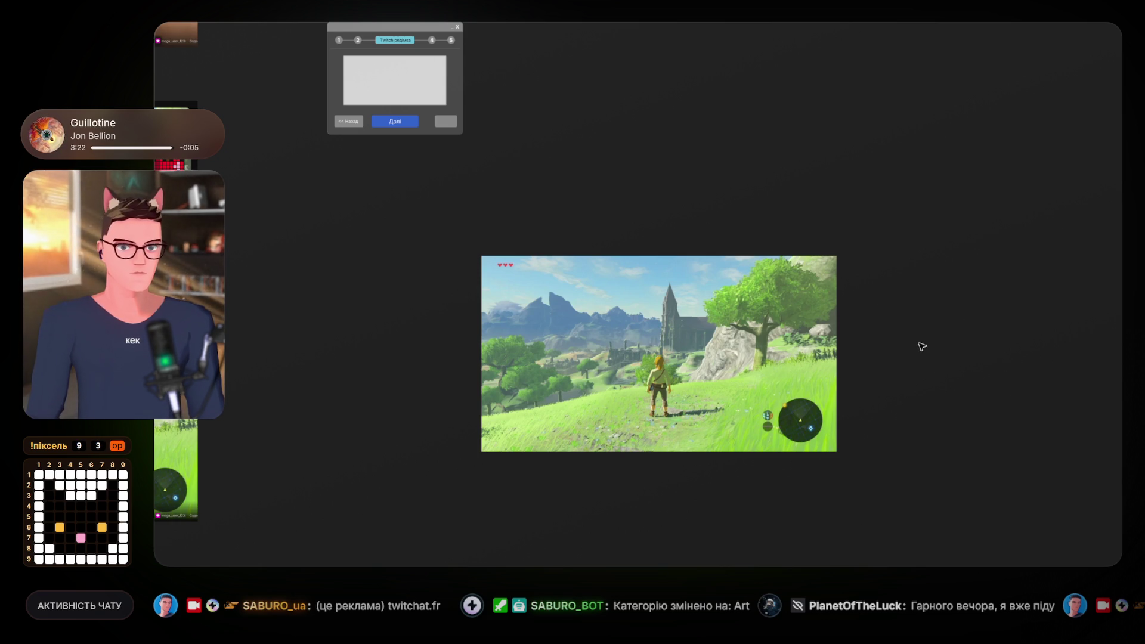
{"action": "scroll", "coordinate": [923, 346], "scroll_direction": "down", "scroll_amount": 10}
{"action": "scroll", "coordinate": [922, 347], "scroll_direction": "up", "scroll_amount": 3}
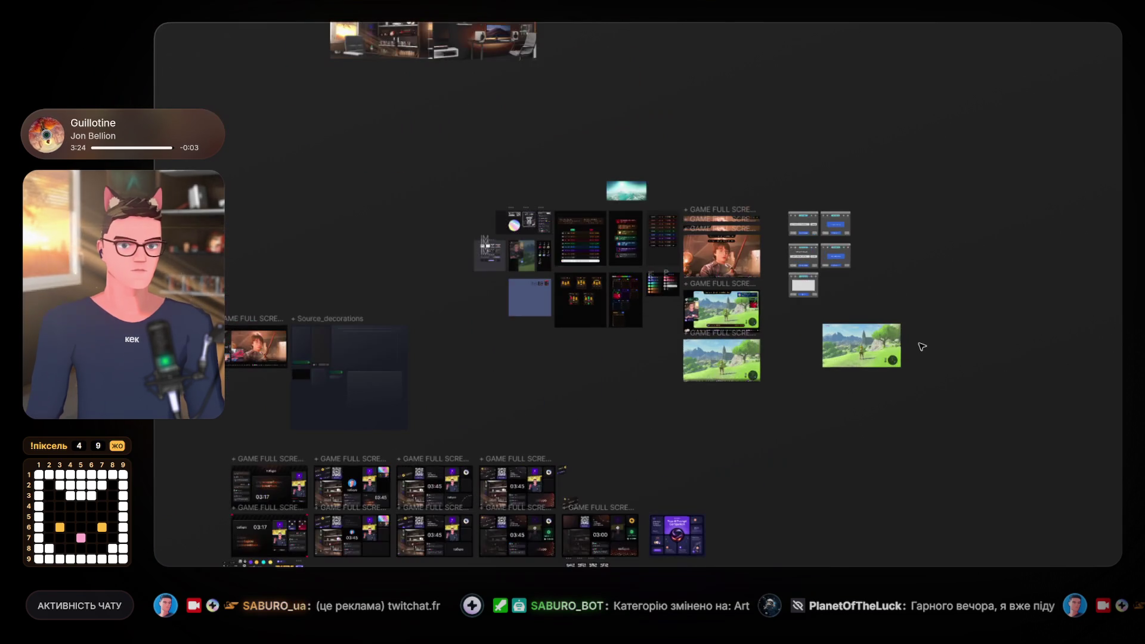
{"action": "scroll", "coordinate": [922, 347], "scroll_direction": "up", "scroll_amount": 6}
{"action": "mouse_move", "coordinate": [922, 346]}
{"action": "left_mouse_down"}
{"action": "mouse_move", "coordinate": [887, 305]}
{"action": "mouse_move", "coordinate": [798, 268]}
{"action": "left_mouse_up"}
{"action": "scroll", "coordinate": [805, 326], "scroll_direction": "down", "scroll_amount": 8}
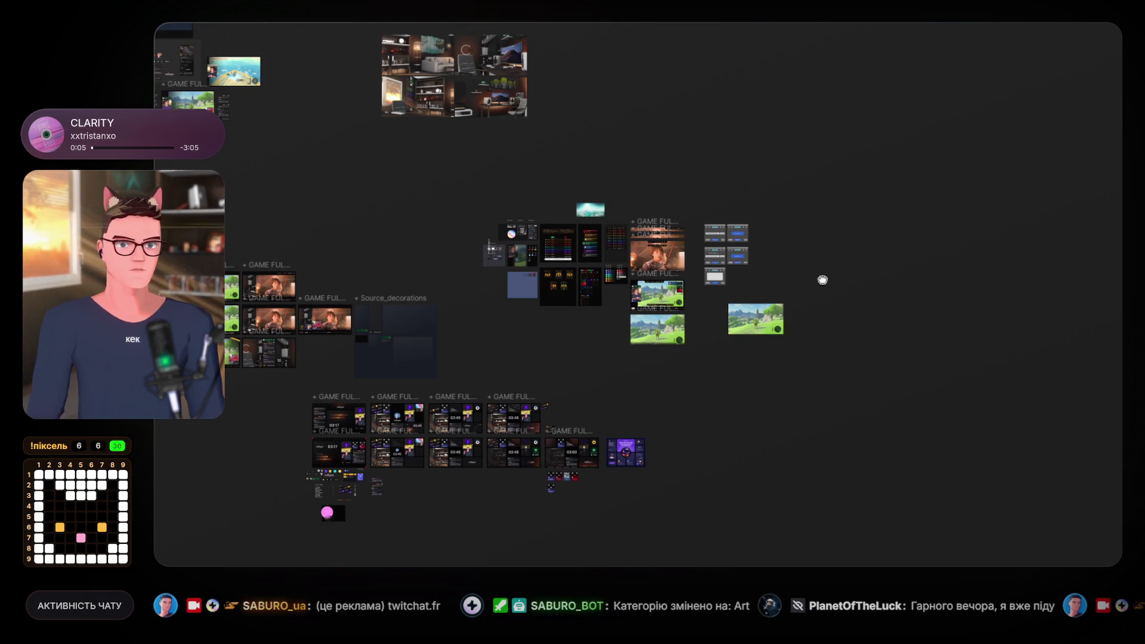
{"action": "scroll", "coordinate": [769, 322], "scroll_direction": "up", "scroll_amount": 10}
{"action": "left_click", "coordinate": [594, 338]}
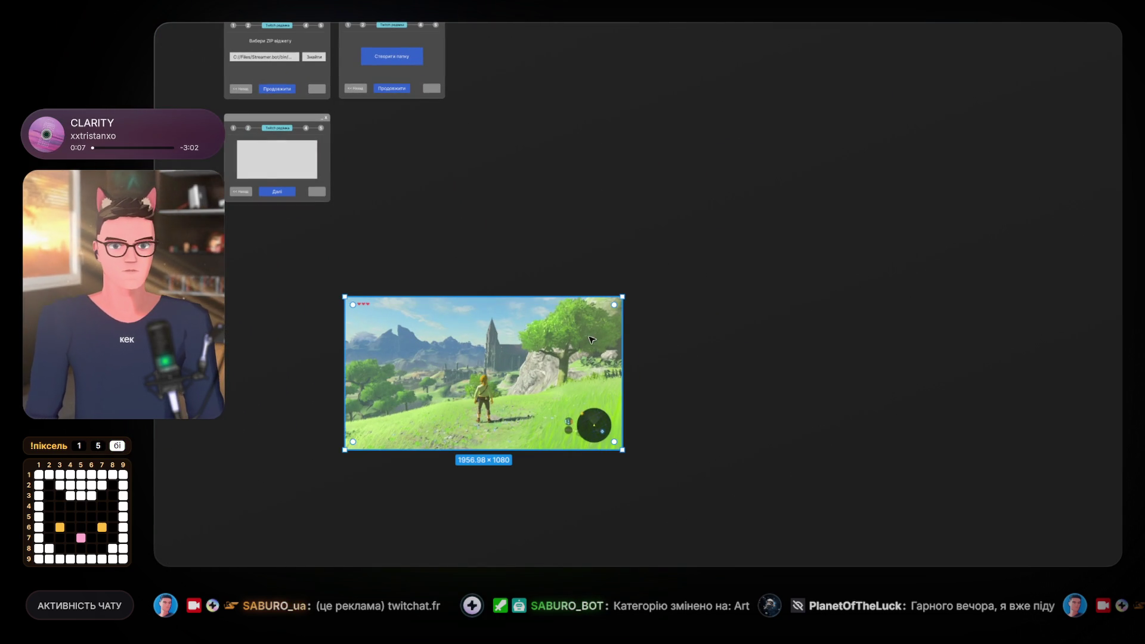
Deselect the screenshot, dismiss the pasted GIF preview, and close the file with Ctrl+W.
{"action": "left_click", "coordinate": [786, 339]}
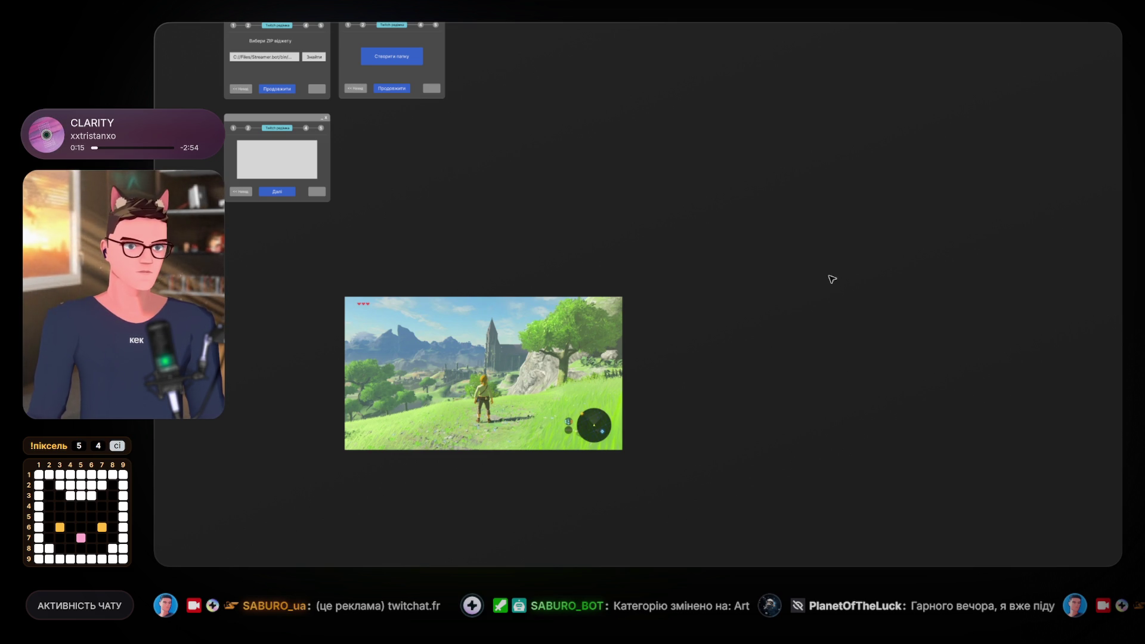
{"action": "scroll", "coordinate": [841, 322], "scroll_direction": "down", "scroll_amount": 5}
{"action": "scroll", "coordinate": [841, 322], "scroll_direction": "up", "scroll_amount": 4}
{"action": "left_click_drag", "start_coordinate": [841, 322], "coordinate": [759, 298]}
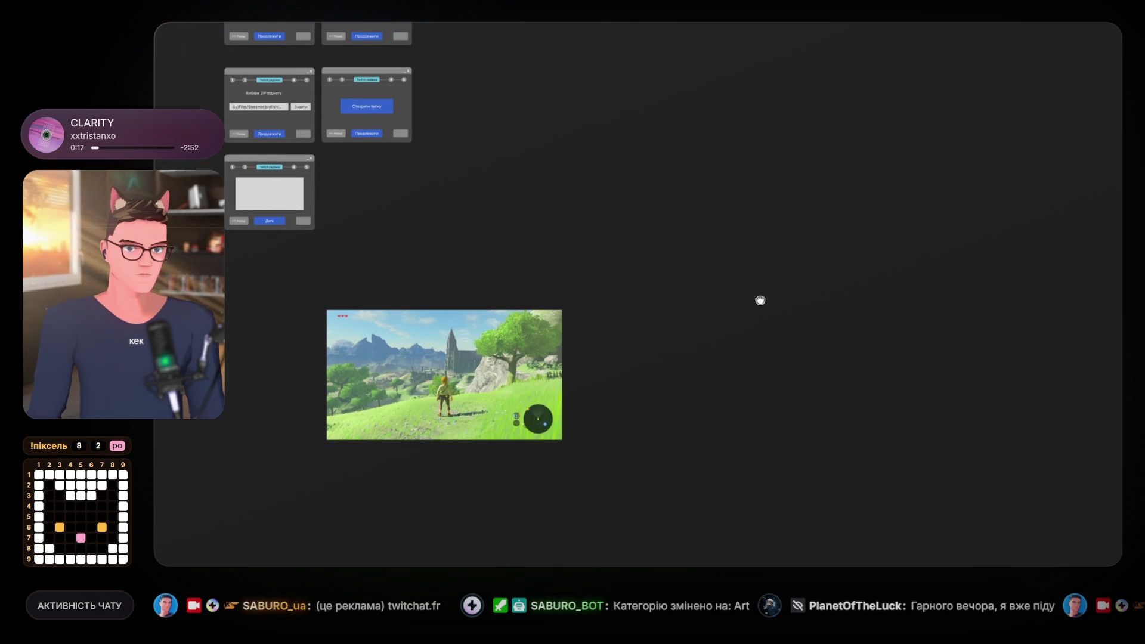
{"action": "key", "text": "ctrl+v"}
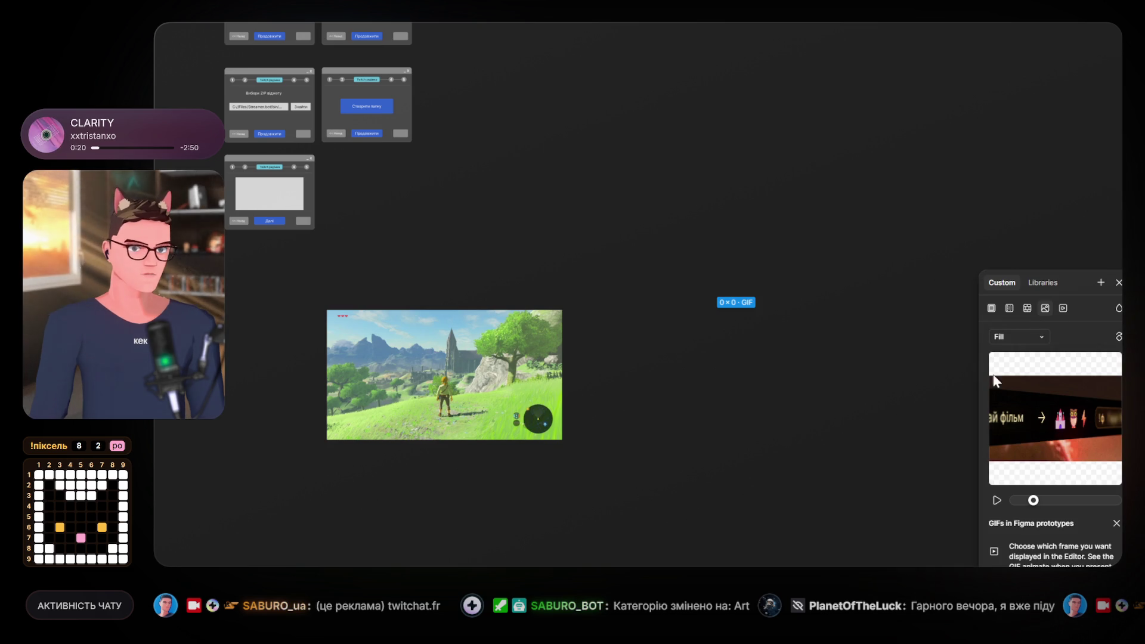
{"action": "mouse_move", "coordinate": [1033, 500]}
{"action": "left_mouse_down"}
{"action": "mouse_move", "coordinate": [1044, 501]}
{"action": "mouse_move", "coordinate": [1026, 500]}
{"action": "left_mouse_up"}
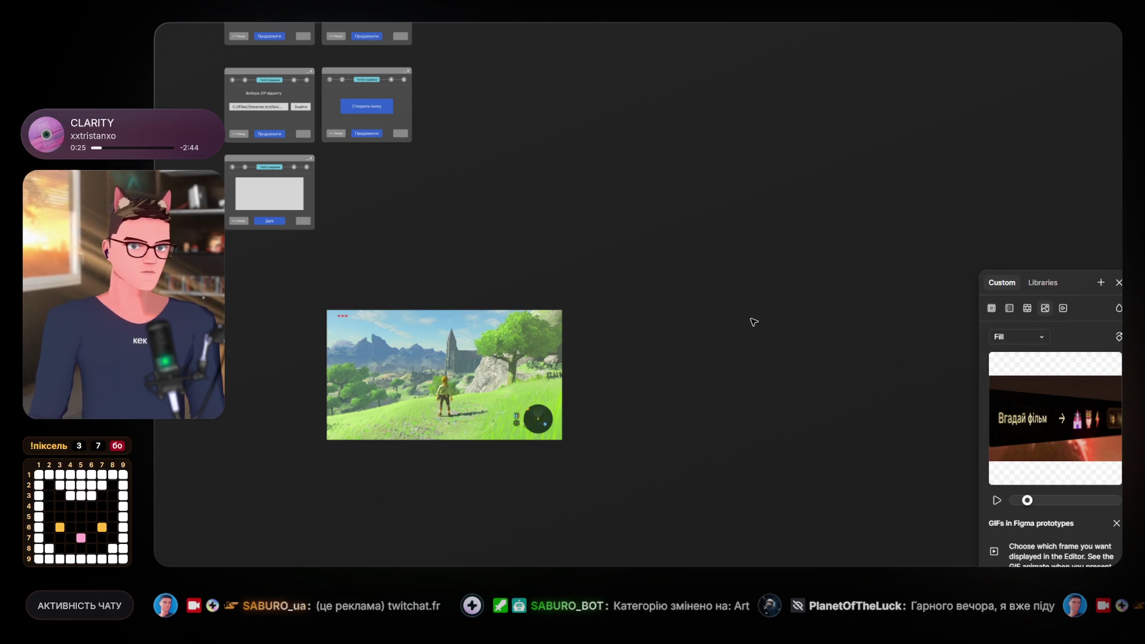
{"action": "scroll", "coordinate": [751, 317], "scroll_direction": "down", "scroll_amount": 5}
{"action": "scroll", "coordinate": [751, 317], "scroll_direction": "up", "scroll_amount": 2}
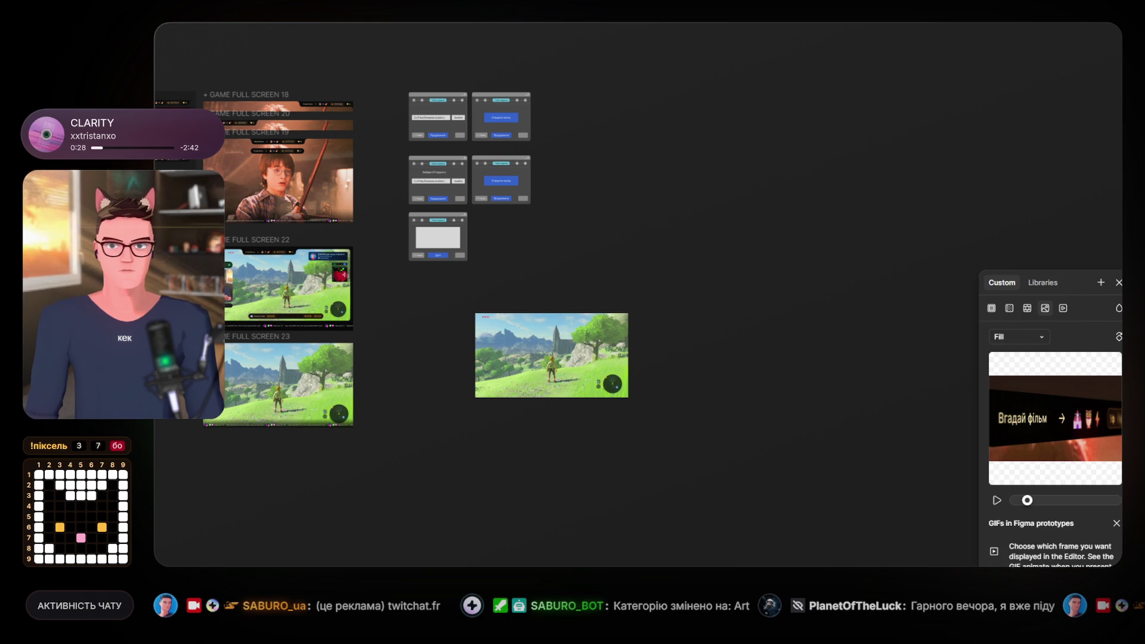
{"action": "key", "text": "ctrl+w"}
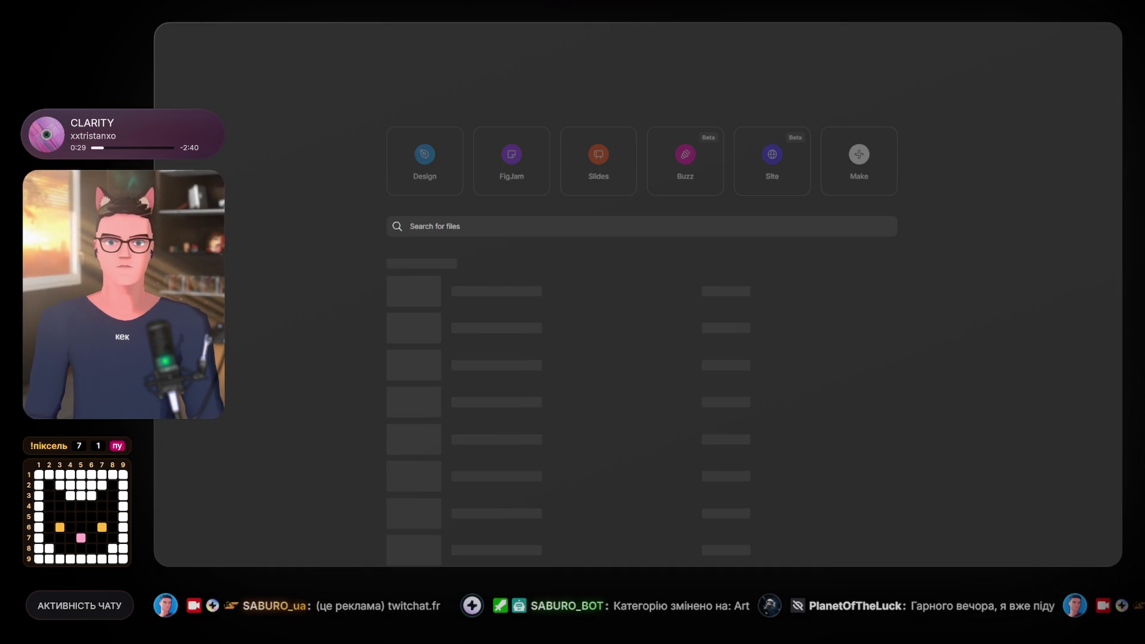
Reopen the overlay file from Recent files and marquee-select the empty 899×570 frame.
{"action": "left_click", "coordinate": [476, 289]}
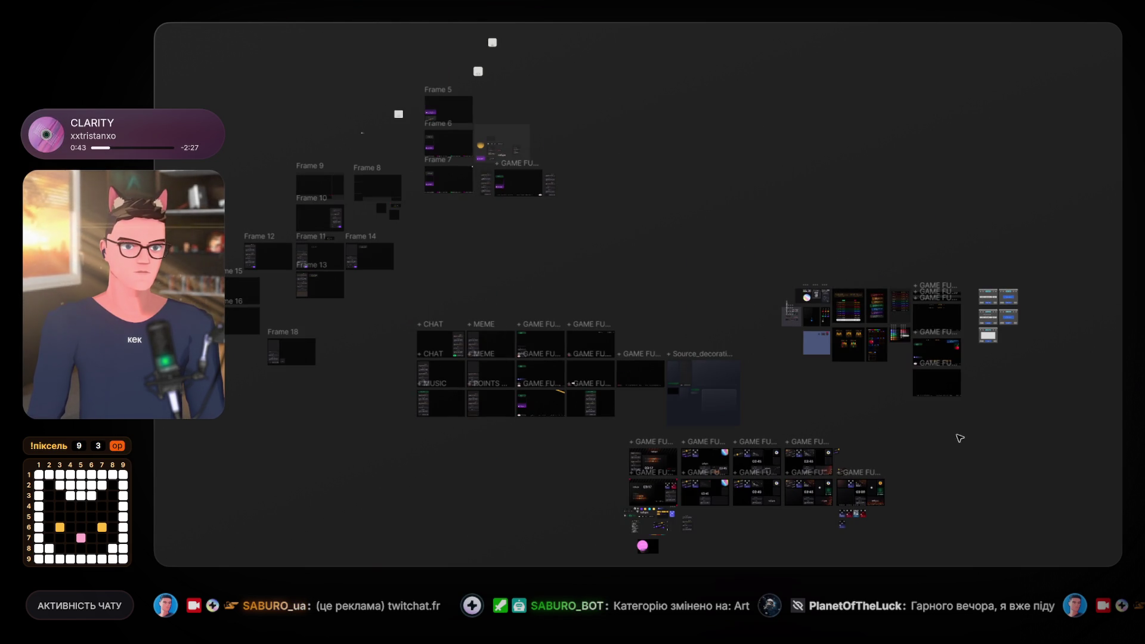
{"action": "scroll", "coordinate": [1060, 411], "scroll_direction": "up", "scroll_amount": 10}
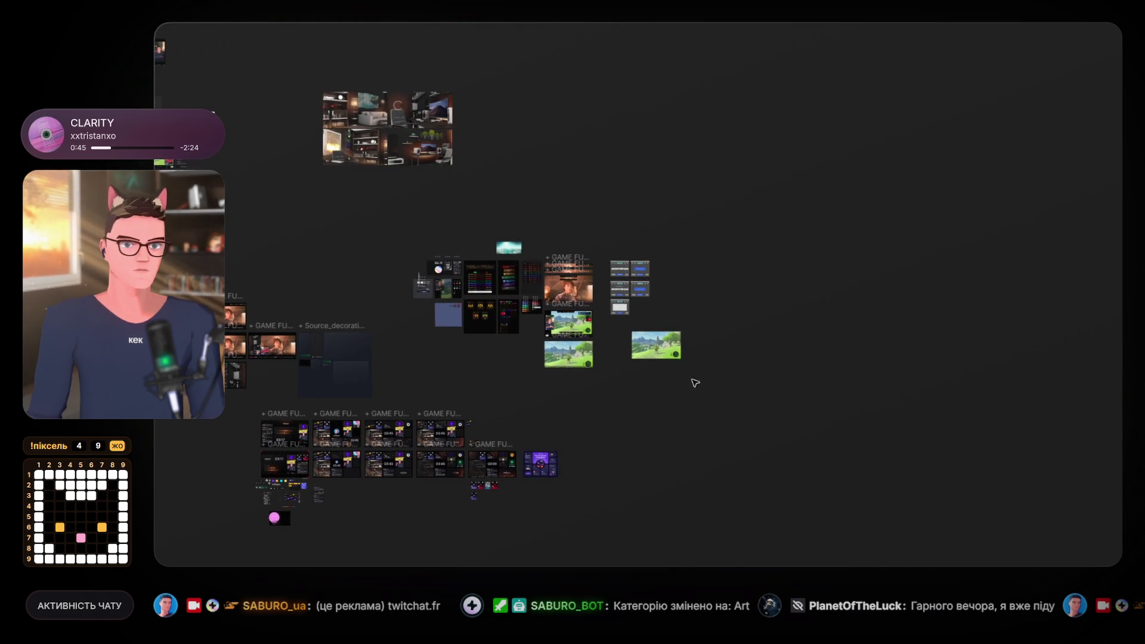
{"action": "left_click_drag", "start_coordinate": [628, 166], "coordinate": [1064, 540]}
{"action": "left_click", "coordinate": [598, 158]}
{"action": "left_click_drag", "start_coordinate": [592, 141], "coordinate": [851, 449]}
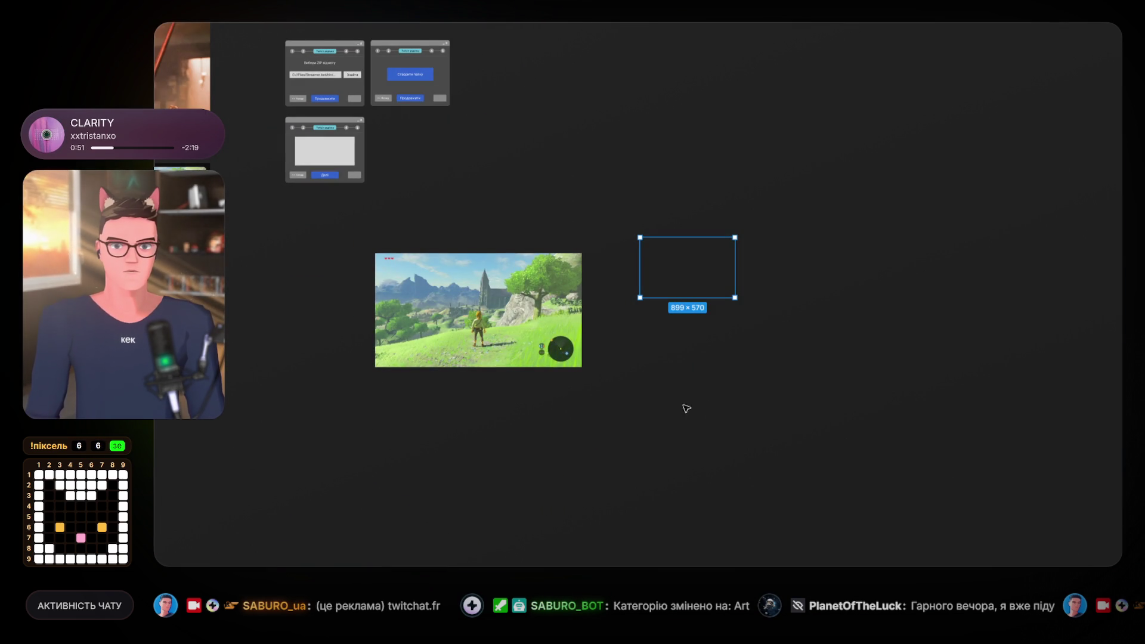
Delete the empty 899×570 frame and add a new blank 800×518 Frame 150.
{"action": "key", "text": "Delete"}
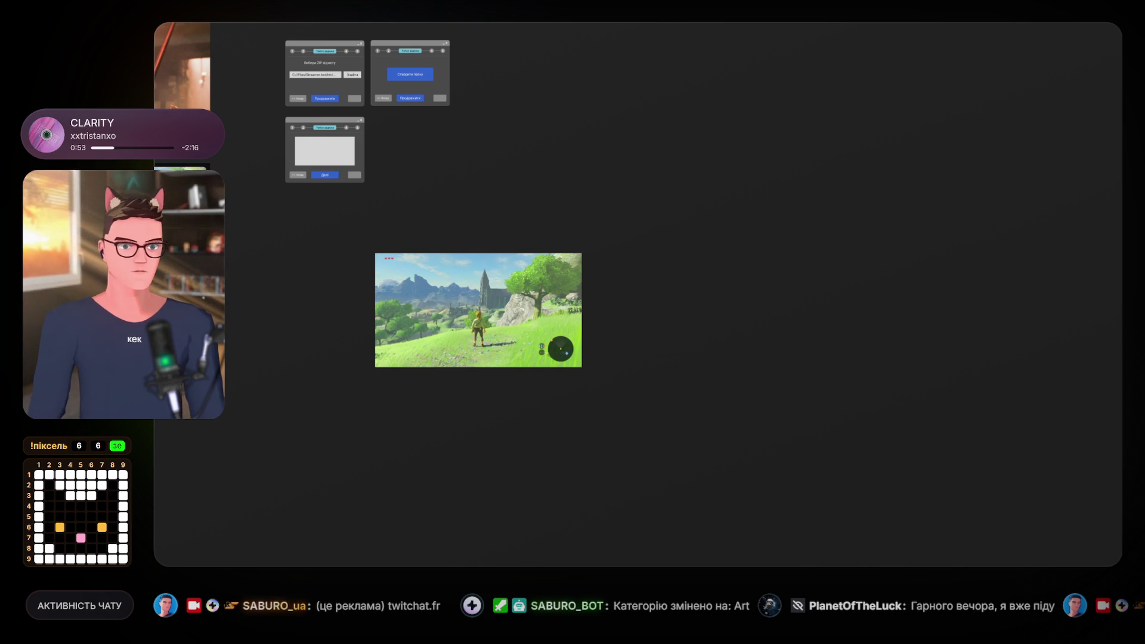
{"action": "key", "text": "ctrl+z"}
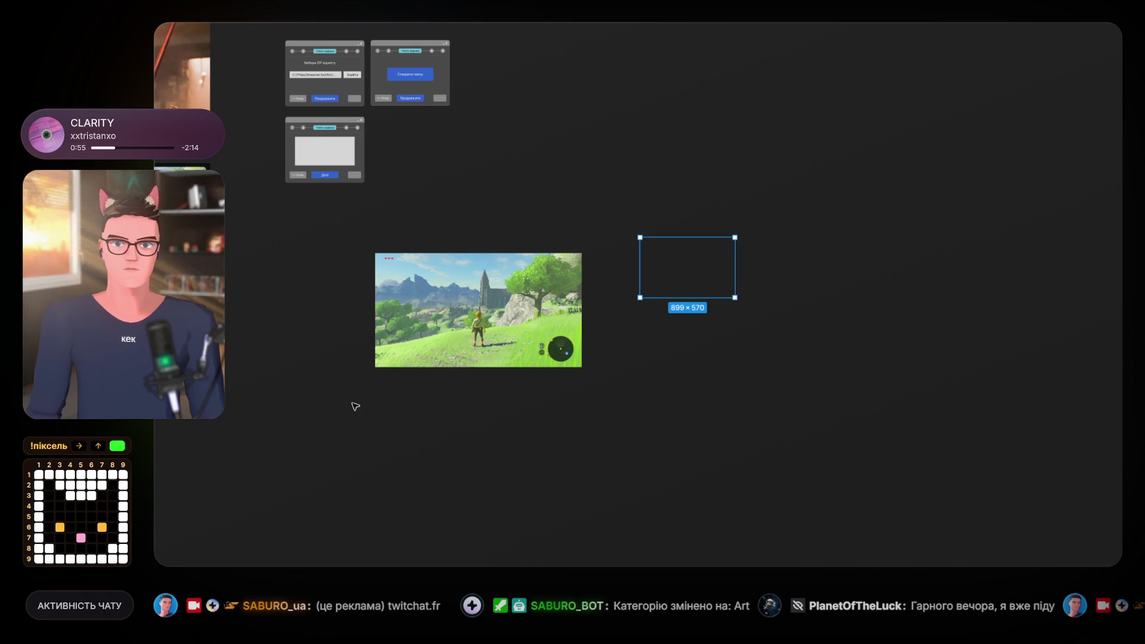
{"action": "key", "text": "Delete"}
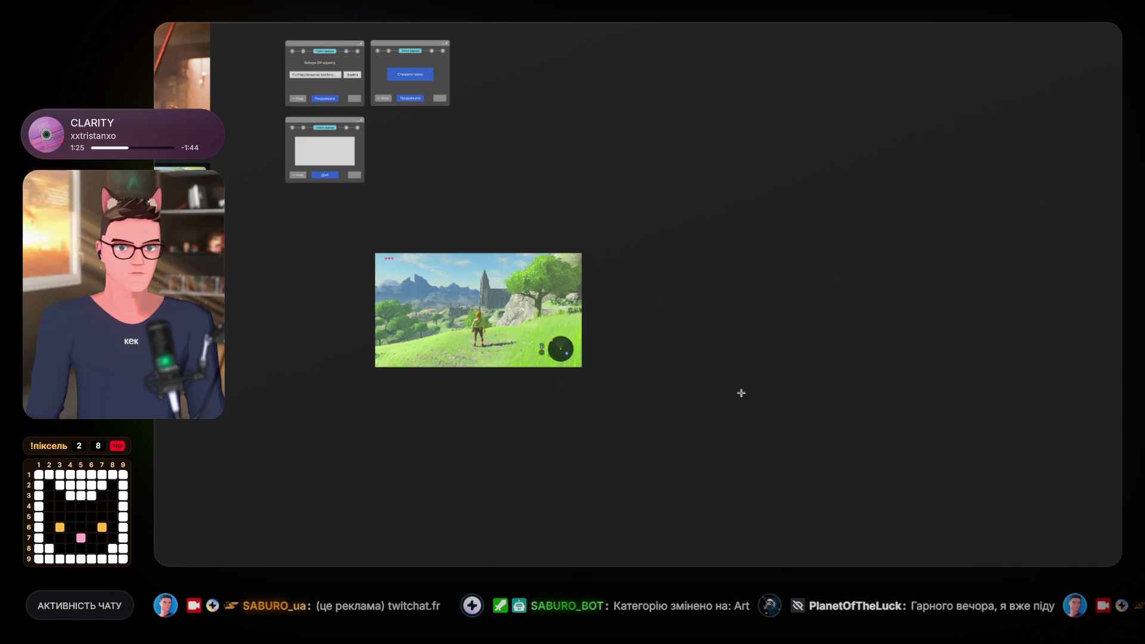
{"action": "key", "text": "ctrl+v"}
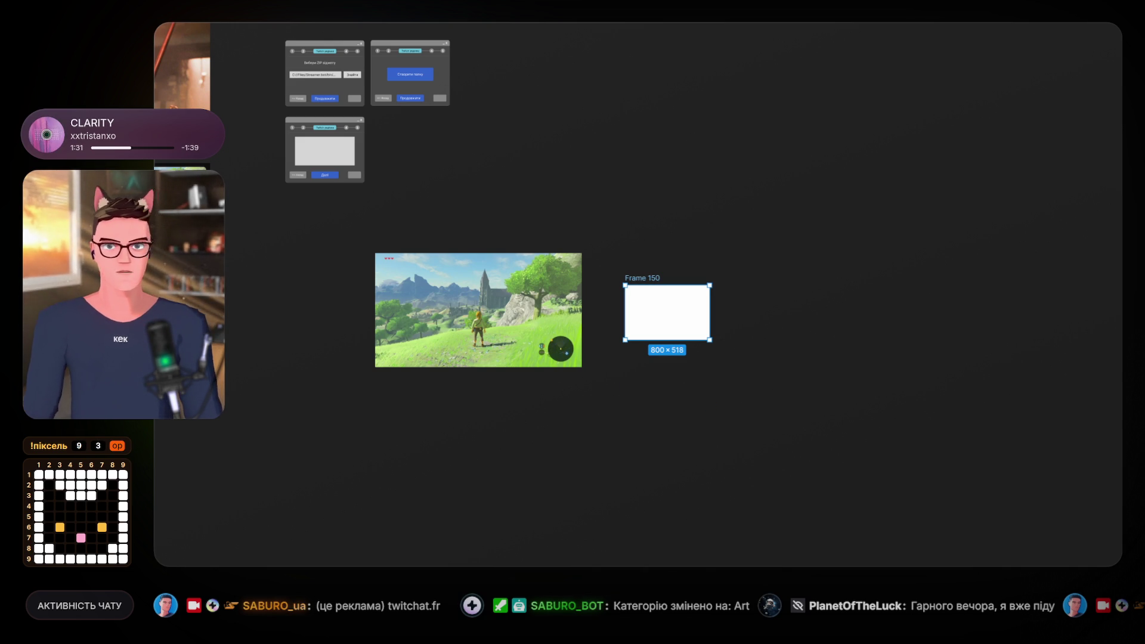
Paste the Zelda gameplay image and place it inside Frame 150.
{"action": "scroll", "coordinate": [642, 301], "scroll_direction": "up", "scroll_amount": 3}
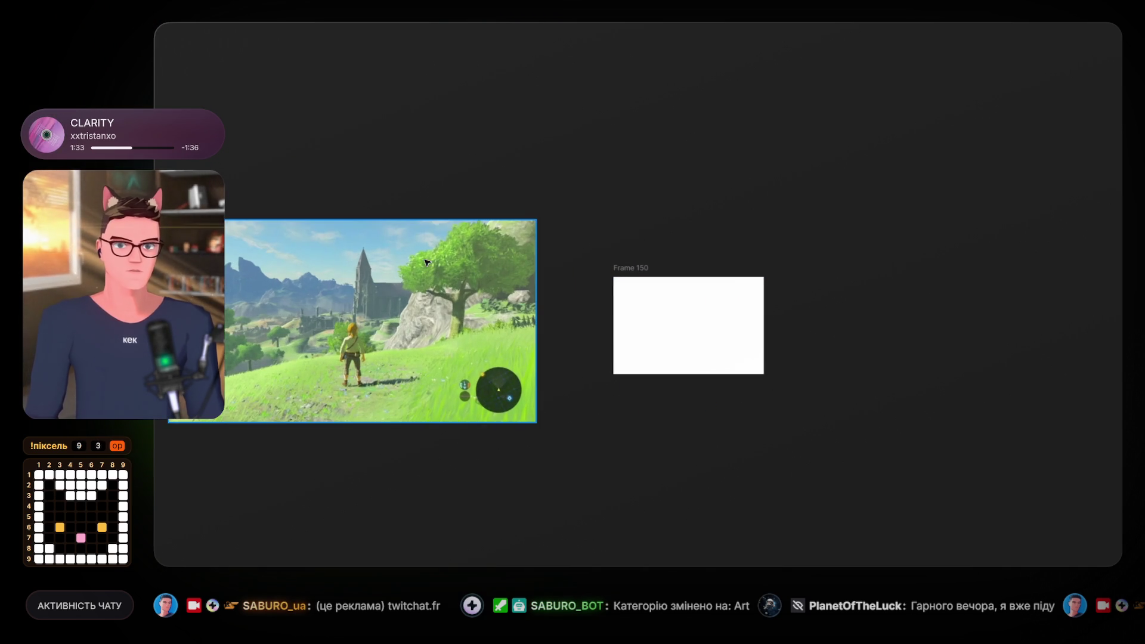
{"action": "key", "text": "ctrl+v"}
{"action": "scroll", "coordinate": [725, 313], "scroll_direction": "up", "scroll_amount": 2}
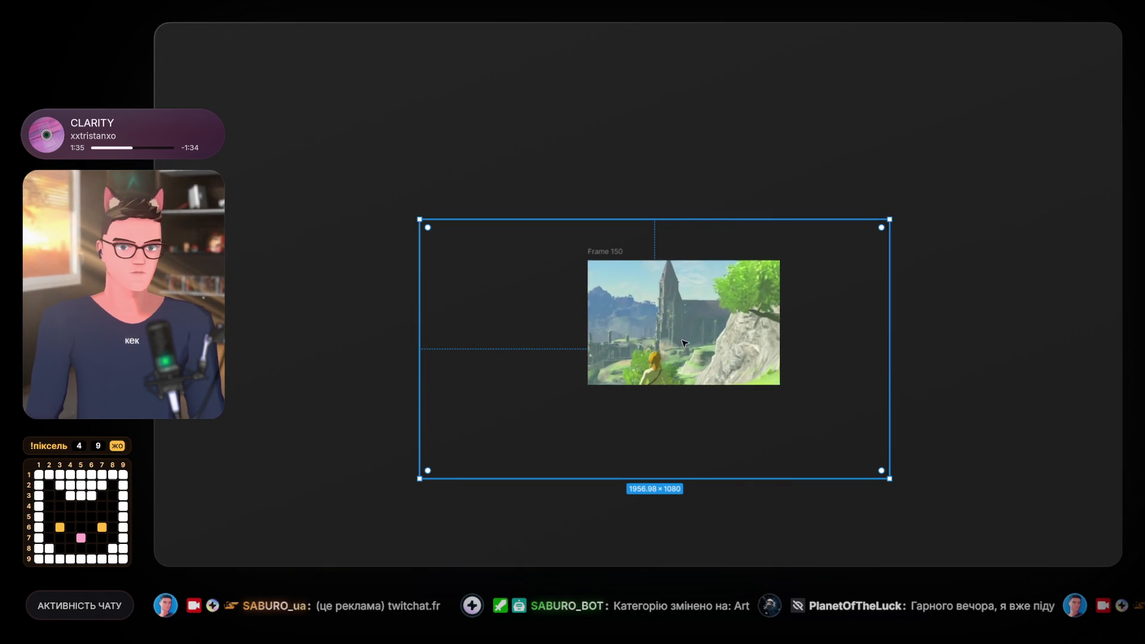
{"action": "scroll", "coordinate": [726, 342], "scroll_direction": "down", "scroll_amount": 5}
{"action": "scroll", "coordinate": [767, 196], "scroll_direction": "left", "scroll_amount": 3}
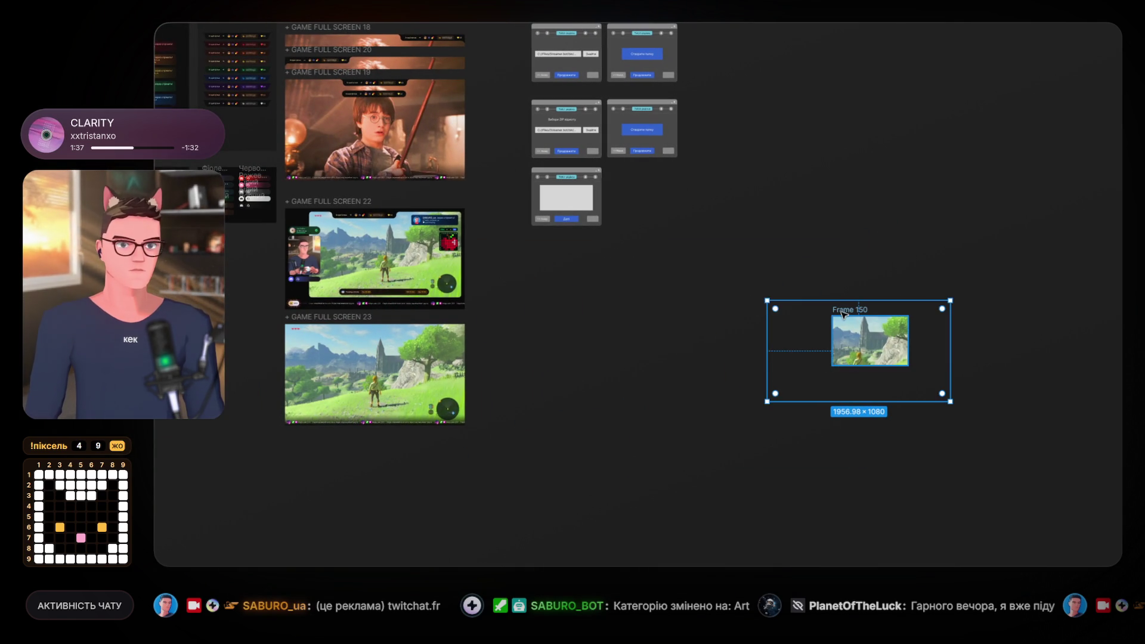
{"action": "key", "text": "Delete"}
{"action": "key", "text": "ctrl+v"}
{"action": "mouse_move", "coordinate": [544, 273]}
{"action": "left_mouse_down"}
{"action": "mouse_move", "coordinate": [767, 323]}
{"action": "mouse_move", "coordinate": [98, 300]}
{"action": "left_mouse_up"}
Move Frame 150 to the top-left start of the boards row.
{"action": "mouse_move", "coordinate": [156, 258]}
{"action": "left_mouse_down"}
{"action": "mouse_move", "coordinate": [227, 263]}
{"action": "mouse_move", "coordinate": [455, 383]}
{"action": "mouse_move", "coordinate": [637, 406]}
{"action": "left_mouse_up"}
{"action": "scroll", "coordinate": [637, 406], "scroll_direction": "down", "scroll_amount": 2}
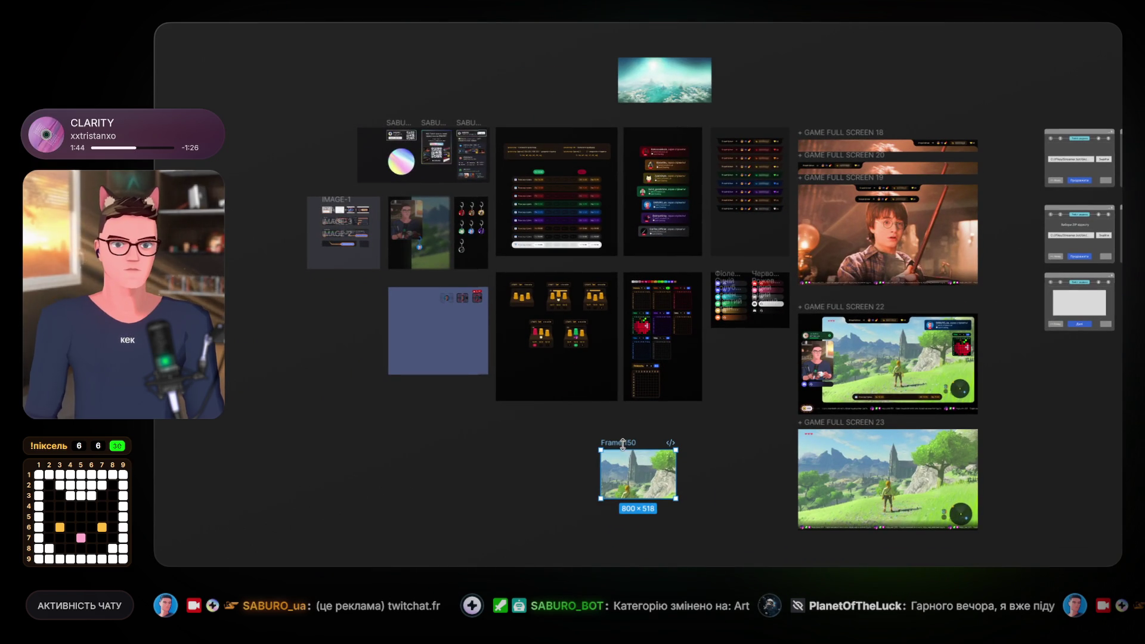
{"action": "mouse_move", "coordinate": [622, 444]}
{"action": "left_mouse_down"}
{"action": "mouse_move", "coordinate": [291, 241]}
{"action": "mouse_move", "coordinate": [280, 128]}
{"action": "mouse_move", "coordinate": [292, 121]}
{"action": "mouse_move", "coordinate": [328, 276]}
{"action": "mouse_move", "coordinate": [280, 106]}
{"action": "mouse_move", "coordinate": [289, 134]}
{"action": "left_mouse_up"}
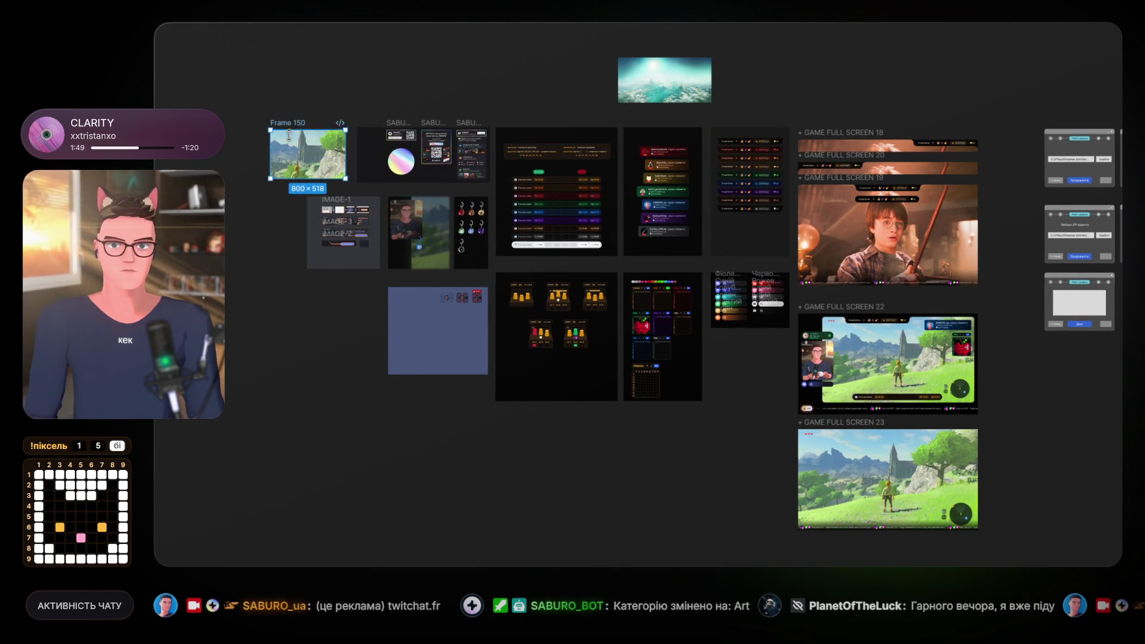
Resize the Zelda image to fill Frame 150, aligned with the frame's left edge.
{"action": "scroll", "coordinate": [290, 134], "scroll_direction": "up", "scroll_amount": 10}
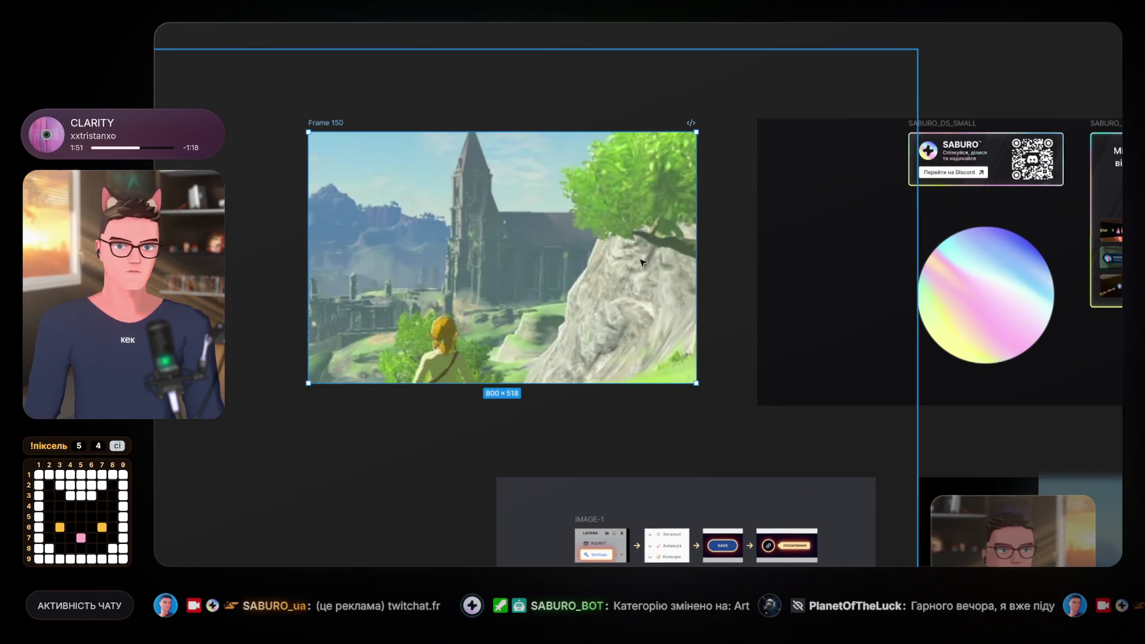
{"action": "double_click", "coordinate": [567, 246]}
{"action": "mouse_move", "coordinate": [706, 299]}
{"action": "left_mouse_down"}
{"action": "mouse_move", "coordinate": [648, 292]}
{"action": "mouse_move", "coordinate": [677, 295]}
{"action": "left_mouse_up"}
{"action": "left_click_drag", "start_coordinate": [546, 281], "coordinate": [608, 238]}
{"action": "mouse_move", "coordinate": [737, 226]}
{"action": "left_mouse_down"}
{"action": "mouse_move", "coordinate": [868, 227]}
{"action": "mouse_move", "coordinate": [673, 247]}
{"action": "left_mouse_up"}
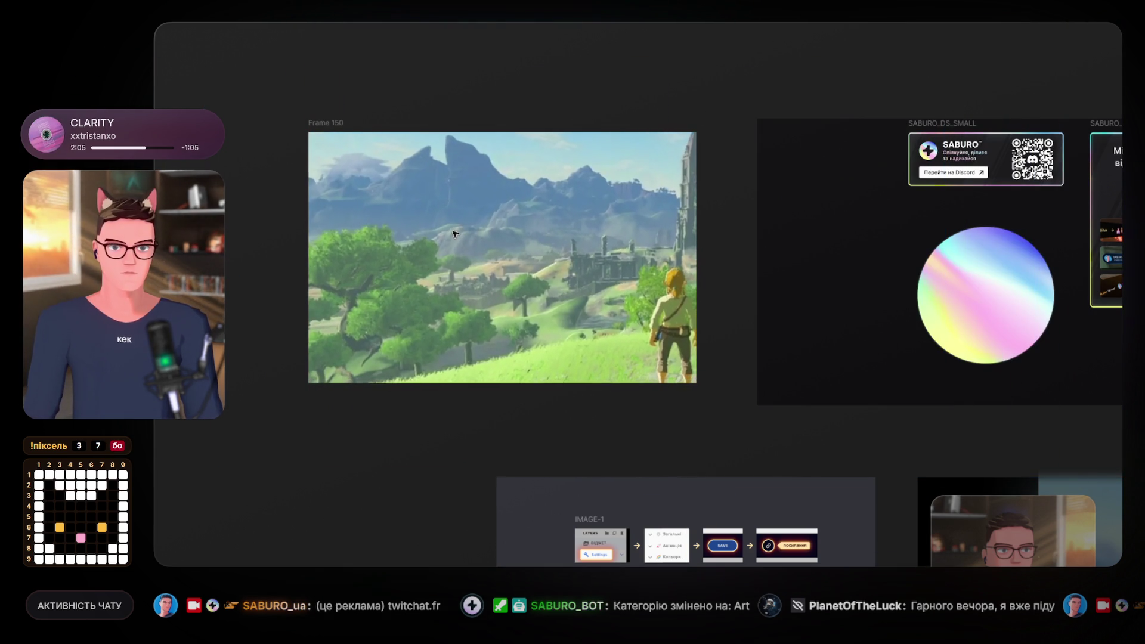
{"action": "left_click", "coordinate": [308, 255]}
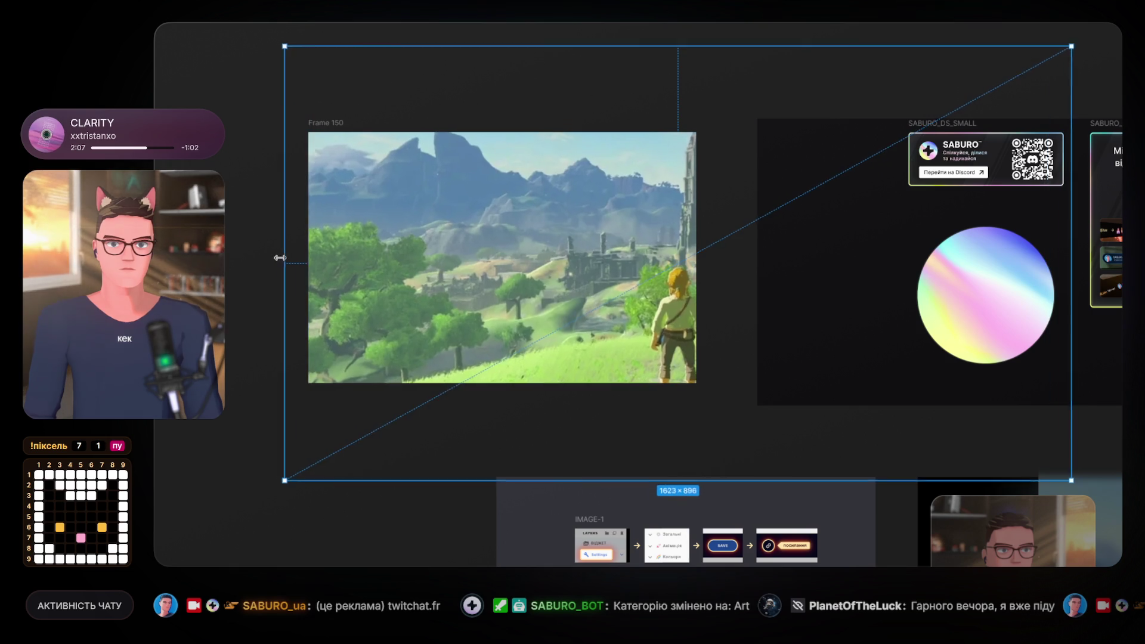
{"action": "left_click_drag", "start_coordinate": [407, 255], "coordinate": [400, 309]}
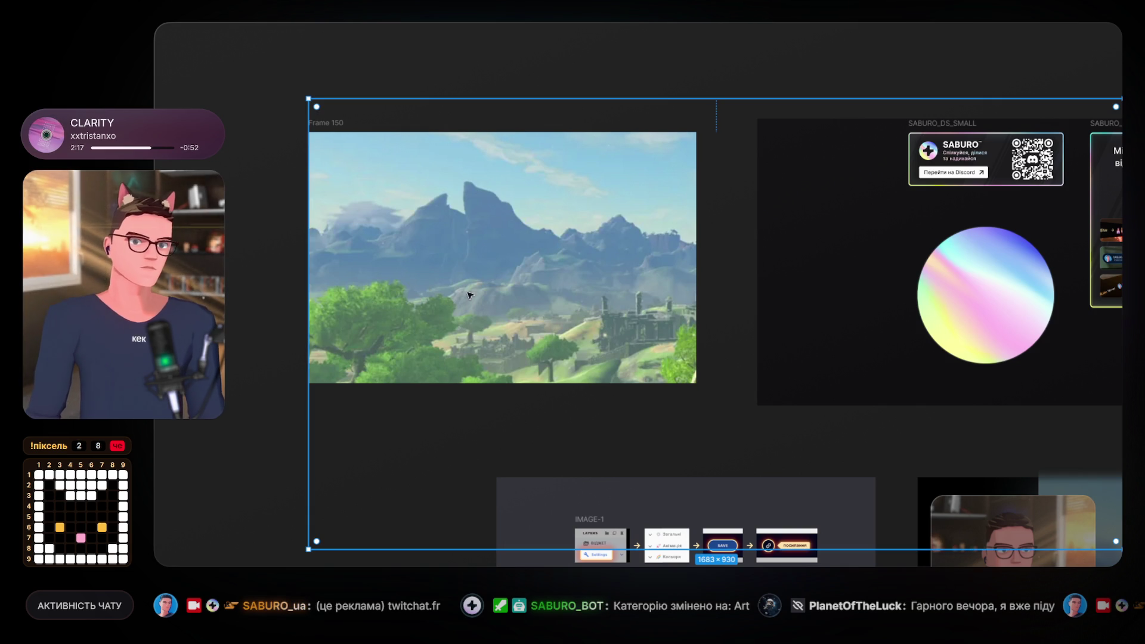
Paste a different Zelda screenshot into Frame 150, then close the menu and clear the selection.
{"action": "key", "text": "ctrl+v"}
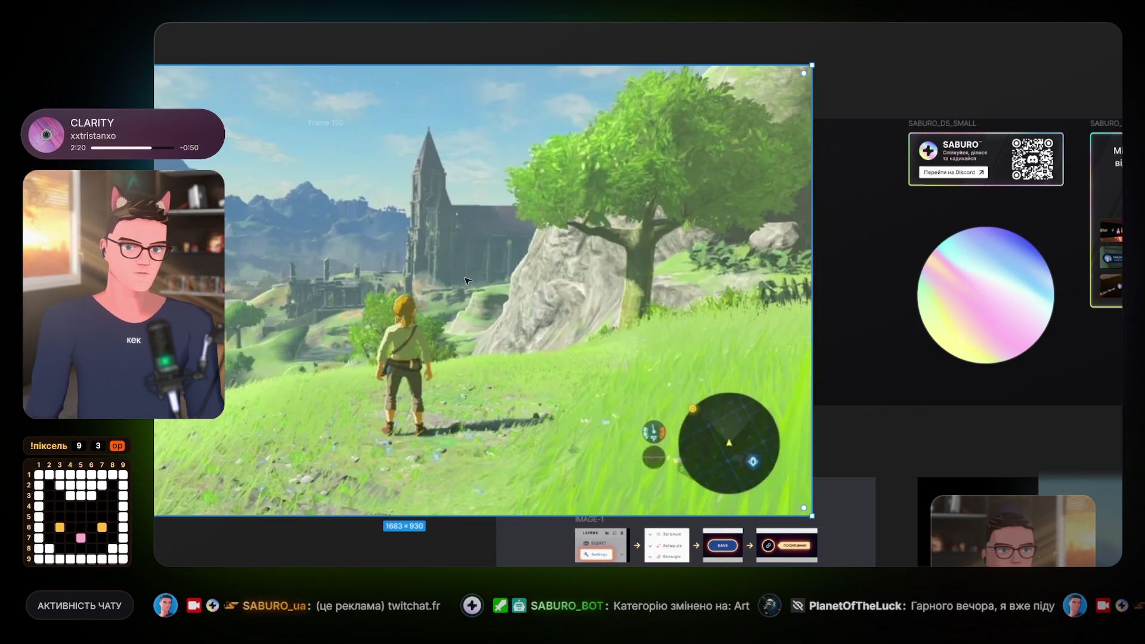
{"action": "mouse_move", "coordinate": [550, 282]}
{"action": "left_mouse_down"}
{"action": "mouse_move", "coordinate": [476, 302]}
{"action": "mouse_move", "coordinate": [544, 288]}
{"action": "left_mouse_up"}
{"action": "right_click", "coordinate": [544, 284]}
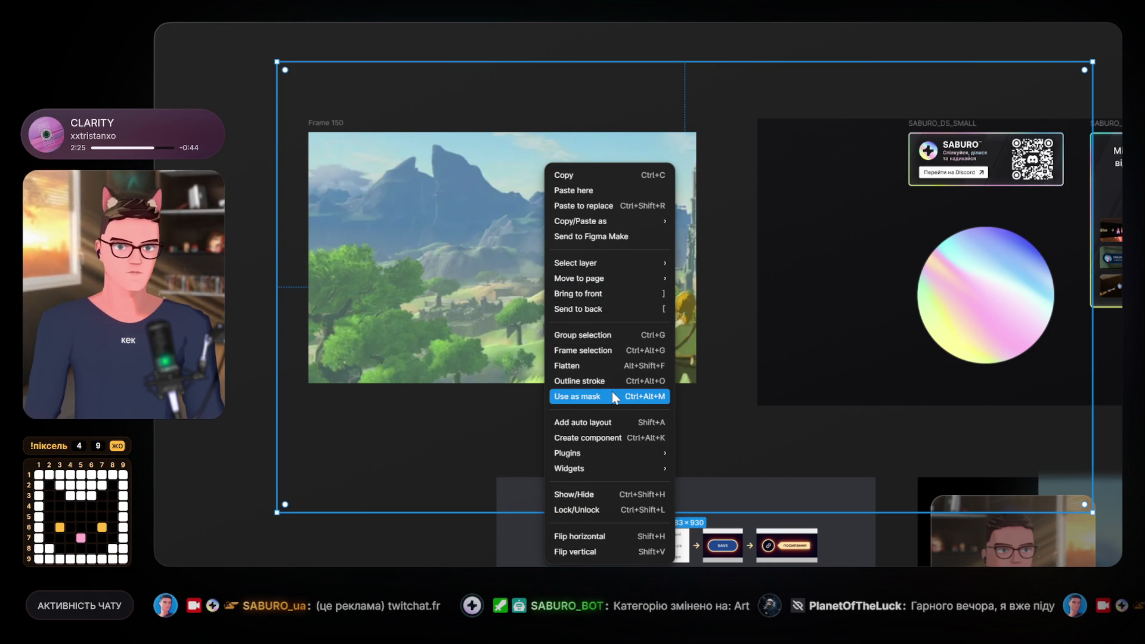
{"action": "left_click", "coordinate": [598, 536]}
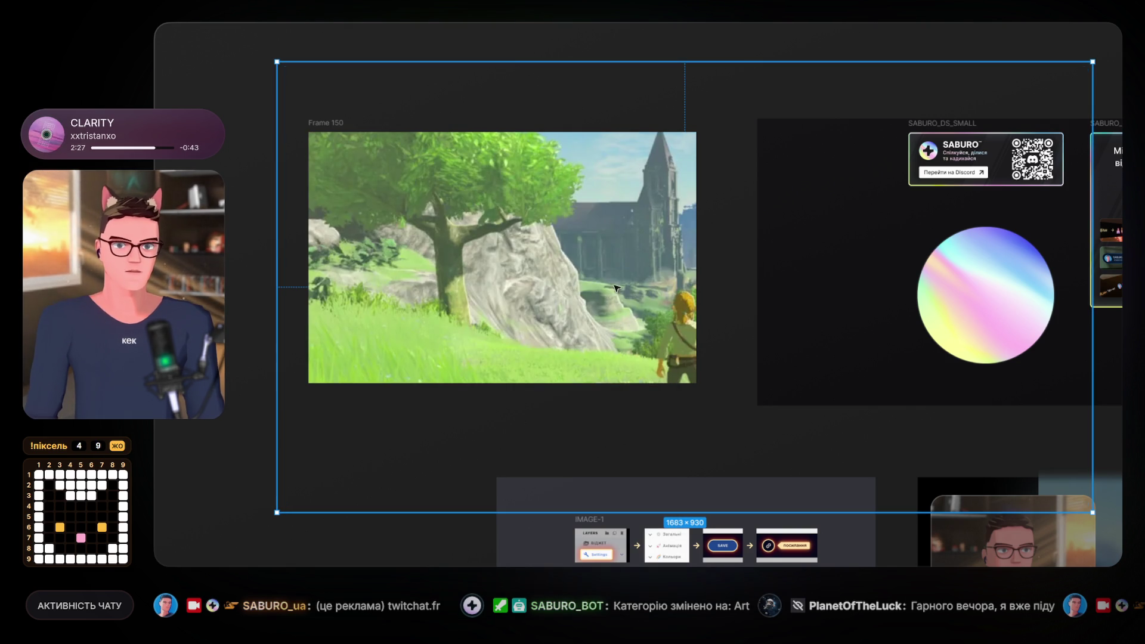
{"action": "key", "text": "Escape"}
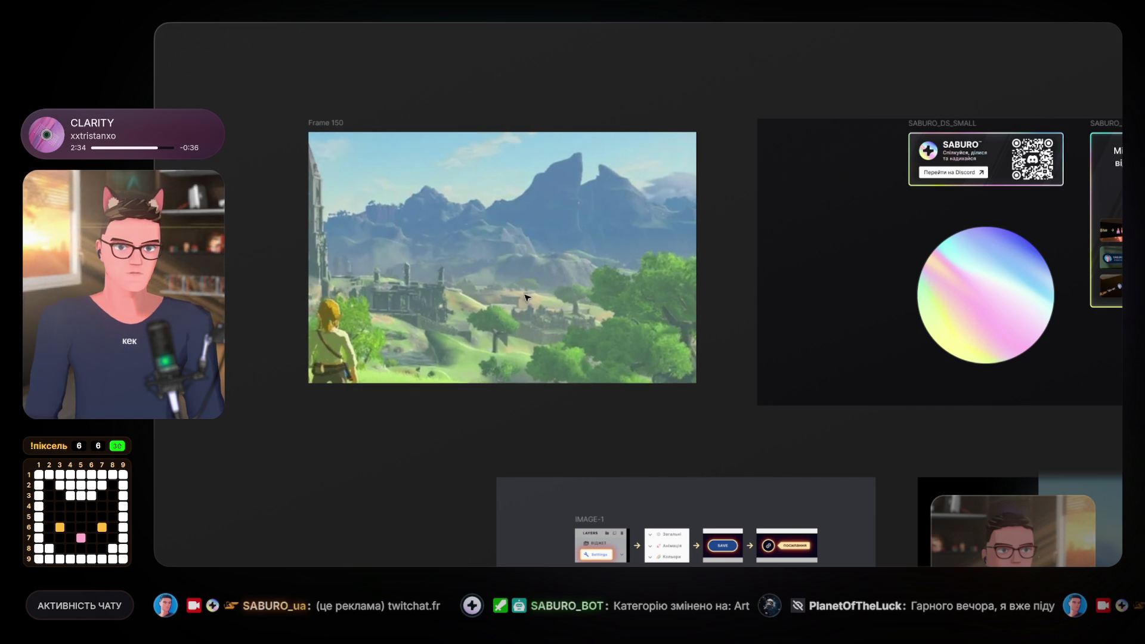
{"action": "left_click", "coordinate": [334, 114]}
{"action": "left_click", "coordinate": [374, 50]}
{"action": "scroll", "coordinate": [641, 358], "scroll_direction": "down", "scroll_amount": 5}
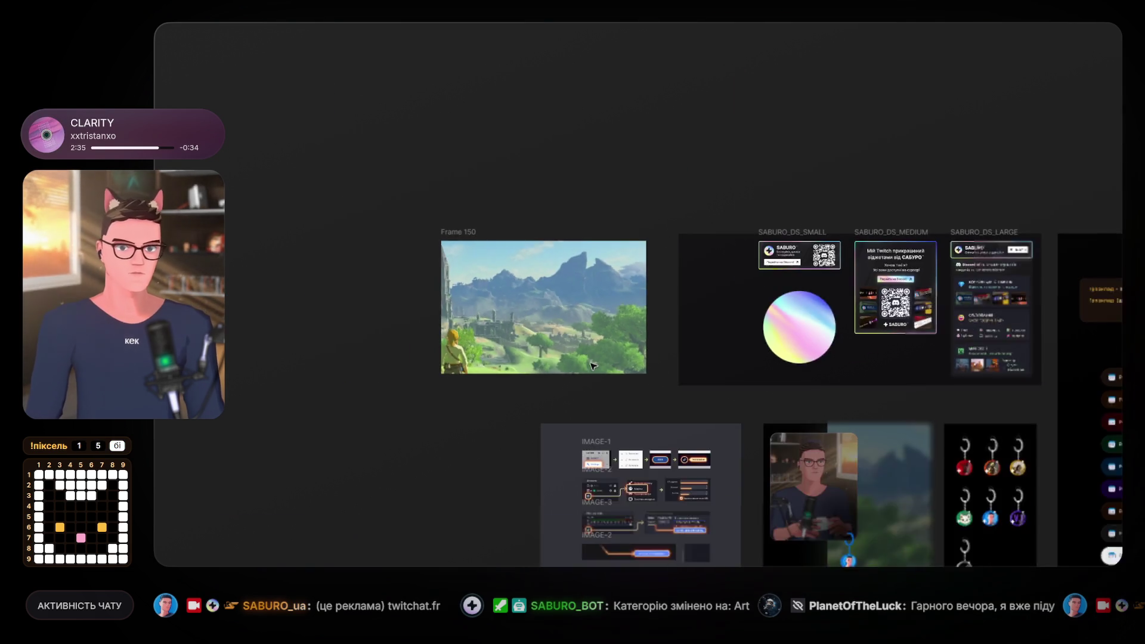
{"action": "scroll", "coordinate": [733, 455], "scroll_direction": "up", "scroll_amount": 3}
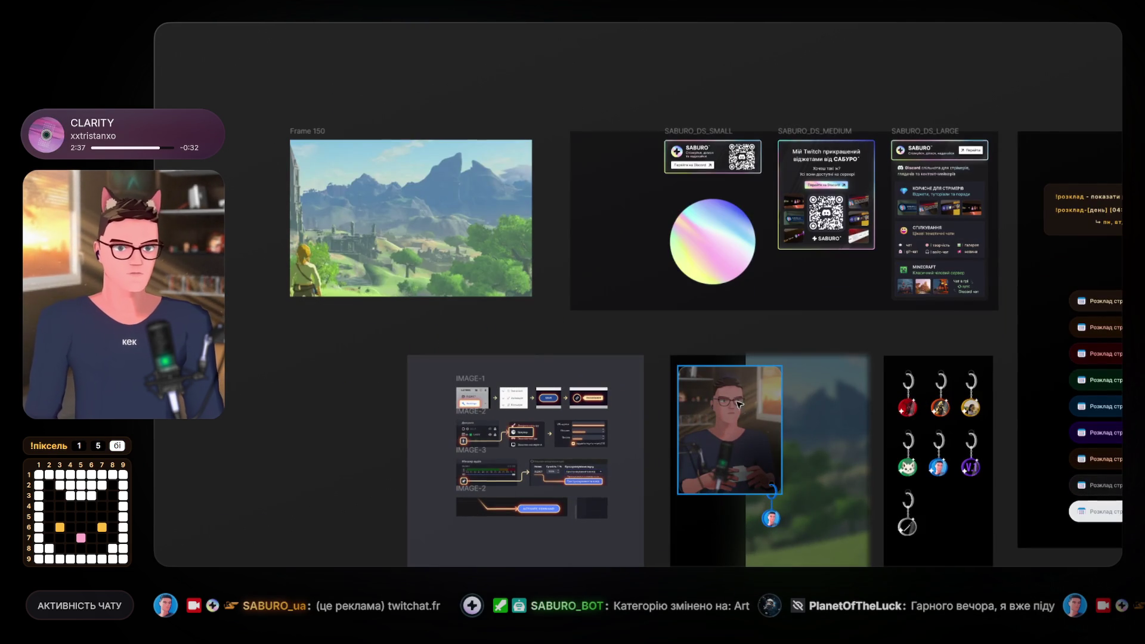
{"action": "left_click_drag", "start_coordinate": [702, 407], "coordinate": [382, 188]}
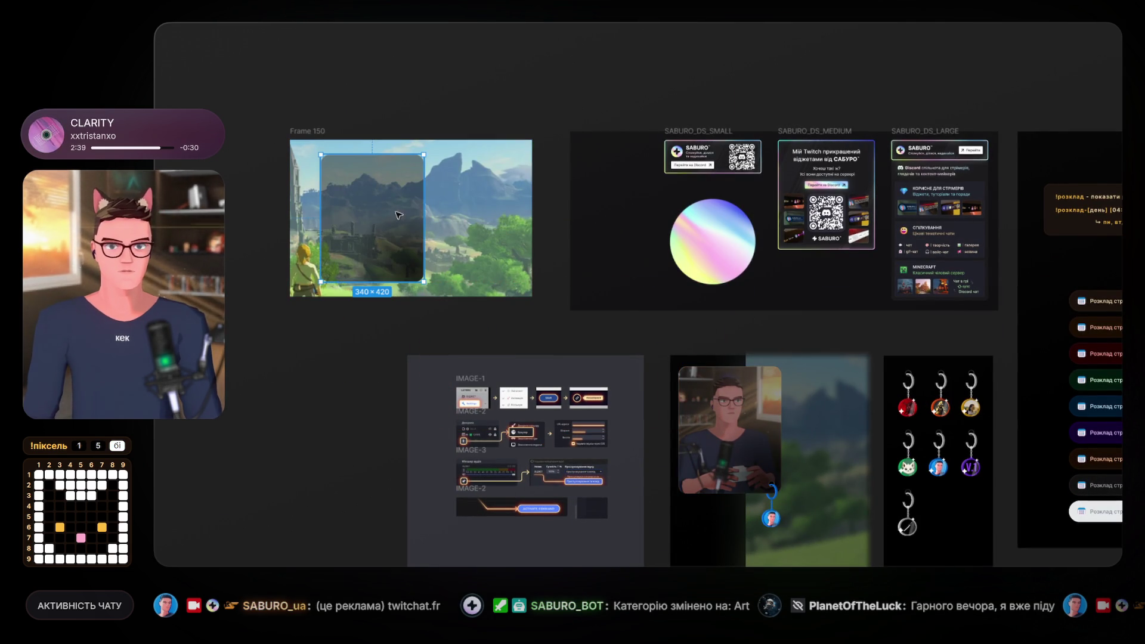
{"action": "key", "text": "Escape"}
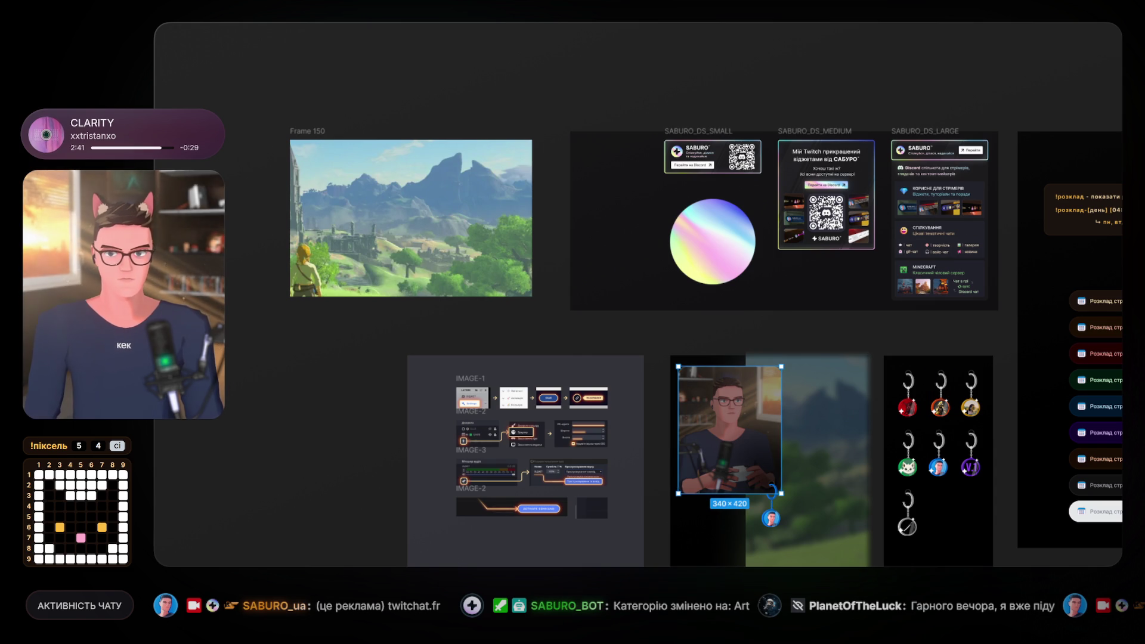
{"action": "key", "text": "Escape"}
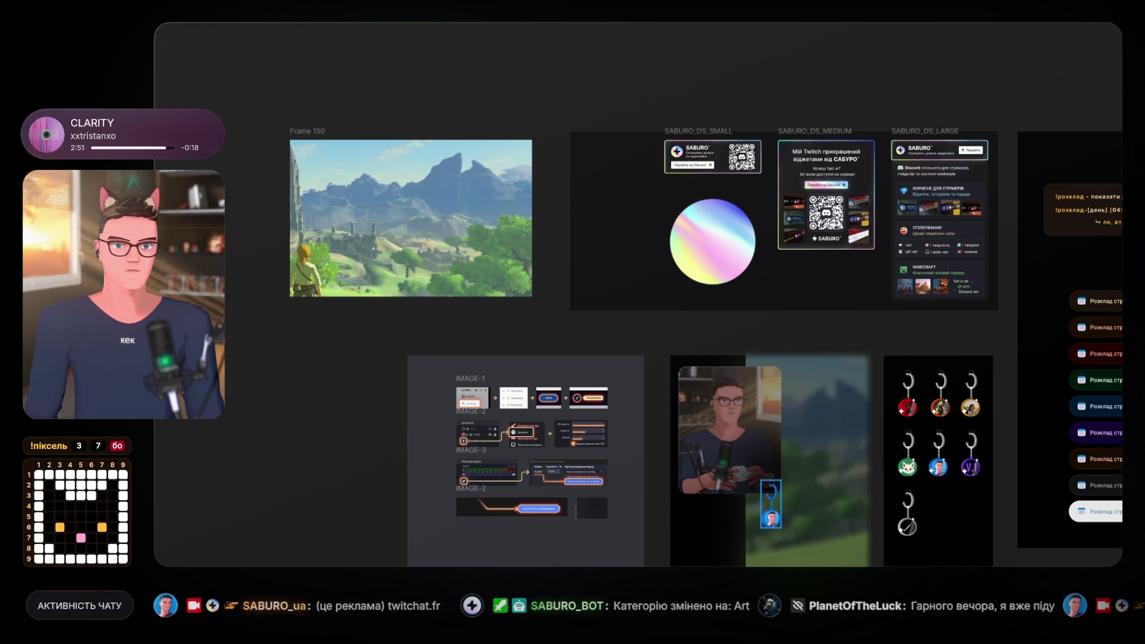
{"action": "left_click", "coordinate": [729, 430]}
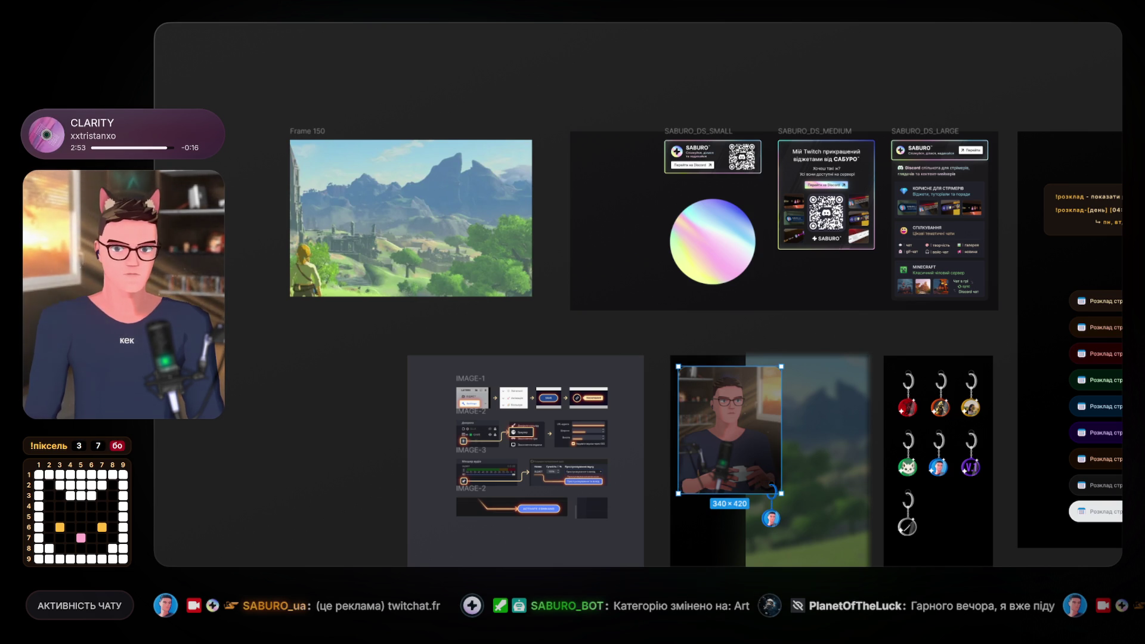
{"action": "key", "text": "Escape"}
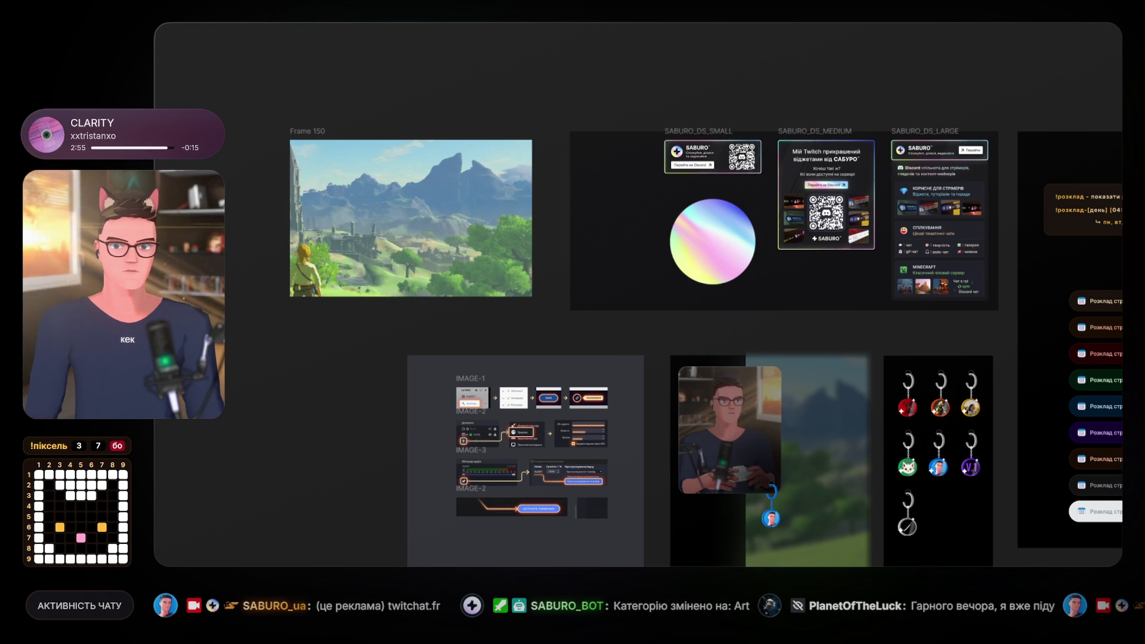
{"action": "left_click", "coordinate": [730, 430]}
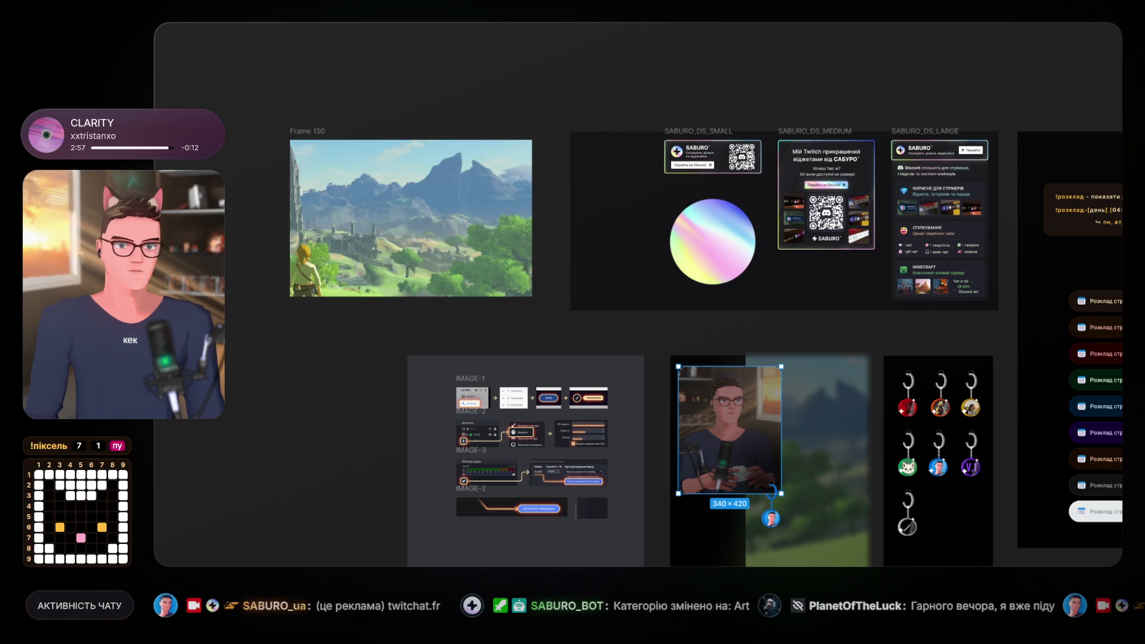
{"action": "key", "text": "Escape"}
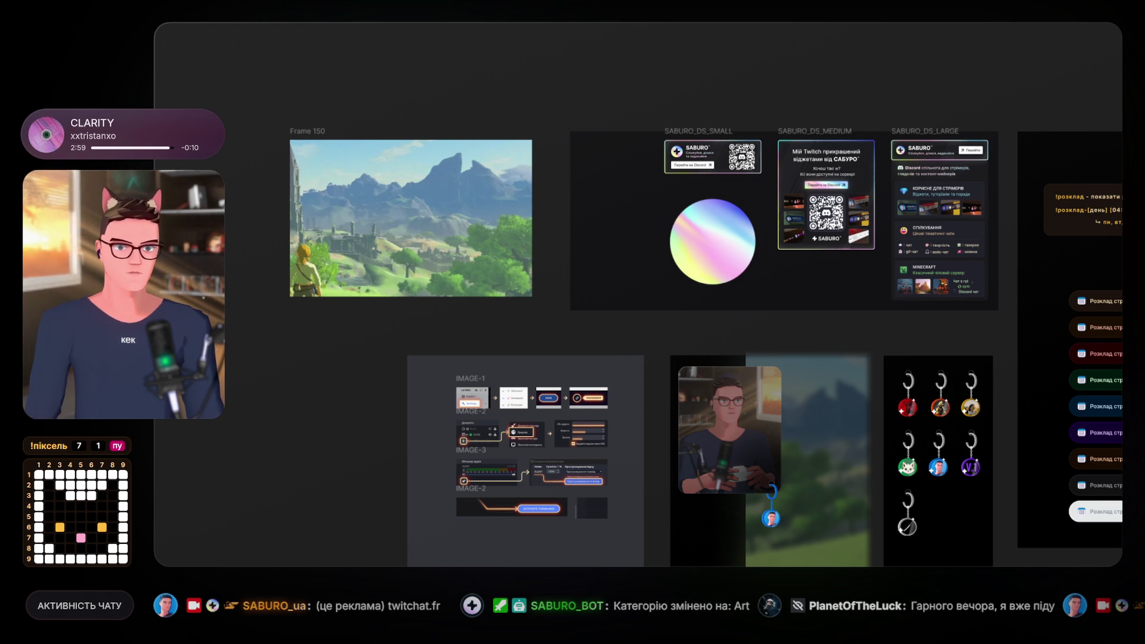
{"action": "mouse_move", "coordinate": [723, 417]}
{"action": "left_mouse_down"}
{"action": "mouse_move", "coordinate": [876, 418]}
{"action": "mouse_move", "coordinate": [723, 417]}
{"action": "left_mouse_up"}
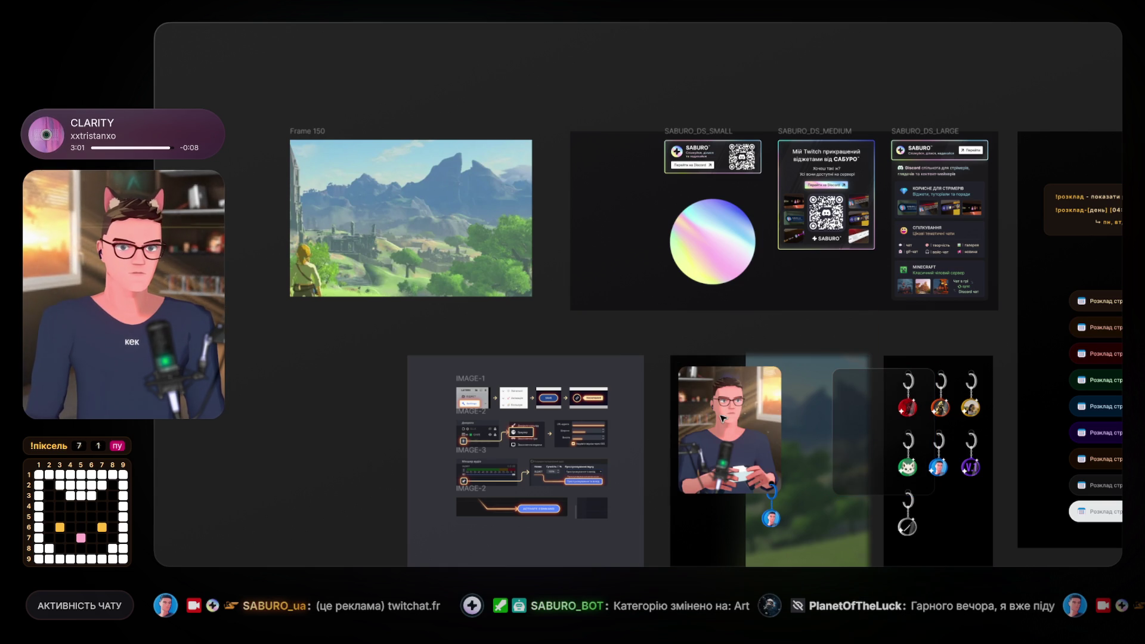
{"action": "key", "text": "ctrl+z"}
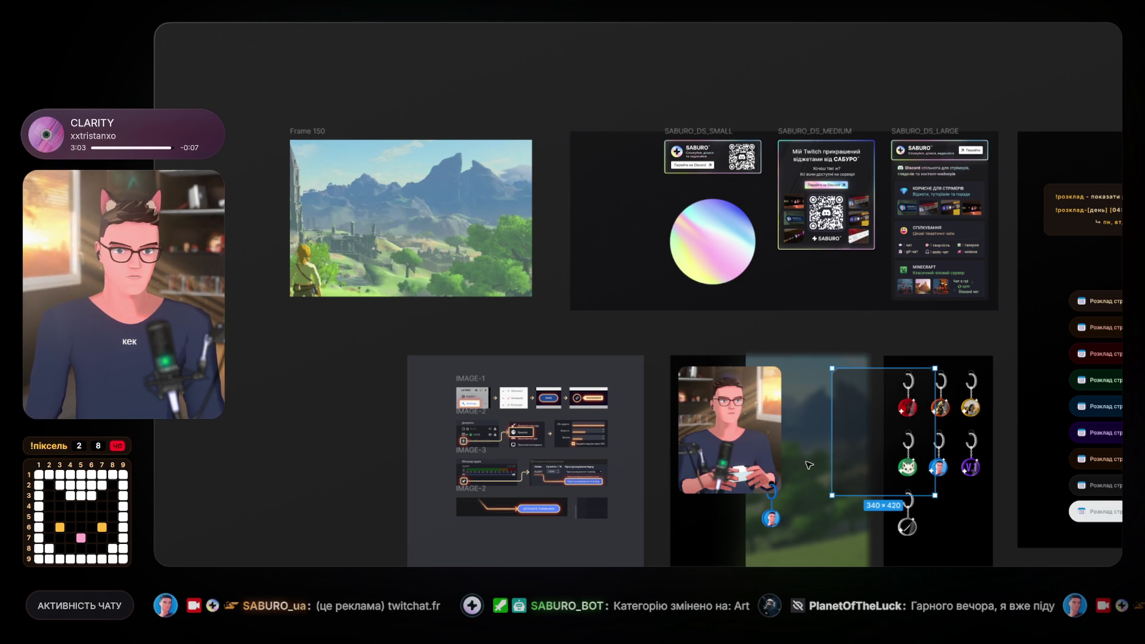
{"action": "key", "text": "Escape"}
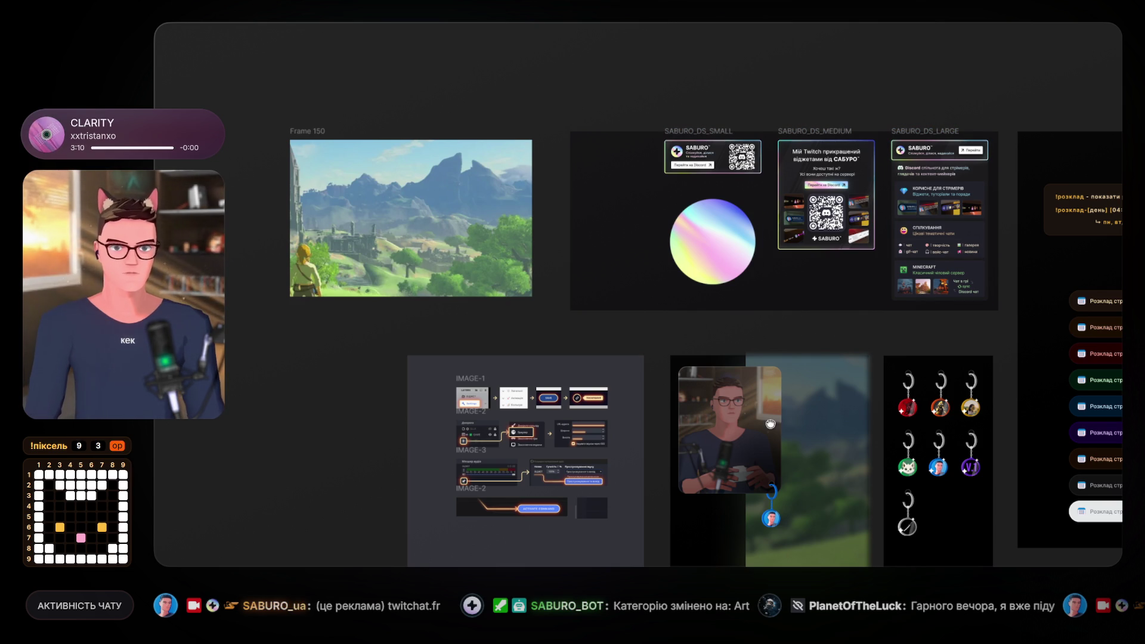
{"action": "left_click_drag", "start_coordinate": [770, 423], "coordinate": [395, 345]}
{"action": "scroll", "coordinate": [618, 460], "scroll_direction": "down", "scroll_amount": 5}
{"action": "scroll", "coordinate": [619, 461], "scroll_direction": "down", "scroll_amount": 3}
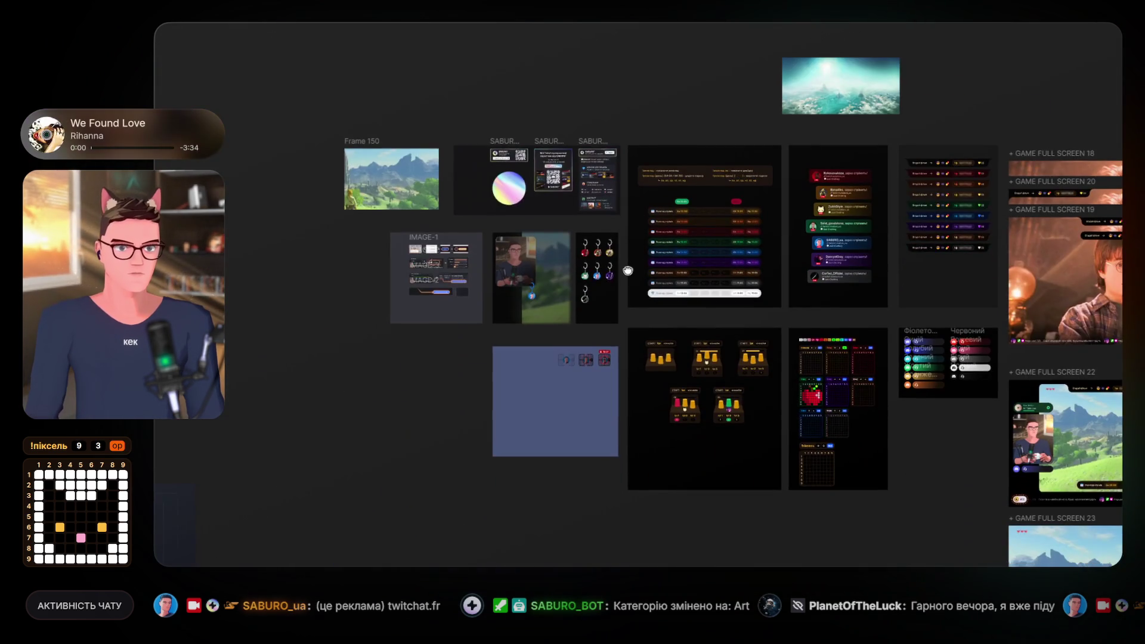
Drag the webcam avatar card into Frame 150's lower-left corner over the gameplay.
{"action": "scroll", "coordinate": [841, 434], "scroll_direction": "right", "scroll_amount": 3}
{"action": "left_click", "coordinate": [841, 435]}
{"action": "key", "text": "alt"}
{"action": "scroll", "coordinate": [702, 346], "scroll_direction": "up", "scroll_amount": 8}
{"action": "scroll", "coordinate": [702, 346], "scroll_direction": "up", "scroll_amount": 2}
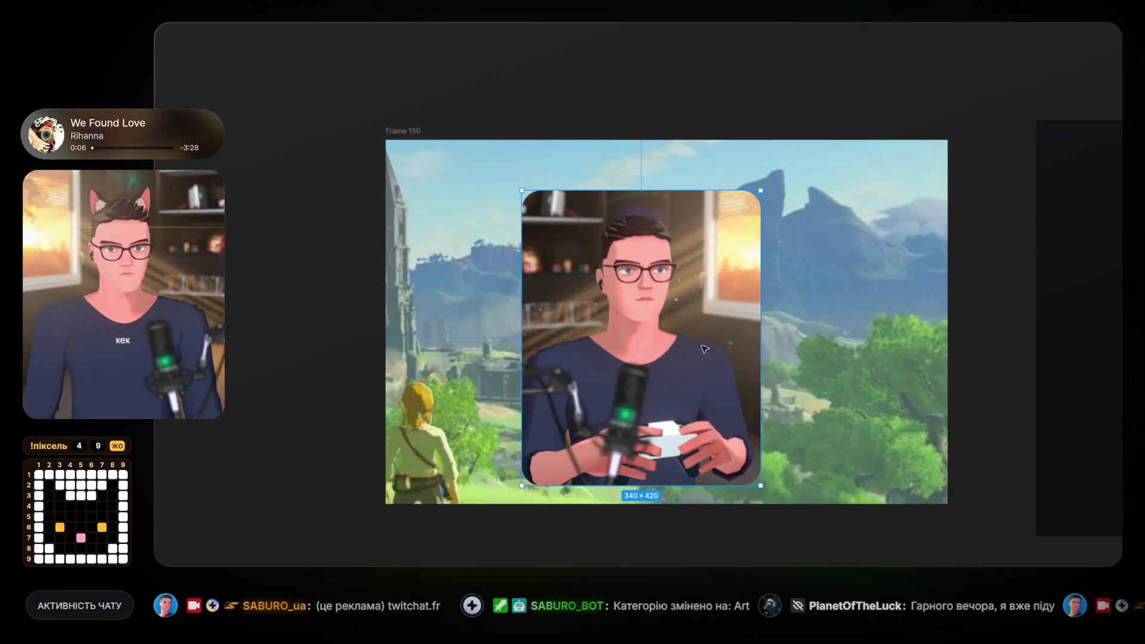
{"action": "scroll", "coordinate": [776, 286], "scroll_direction": "left", "scroll_amount": 3}
{"action": "scroll", "coordinate": [816, 253], "scroll_direction": "down", "scroll_amount": 2}
{"action": "mouse_move", "coordinate": [815, 253]}
{"action": "left_mouse_down"}
{"action": "mouse_move", "coordinate": [638, 324]}
{"action": "mouse_move", "coordinate": [525, 325]}
{"action": "mouse_move", "coordinate": [548, 370]}
{"action": "left_mouse_up"}
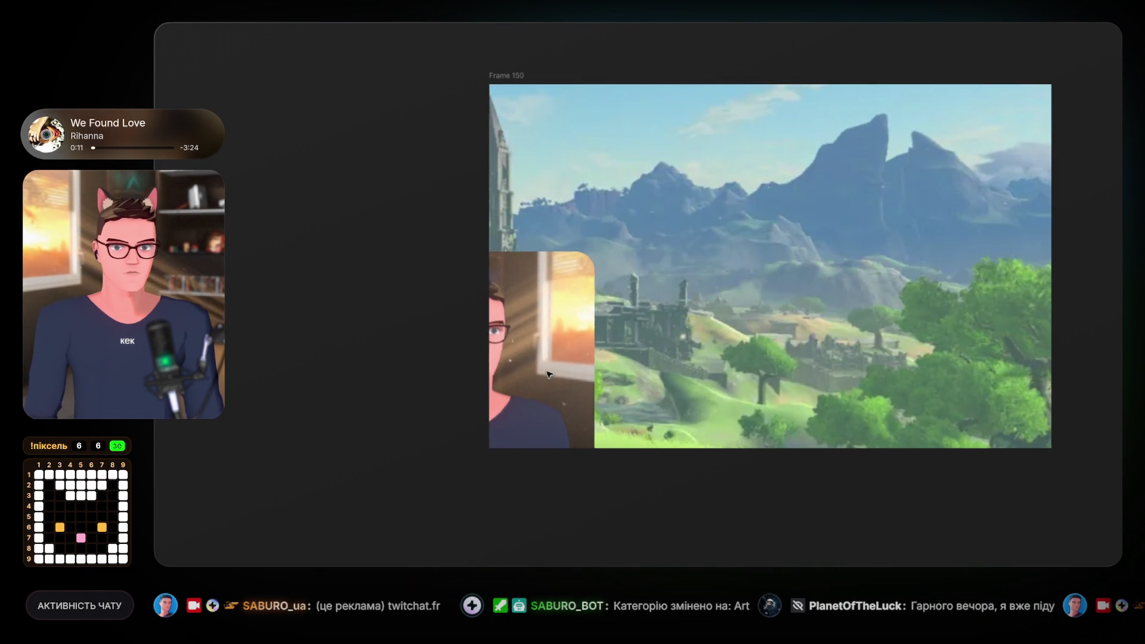
{"action": "mouse_move", "coordinate": [567, 413]}
{"action": "left_mouse_down"}
{"action": "mouse_move", "coordinate": [569, 451]}
{"action": "mouse_move", "coordinate": [569, 396]}
{"action": "mouse_move", "coordinate": [625, 285]}
{"action": "mouse_move", "coordinate": [722, 210]}
{"action": "mouse_move", "coordinate": [625, 321]}
{"action": "mouse_move", "coordinate": [582, 343]}
{"action": "mouse_move", "coordinate": [595, 366]}
{"action": "mouse_move", "coordinate": [590, 309]}
{"action": "mouse_move", "coordinate": [589, 345]}
{"action": "mouse_move", "coordinate": [576, 331]}
{"action": "mouse_move", "coordinate": [589, 298]}
{"action": "left_mouse_up"}
Undo an accidental shift of Frame 150 and select the surrounding large frame.
{"action": "left_click", "coordinate": [644, 190]}
{"action": "left_click_drag", "start_coordinate": [626, 184], "coordinate": [665, 185]}
{"action": "key", "text": "ctrl+z"}
{"action": "key", "text": "Escape"}
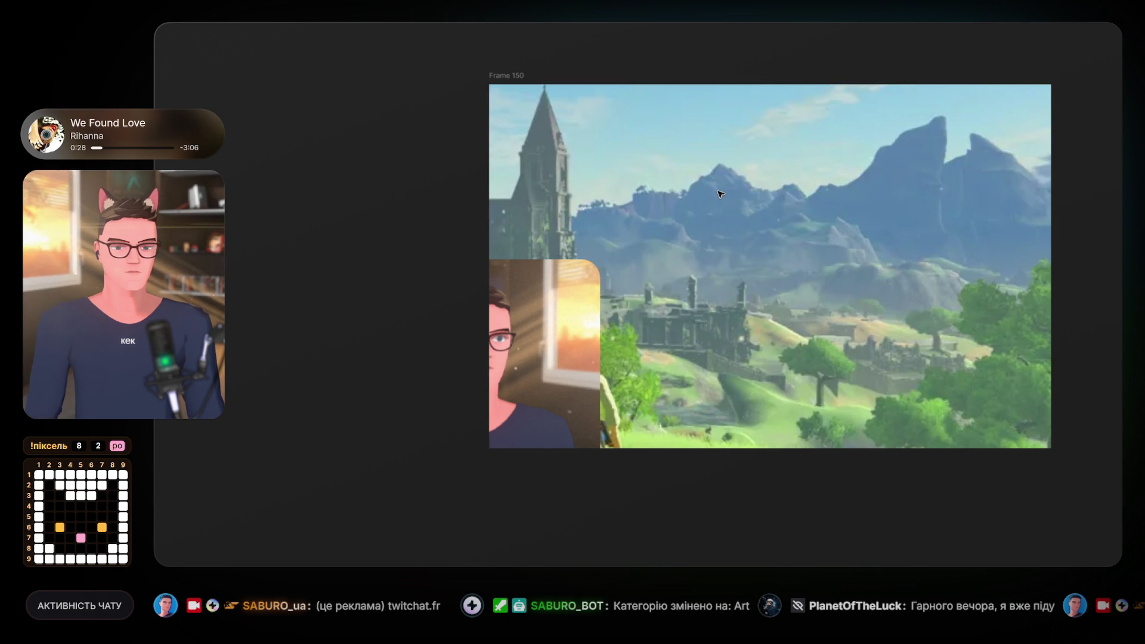
{"action": "left_click", "coordinate": [720, 194]}
{"action": "scroll", "coordinate": [720, 194], "scroll_direction": "down", "scroll_amount": 5}
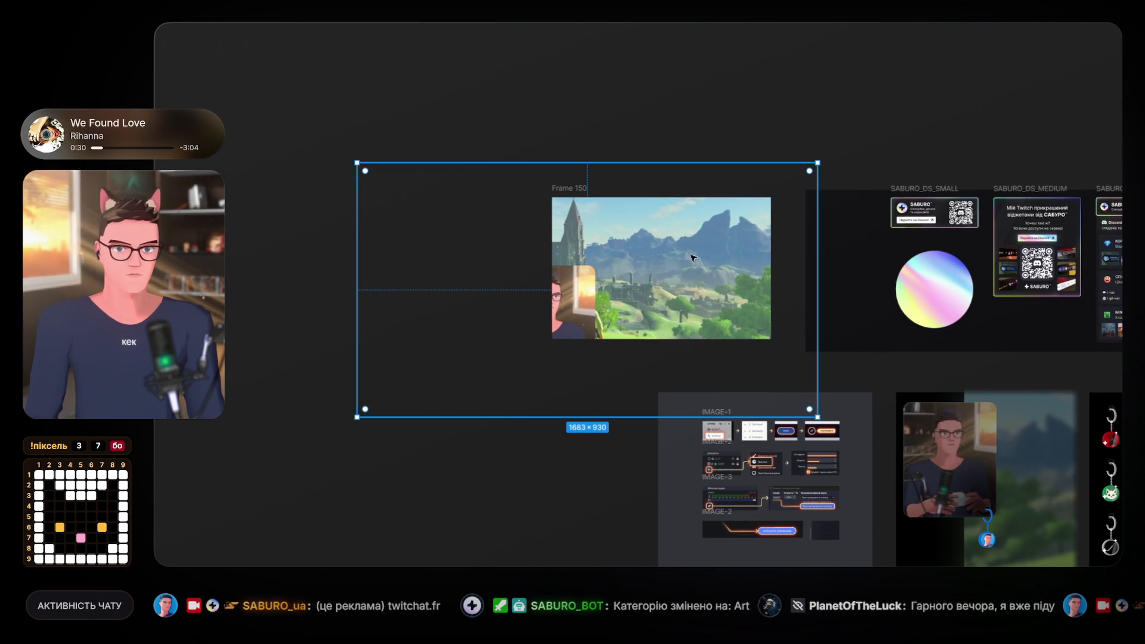
{"action": "scroll", "coordinate": [690, 251], "scroll_direction": "right", "scroll_amount": 5}
{"action": "scroll", "coordinate": [691, 251], "scroll_direction": "down", "scroll_amount": 2}
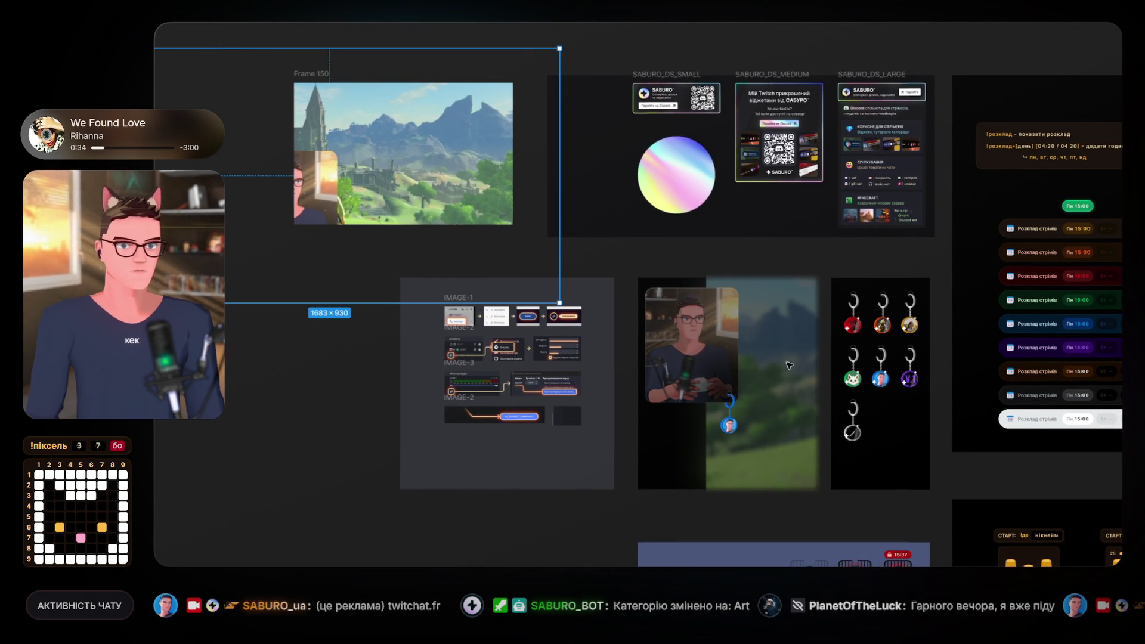
{"action": "scroll", "coordinate": [798, 382], "scroll_direction": "up", "scroll_amount": 3}
{"action": "scroll", "coordinate": [563, 374], "scroll_direction": "down", "scroll_amount": 3}
{"action": "scroll", "coordinate": [533, 258], "scroll_direction": "up", "scroll_amount": 5}
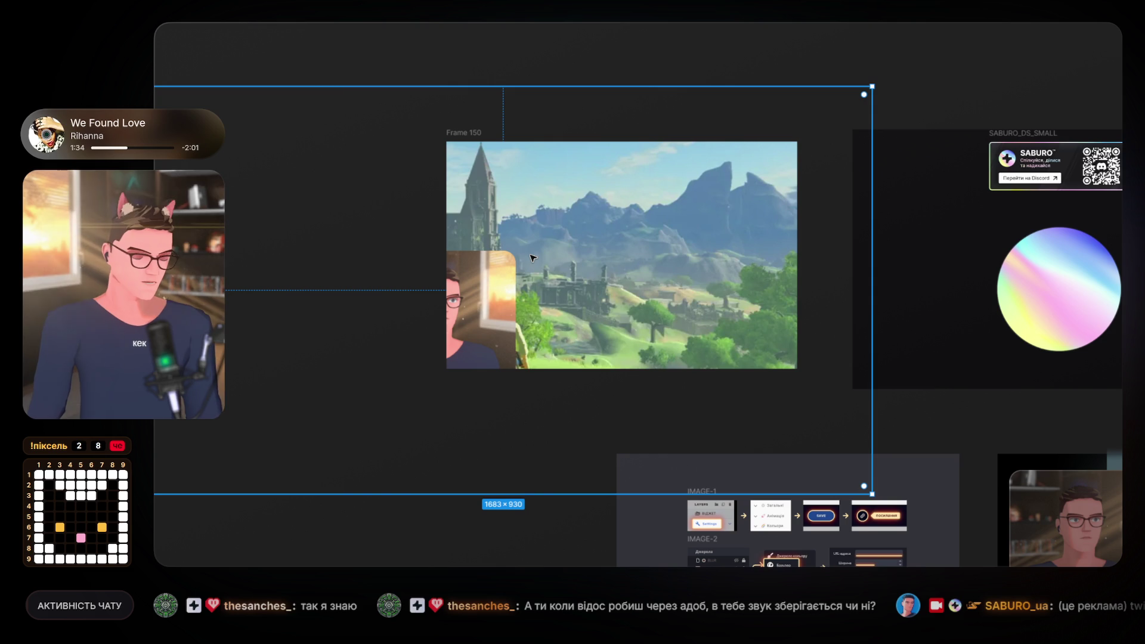
{"action": "left_click", "coordinate": [739, 51]}
{"action": "scroll", "coordinate": [718, 343], "scroll_direction": "down", "scroll_amount": 3}
{"action": "scroll", "coordinate": [719, 343], "scroll_direction": "down", "scroll_amount": 5}
{"action": "scroll", "coordinate": [719, 343], "scroll_direction": "right", "scroll_amount": 8}
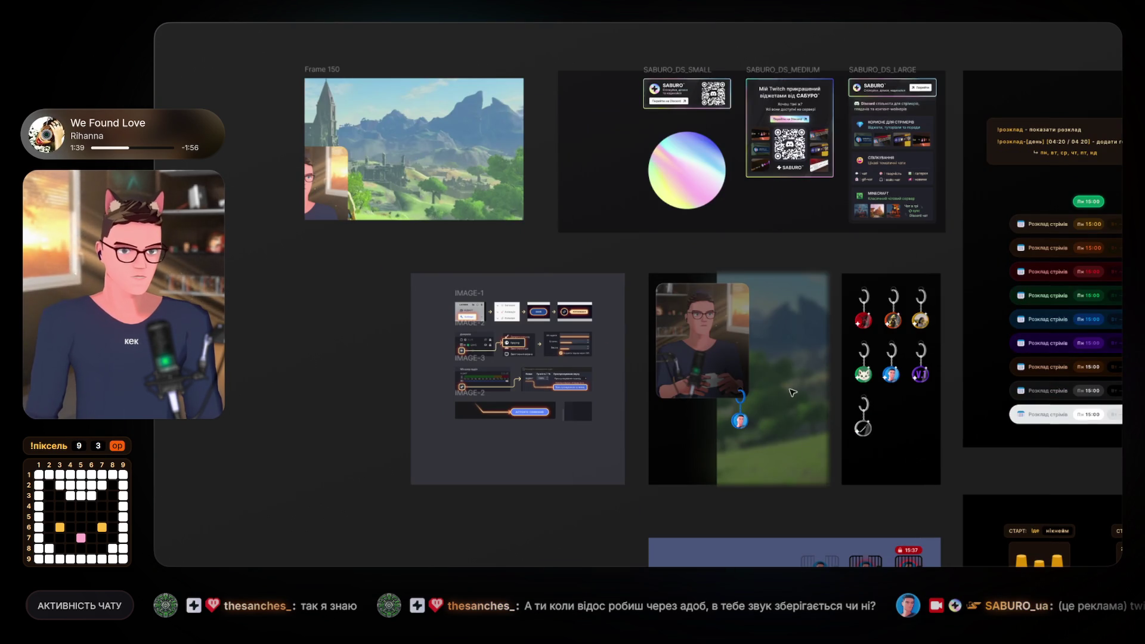
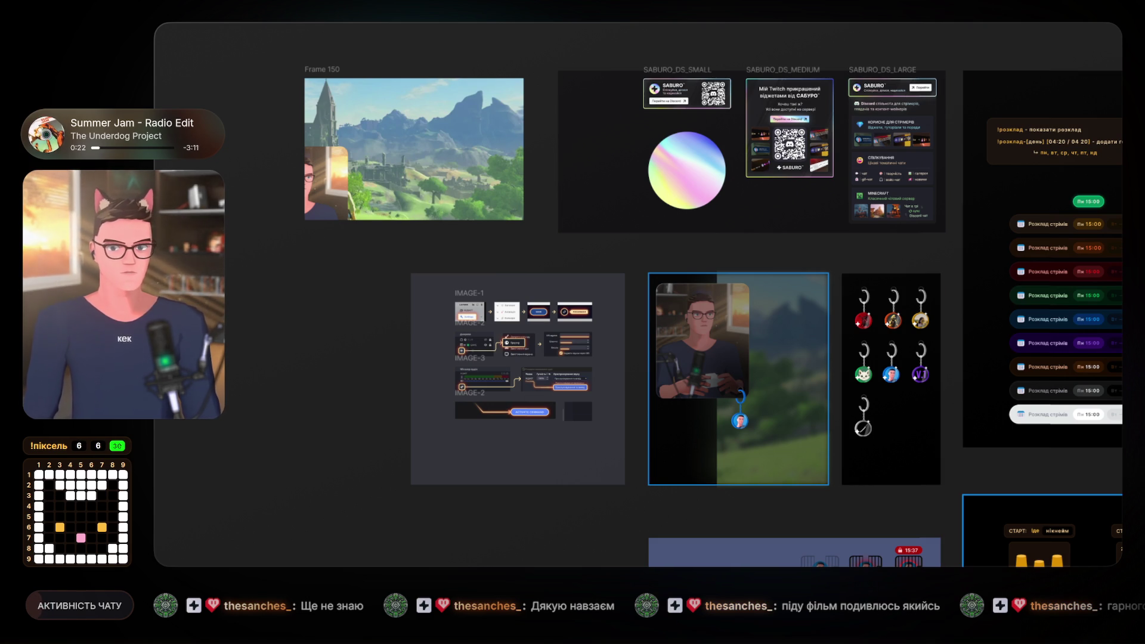
Select Frame 150 and drag its corner to enlarge it to 886×656.
{"action": "left_click", "coordinate": [739, 379]}
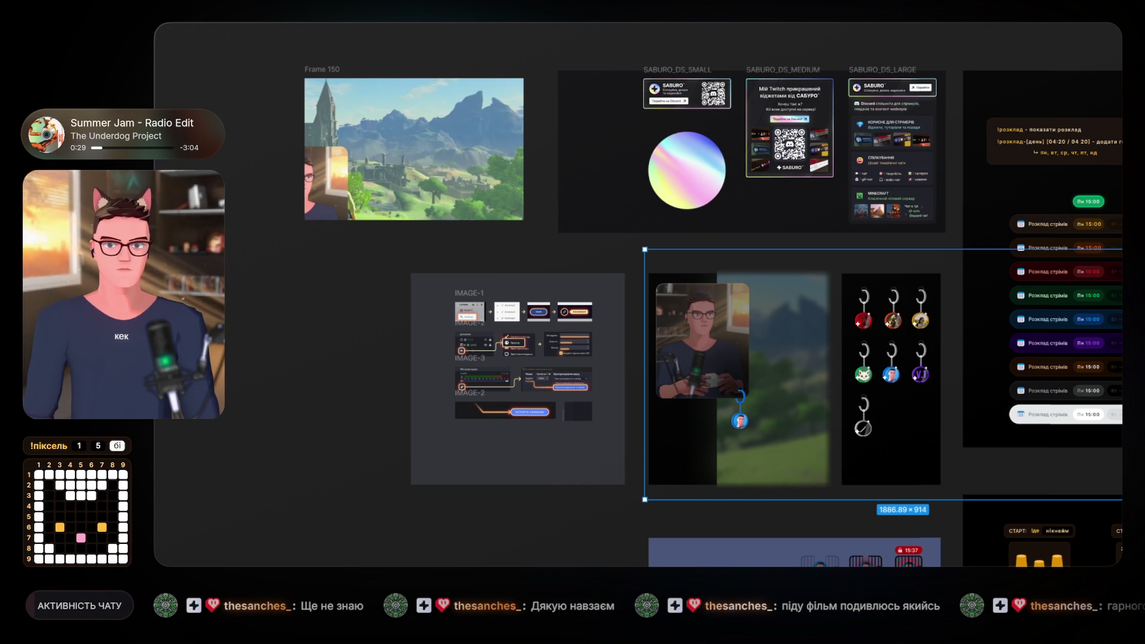
{"action": "key", "text": "Escape"}
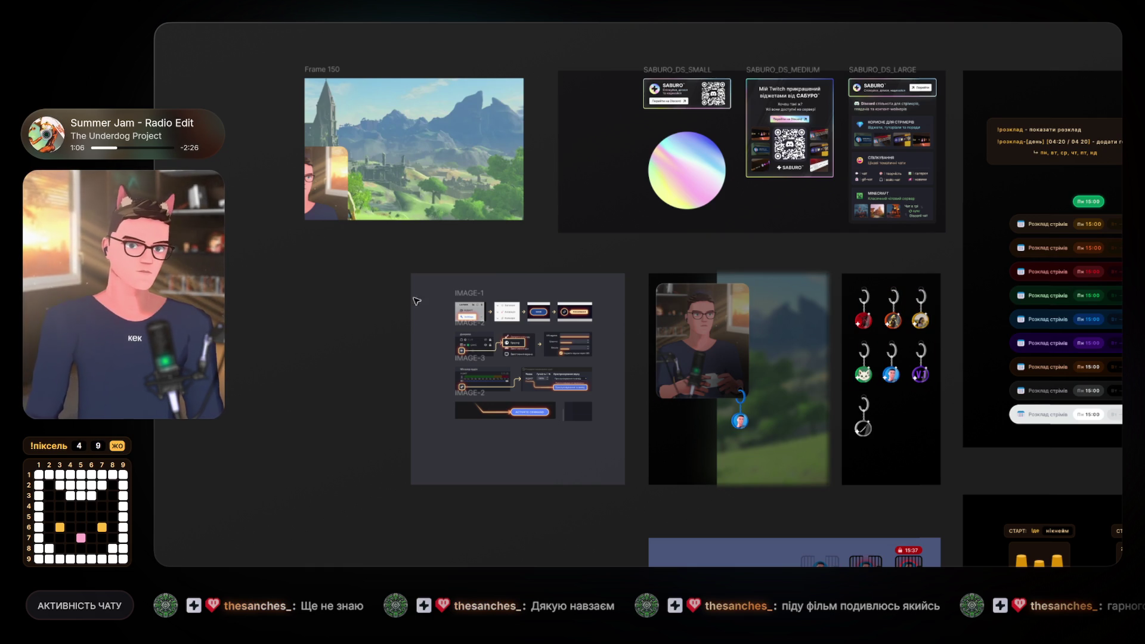
{"action": "scroll", "coordinate": [251, 184], "scroll_direction": "up", "scroll_amount": 3}
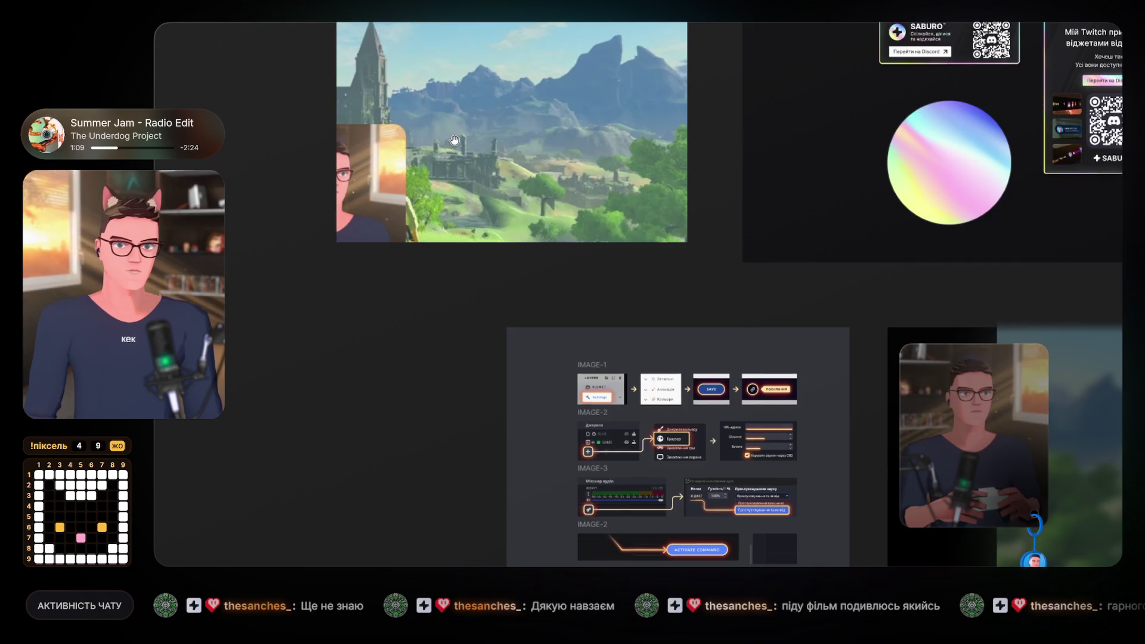
{"action": "left_click_drag", "start_coordinate": [449, 132], "coordinate": [485, 267]}
{"action": "left_click", "coordinate": [577, 245]}
{"action": "key", "text": "Escape"}
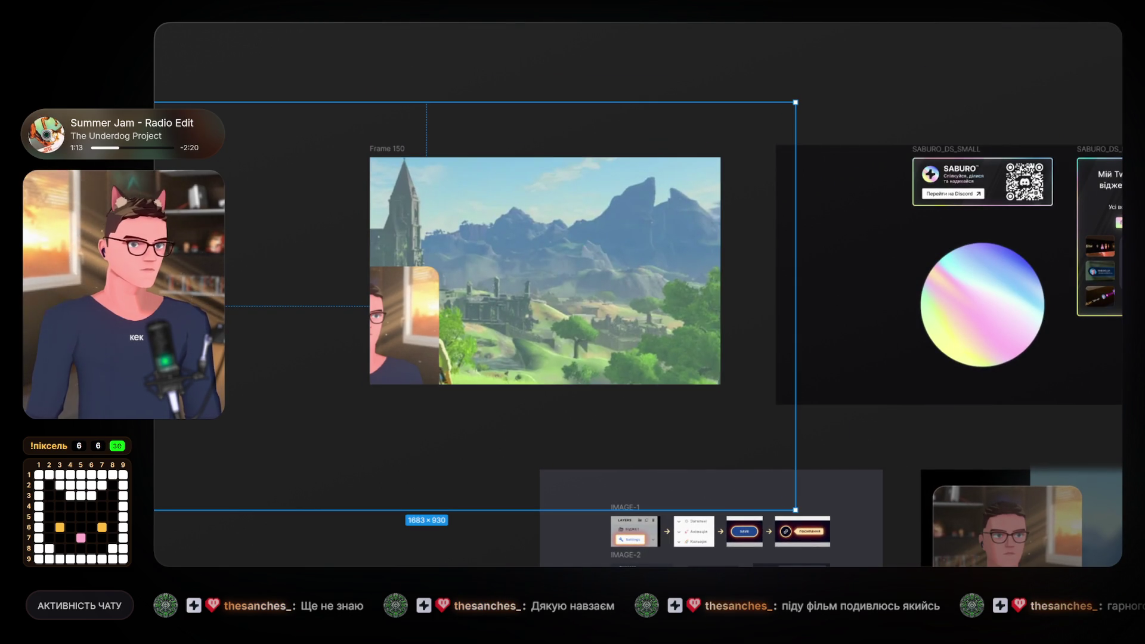
{"action": "key", "text": "Escape"}
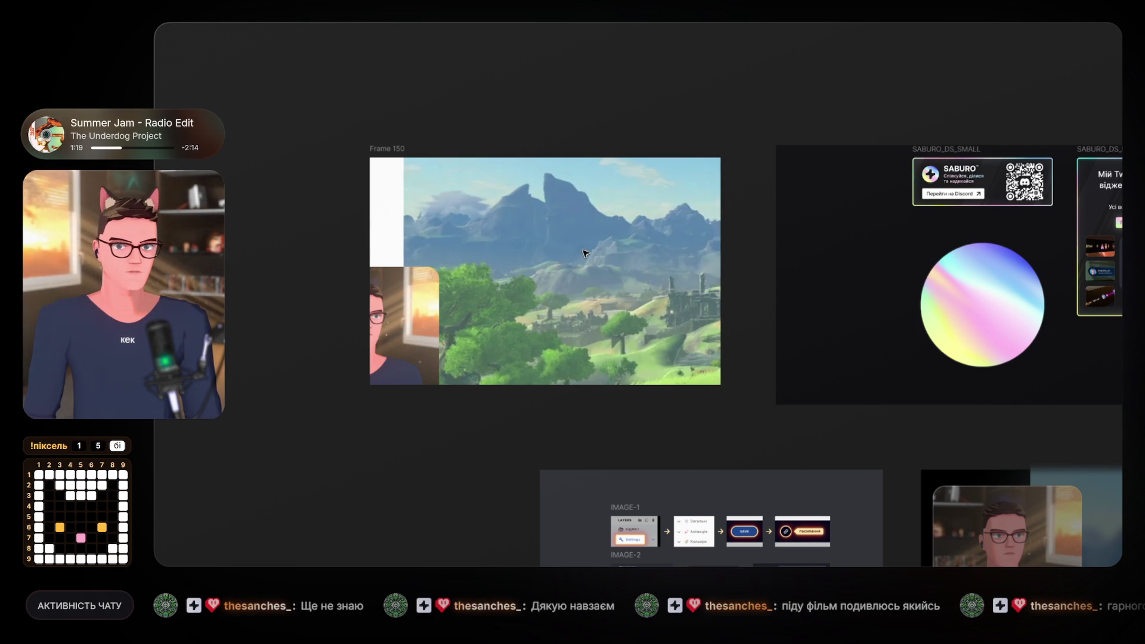
{"action": "left_click", "coordinate": [585, 253]}
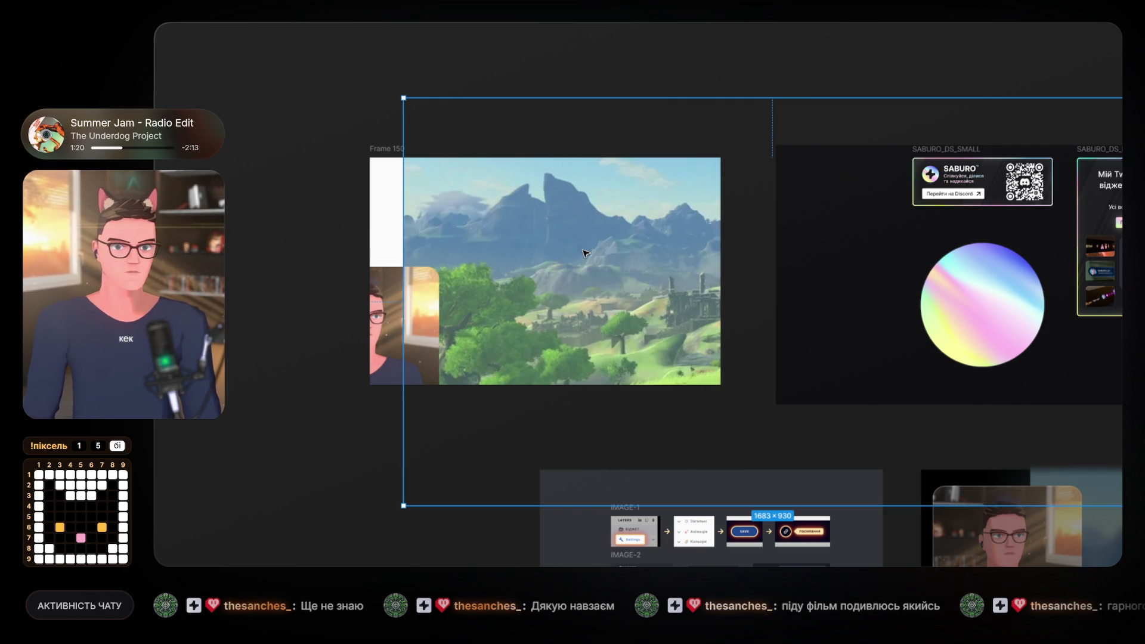
{"action": "key", "text": "Escape"}
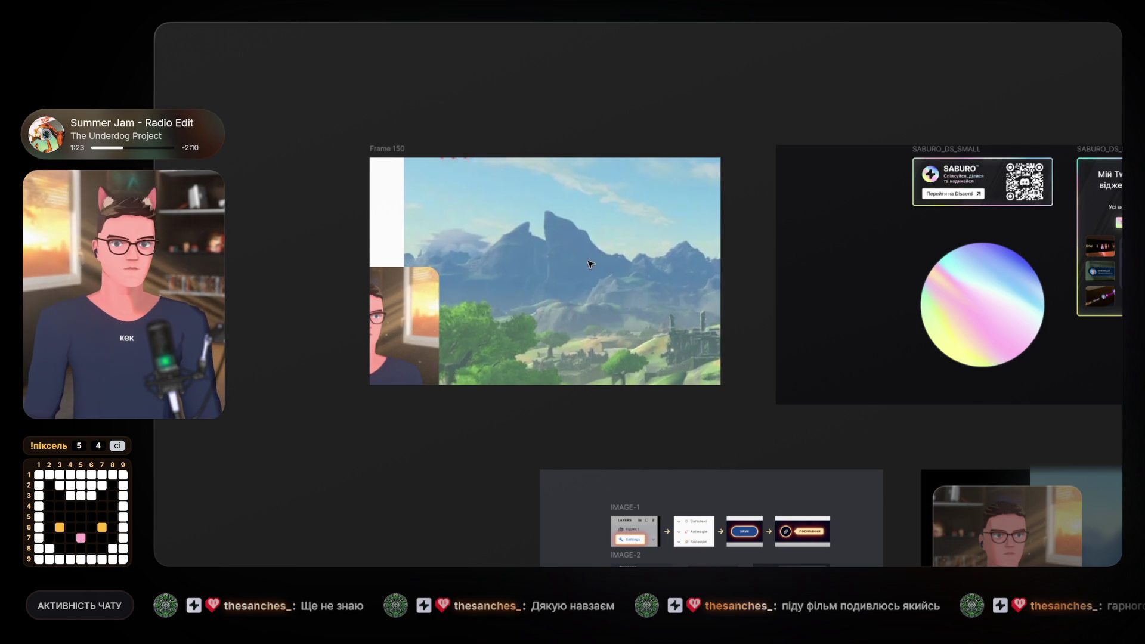
{"action": "left_click", "coordinate": [589, 260]}
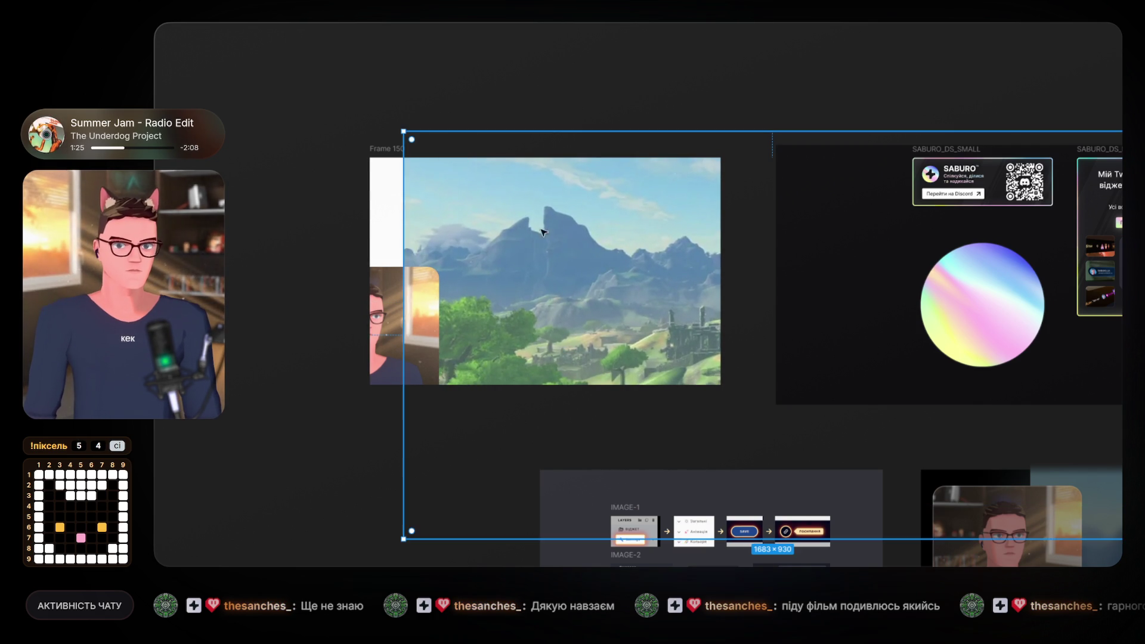
{"action": "left_click", "coordinate": [384, 148]}
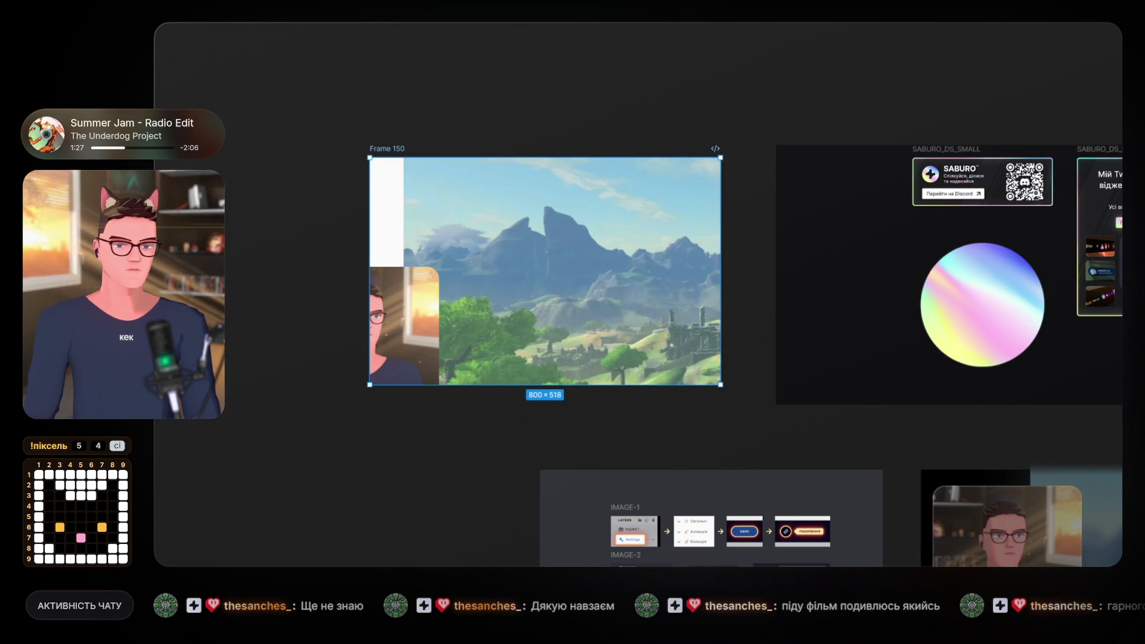
{"action": "left_click_drag", "start_coordinate": [428, 304], "coordinate": [597, 325]}
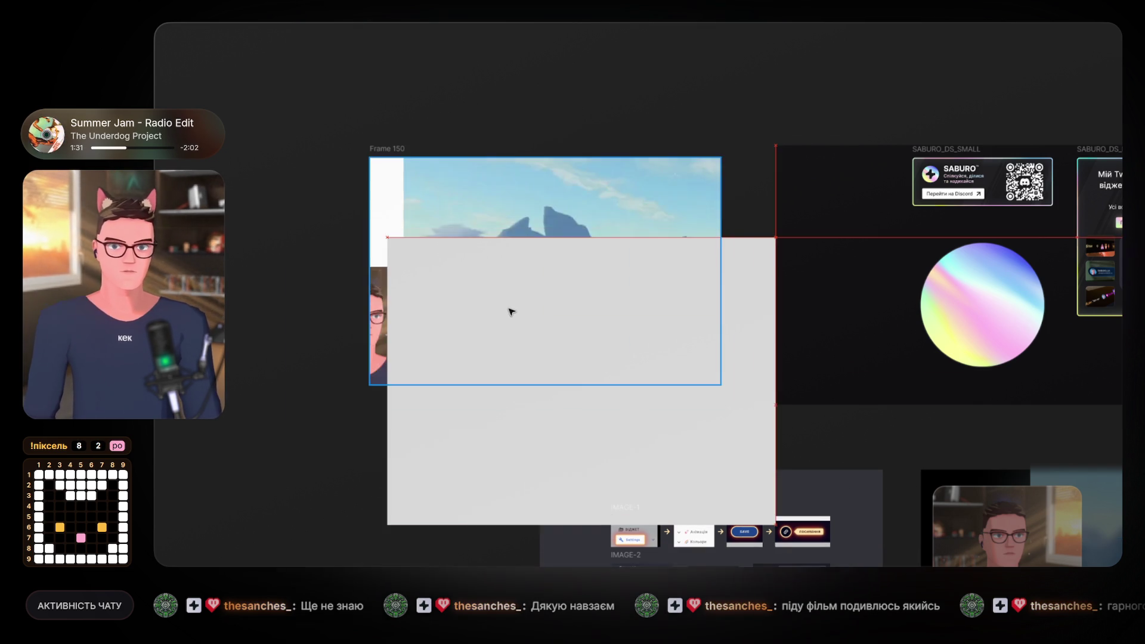
Drop the 886×656 grey layer into Frame 150 and give it a black 000000 fill.
{"action": "mouse_move", "coordinate": [483, 256]}
{"action": "left_mouse_down"}
{"action": "mouse_move", "coordinate": [484, 268]}
{"action": "mouse_move", "coordinate": [473, 243]}
{"action": "mouse_move", "coordinate": [648, 248]}
{"action": "mouse_move", "coordinate": [376, 376]}
{"action": "mouse_move", "coordinate": [368, 402]}
{"action": "mouse_move", "coordinate": [669, 237]}
{"action": "left_mouse_up"}
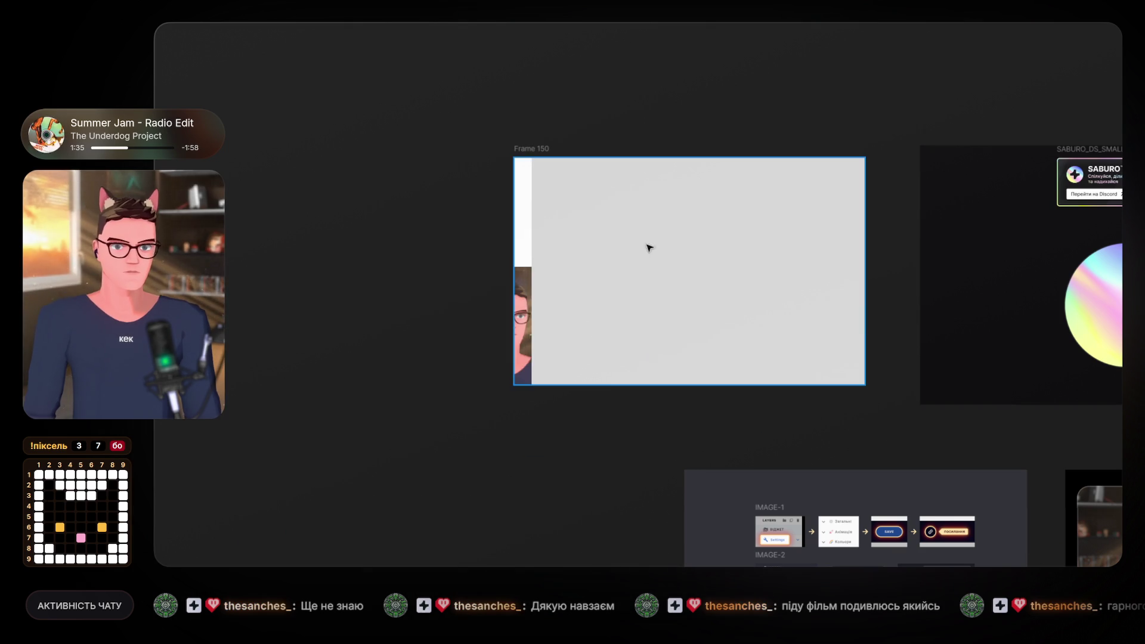
{"action": "left_click_drag", "start_coordinate": [604, 264], "coordinate": [626, 263]}
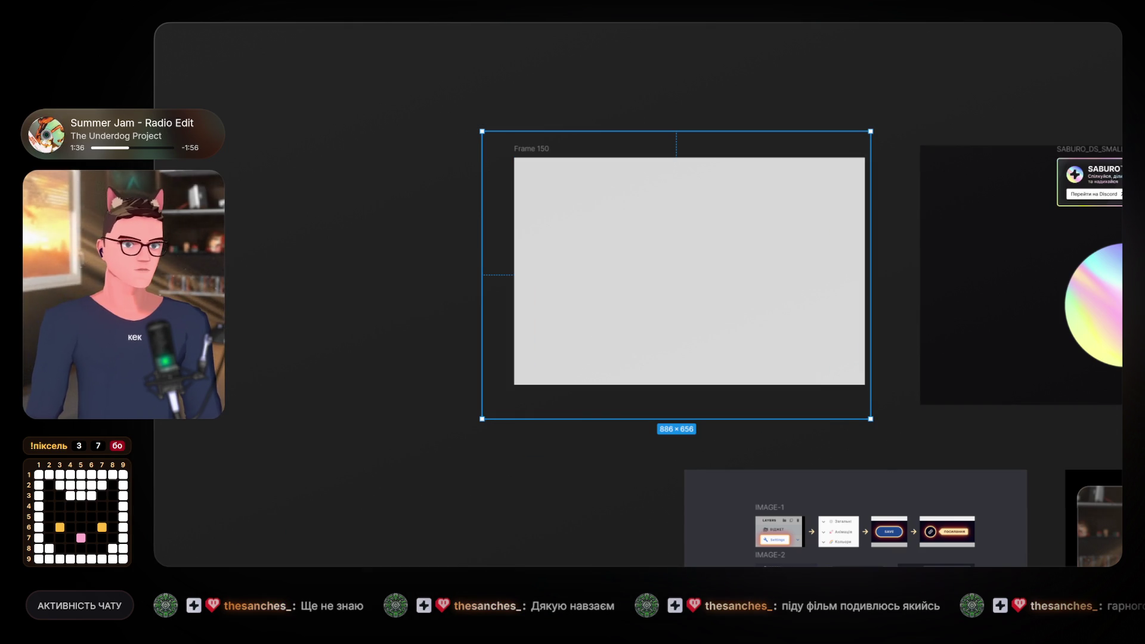
{"action": "left_click_drag", "start_coordinate": [1038, 401], "coordinate": [989, 444]}
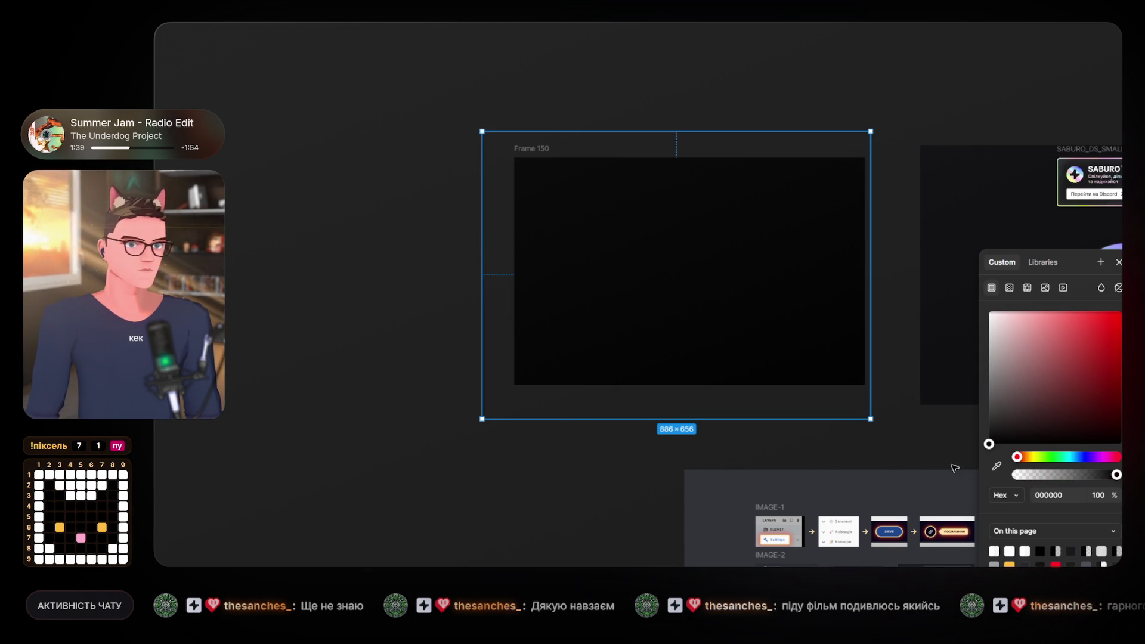
{"action": "key", "text": "Escape"}
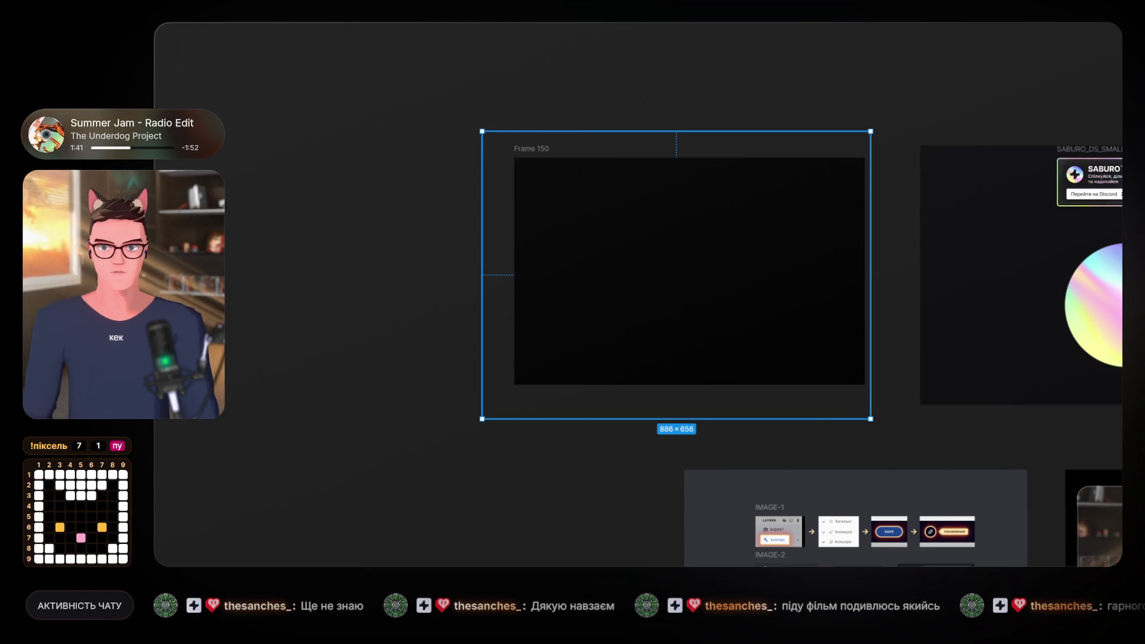
{"action": "key", "text": "ctrl+z"}
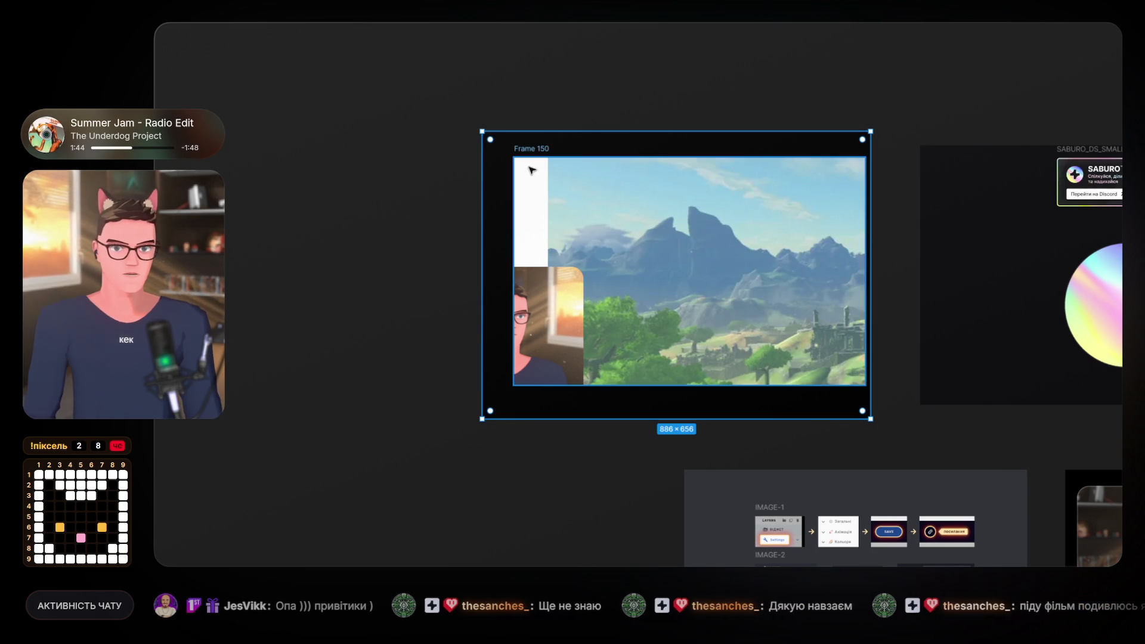
Undo and redo until the landscape sits over the black 886×656 backdrop.
{"action": "key", "text": "ctrl+z"}
{"action": "key", "text": "ctrl+shift+z"}
{"action": "key", "text": "ctrl+shift+z"}
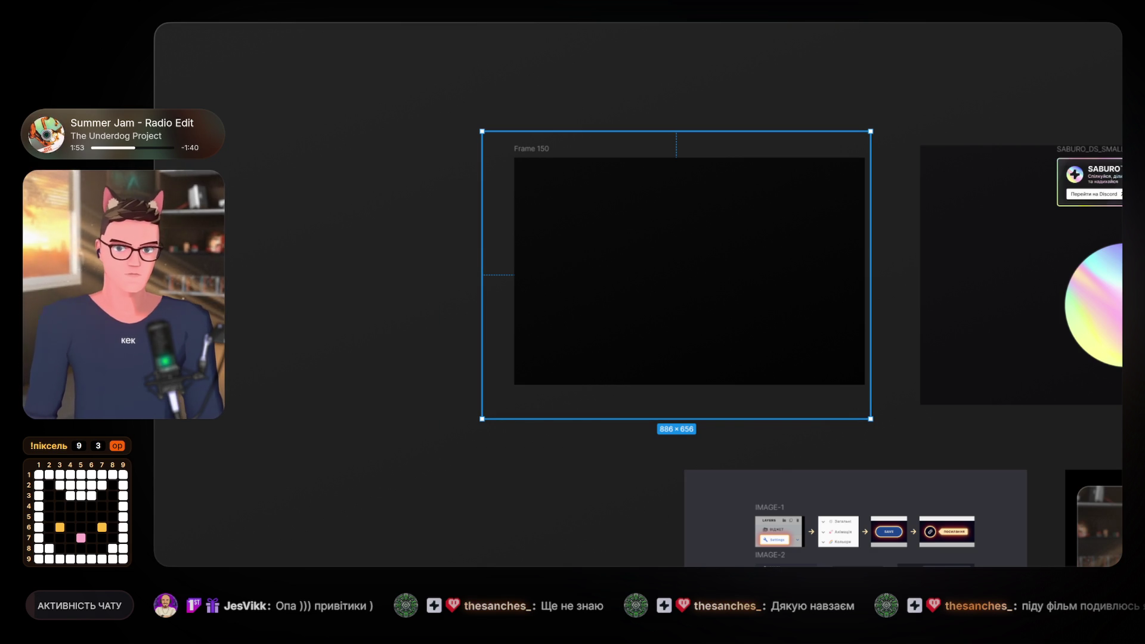
{"action": "key", "text": "ctrl+z"}
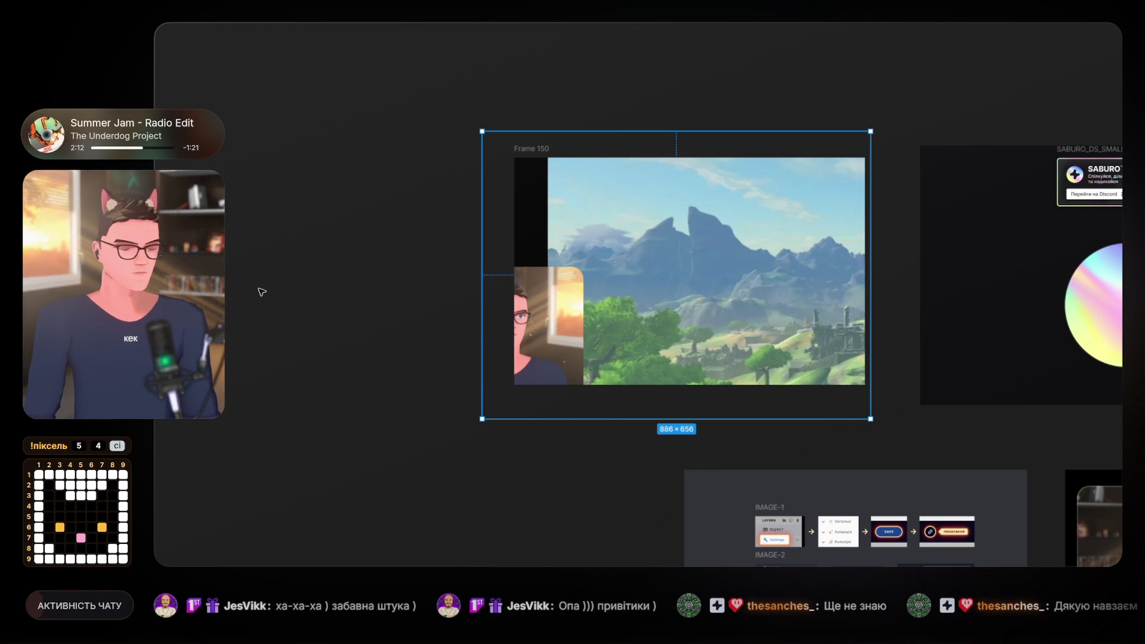
Zoom in on Frame 150 and select the landscape image layer.
{"action": "left_click", "coordinate": [322, 286]}
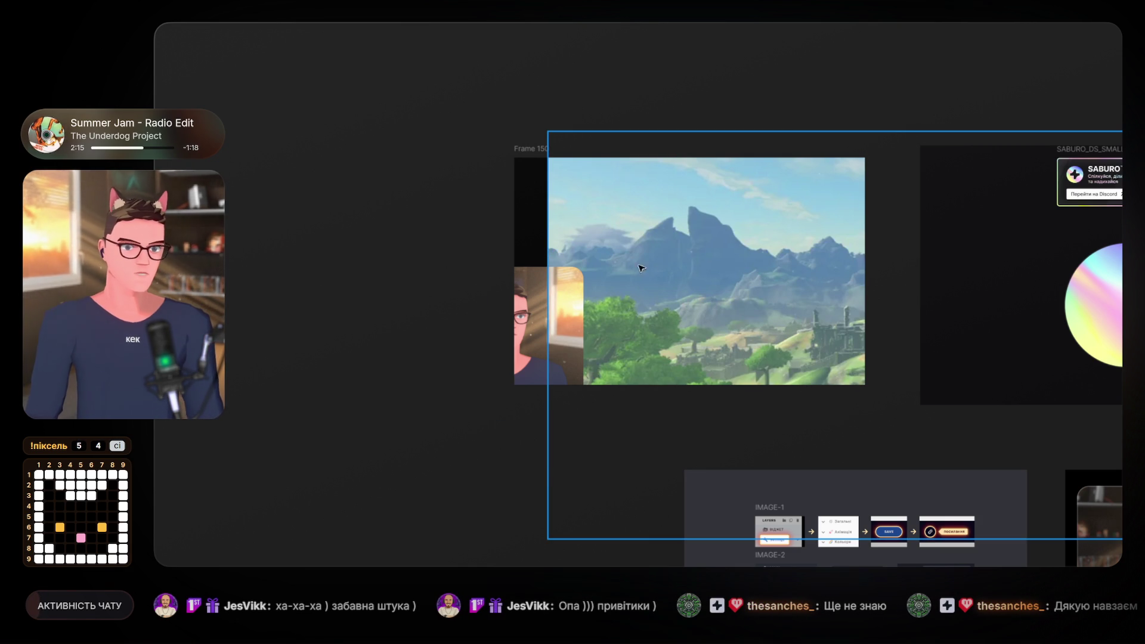
{"action": "scroll", "coordinate": [661, 278], "scroll_direction": "up", "scroll_amount": 2}
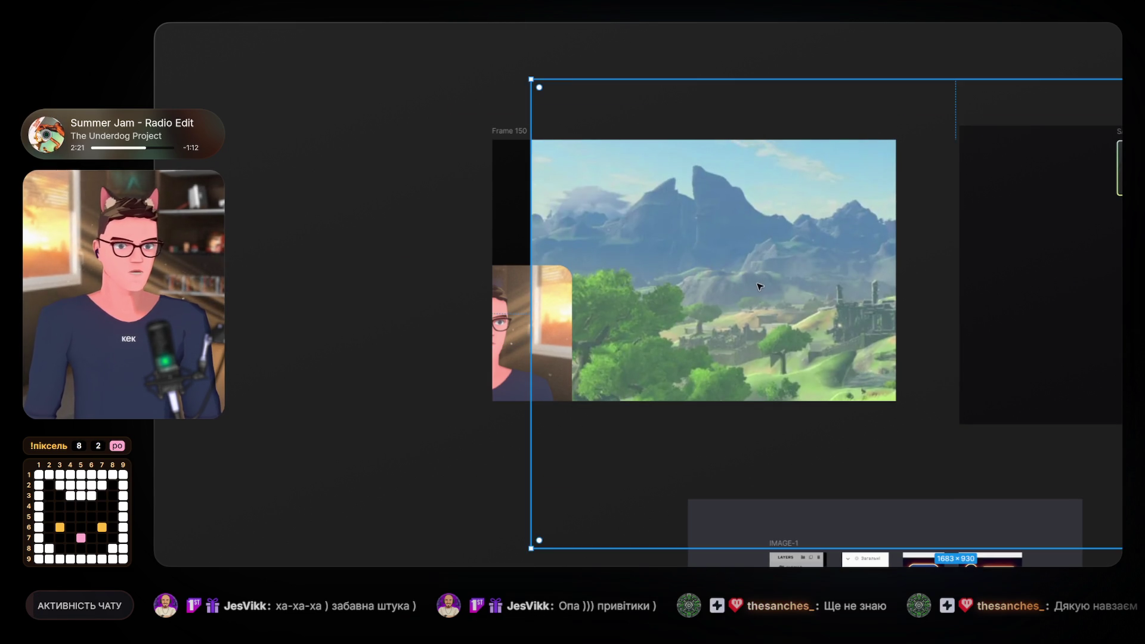
{"action": "left_click_drag", "start_coordinate": [758, 297], "coordinate": [728, 317]}
{"action": "scroll", "coordinate": [729, 316], "scroll_direction": "right", "scroll_amount": 2}
{"action": "scroll", "coordinate": [728, 316], "scroll_direction": "up", "scroll_amount": 2}
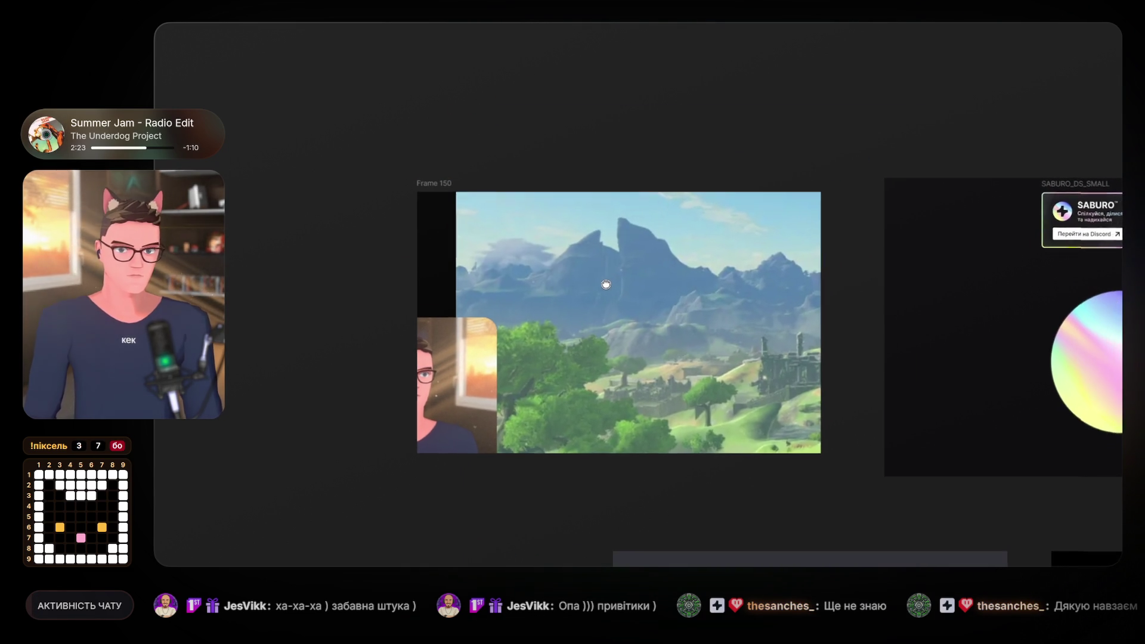
{"action": "scroll", "coordinate": [702, 288], "scroll_direction": "up", "scroll_amount": 3}
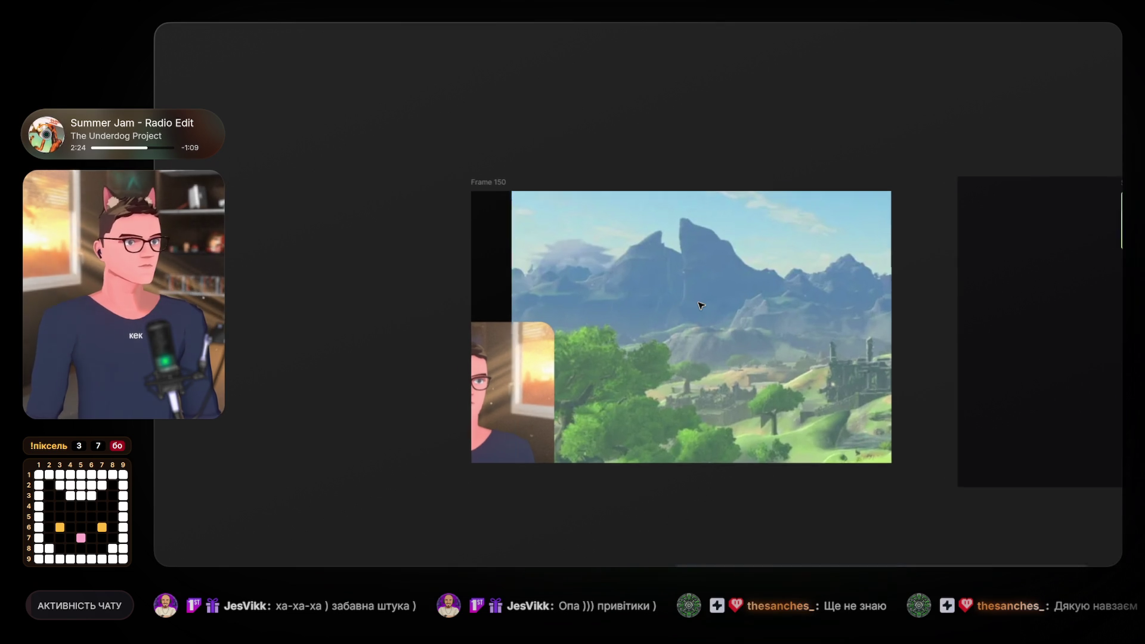
{"action": "left_click_drag", "start_coordinate": [701, 299], "coordinate": [678, 274]}
{"action": "left_click", "coordinate": [631, 325]}
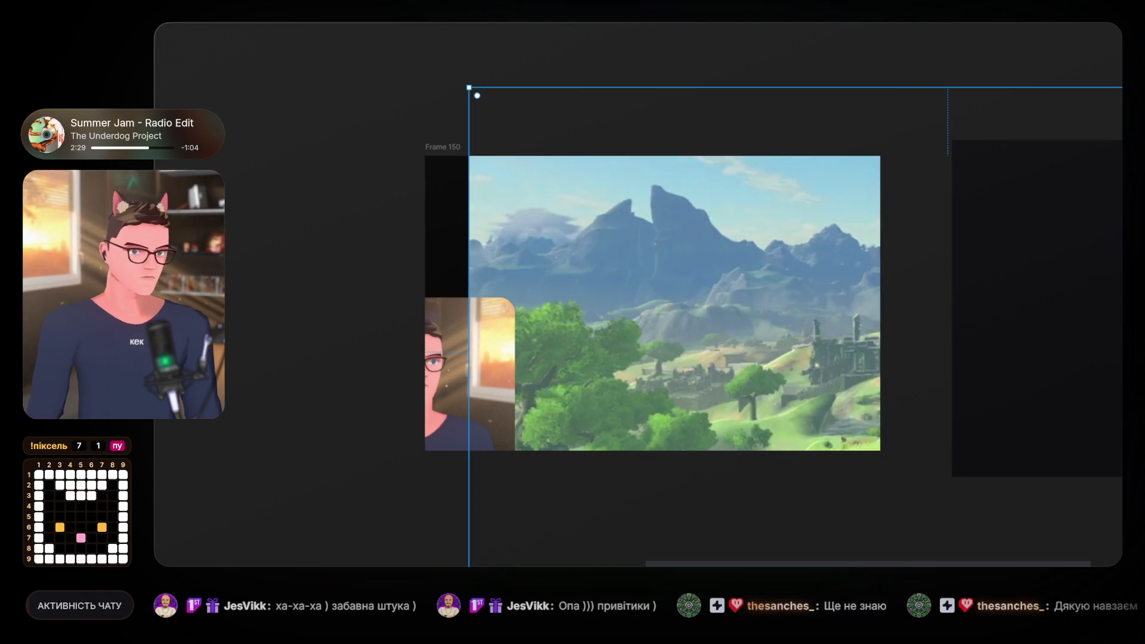
Add a Layer blur effect of 5.5 to the landscape image.
{"action": "left_click", "coordinate": [1110, 521]}
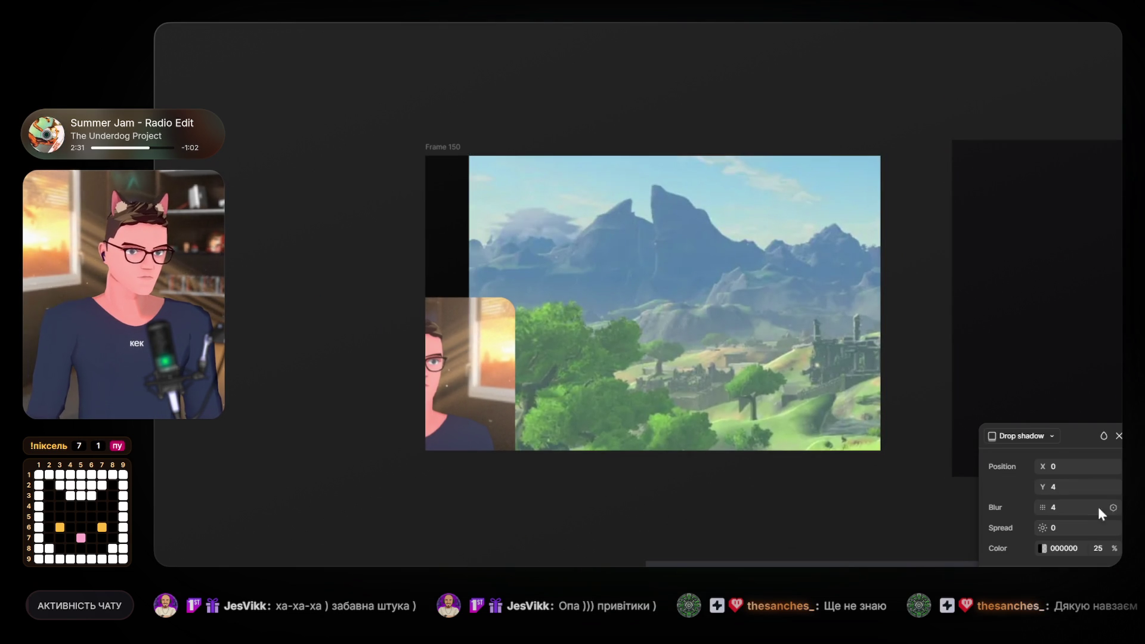
{"action": "left_click", "coordinate": [1039, 438]}
{"action": "left_click", "coordinate": [1035, 450]}
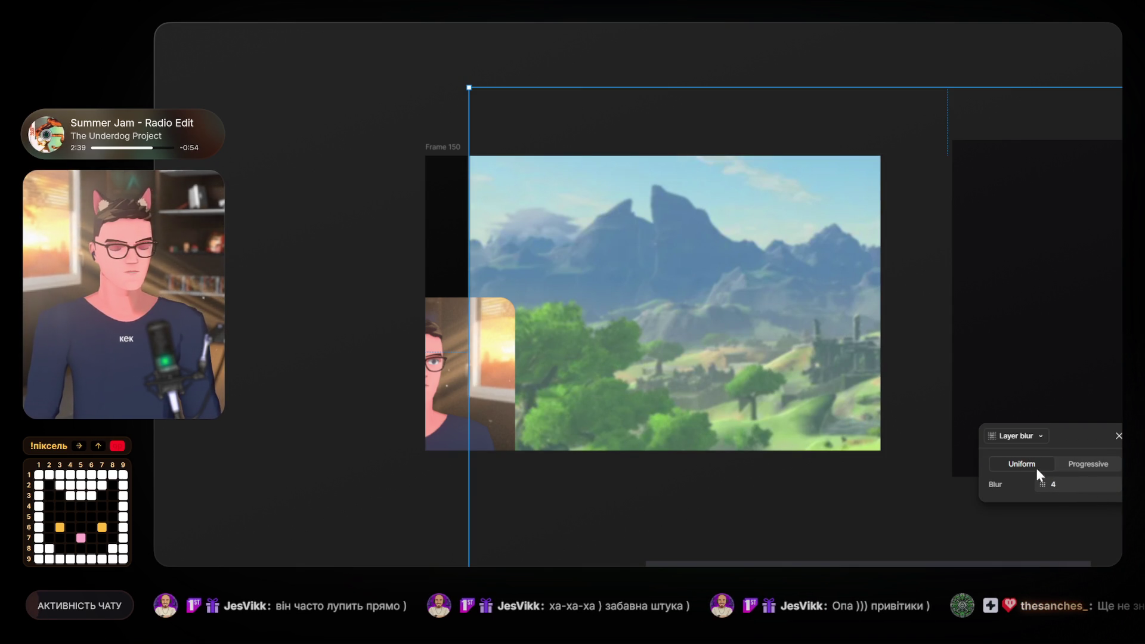
{"action": "mouse_move", "coordinate": [1043, 489]}
{"action": "left_mouse_down"}
{"action": "mouse_move", "coordinate": [1109, 488]}
{"action": "mouse_move", "coordinate": [1035, 484]}
{"action": "left_mouse_up"}
Undo the accidental nudge and select the large layer behind Frame 150.
{"action": "left_click", "coordinate": [348, 288]}
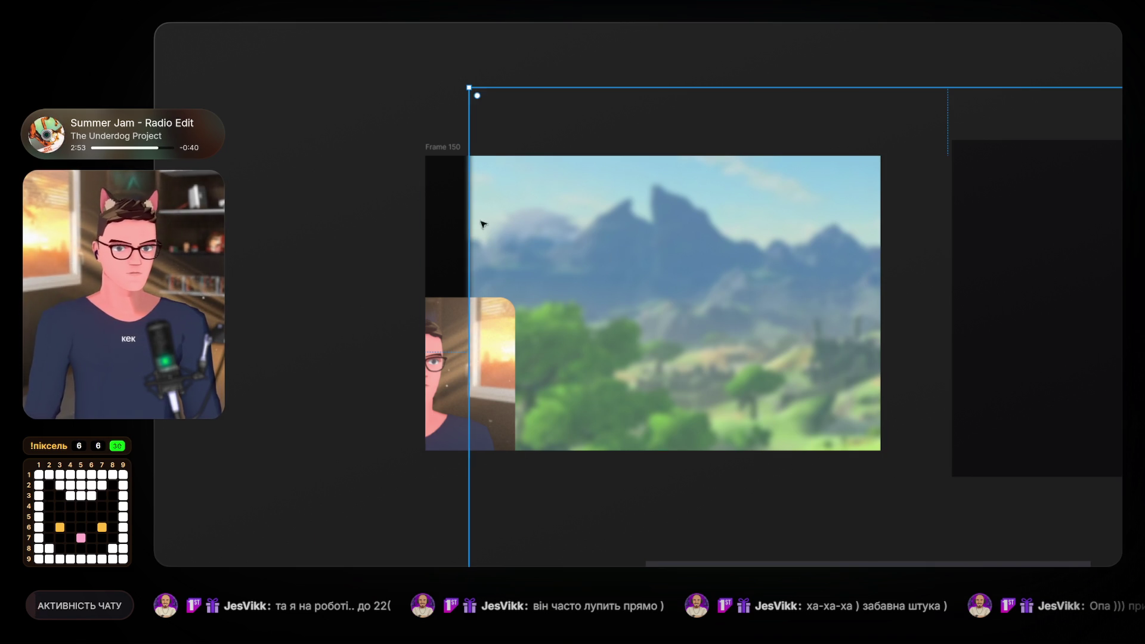
{"action": "key", "text": "ctrl+z"}
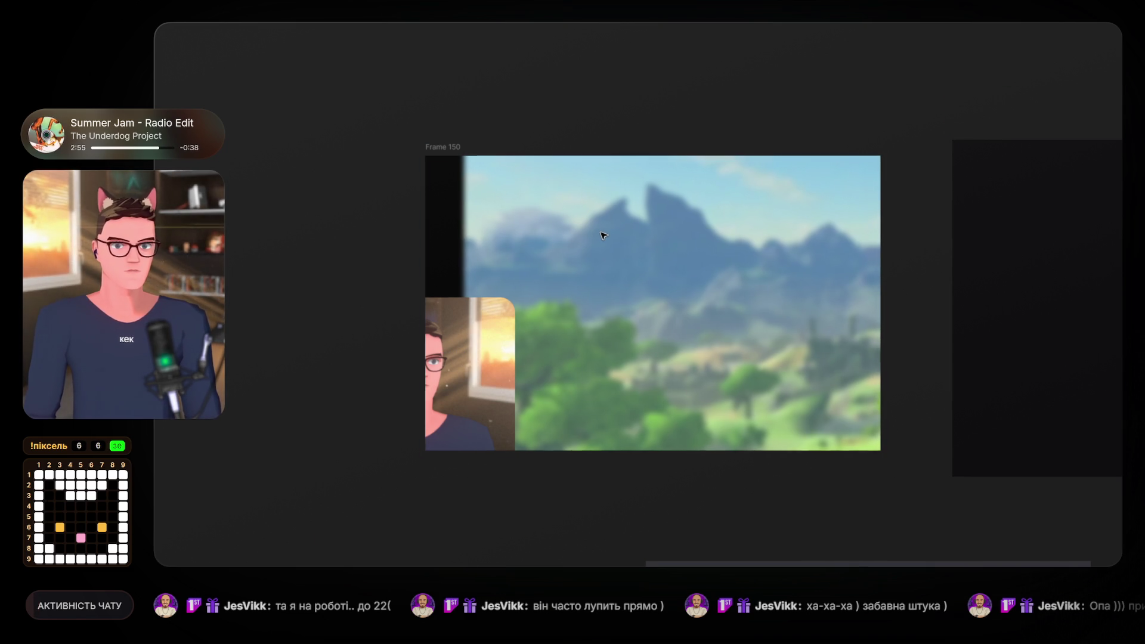
{"action": "left_click", "coordinate": [1066, 471]}
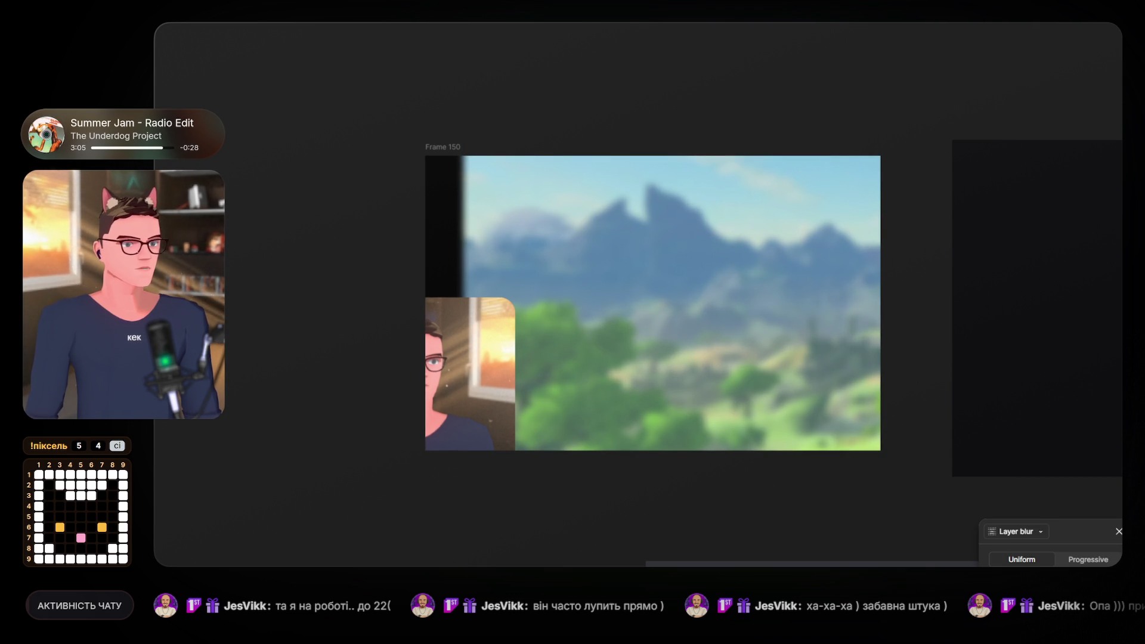
{"action": "left_click", "coordinate": [597, 120]}
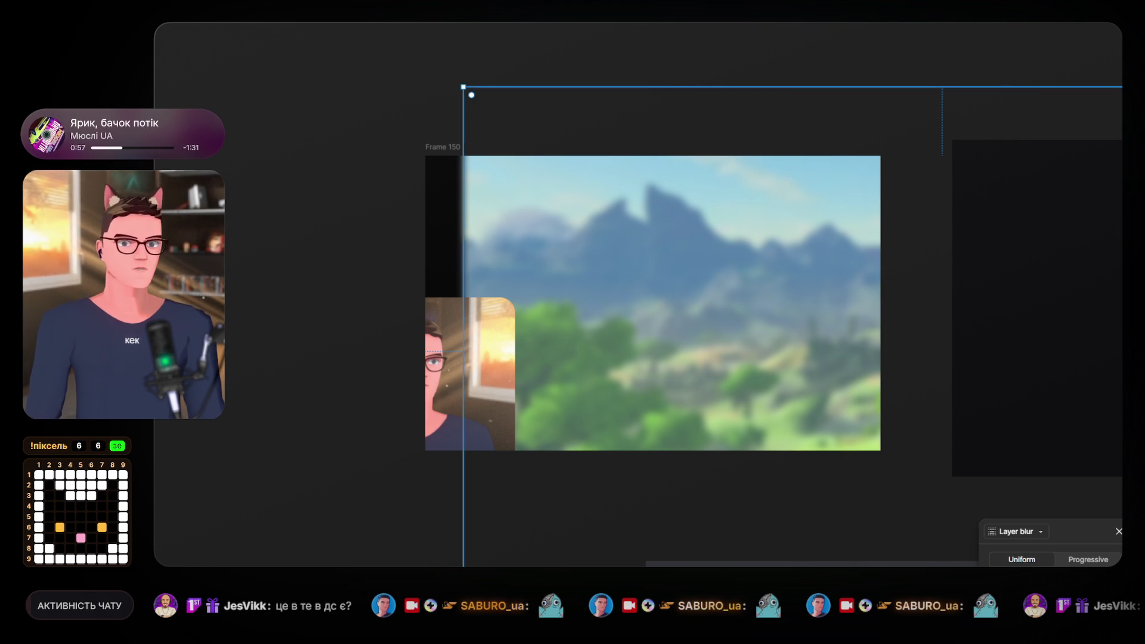
{"action": "left_click", "coordinate": [439, 212]}
Move the 886×656 parent frame about 43 px left, then deselect it.
{"action": "key", "text": "Escape"}
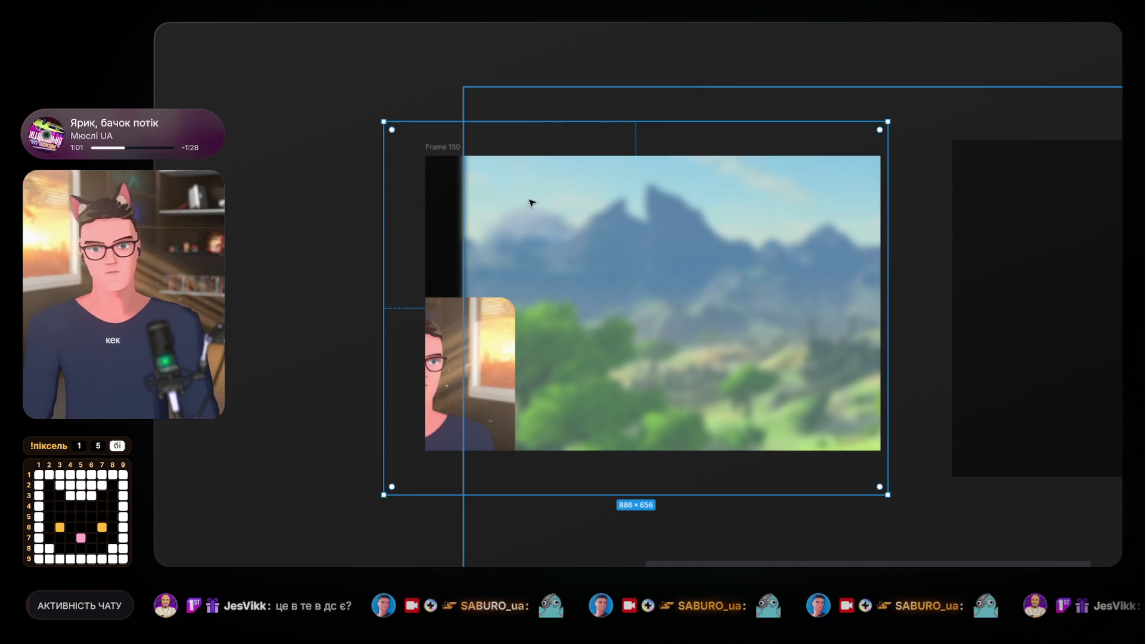
{"action": "left_click_drag", "start_coordinate": [452, 136], "coordinate": [426, 136]}
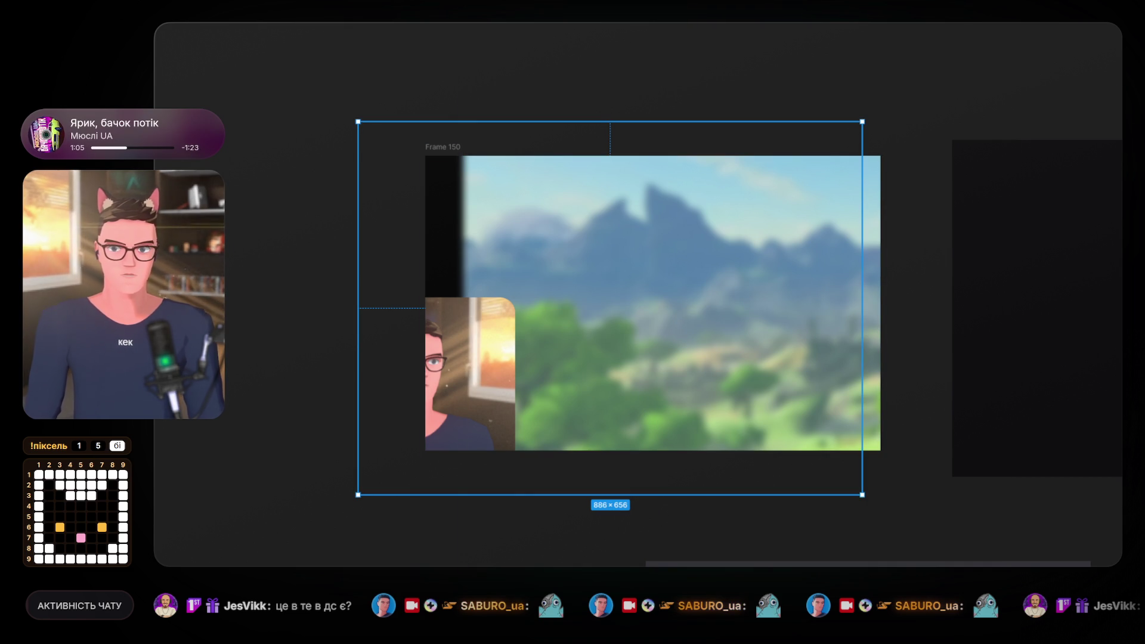
{"action": "key", "text": "Escape"}
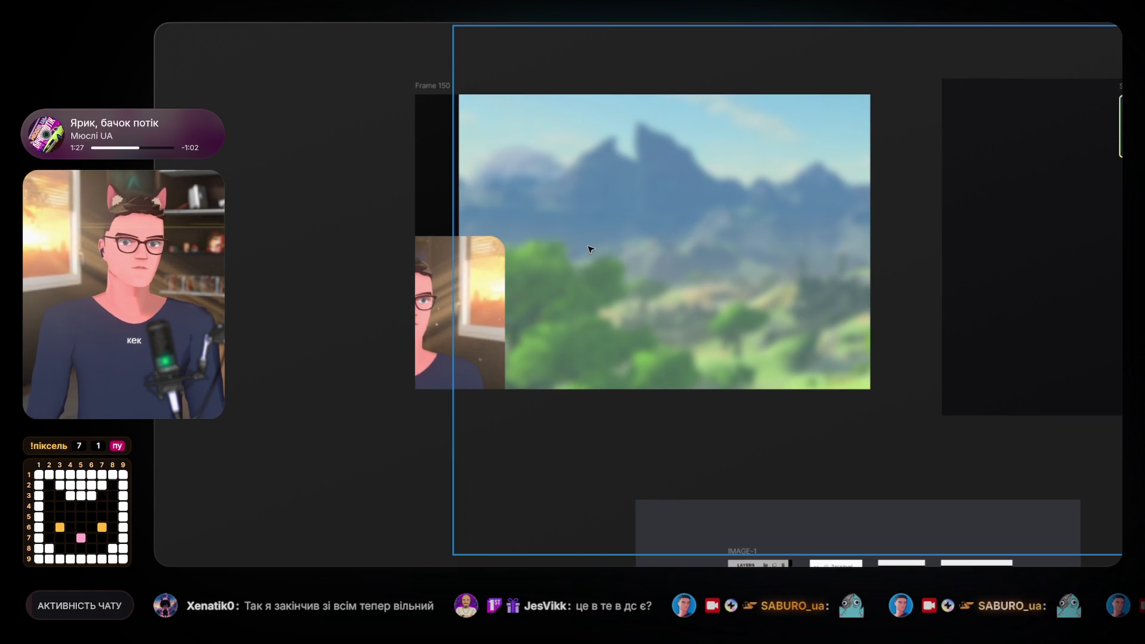
{"action": "left_click", "coordinate": [444, 283]}
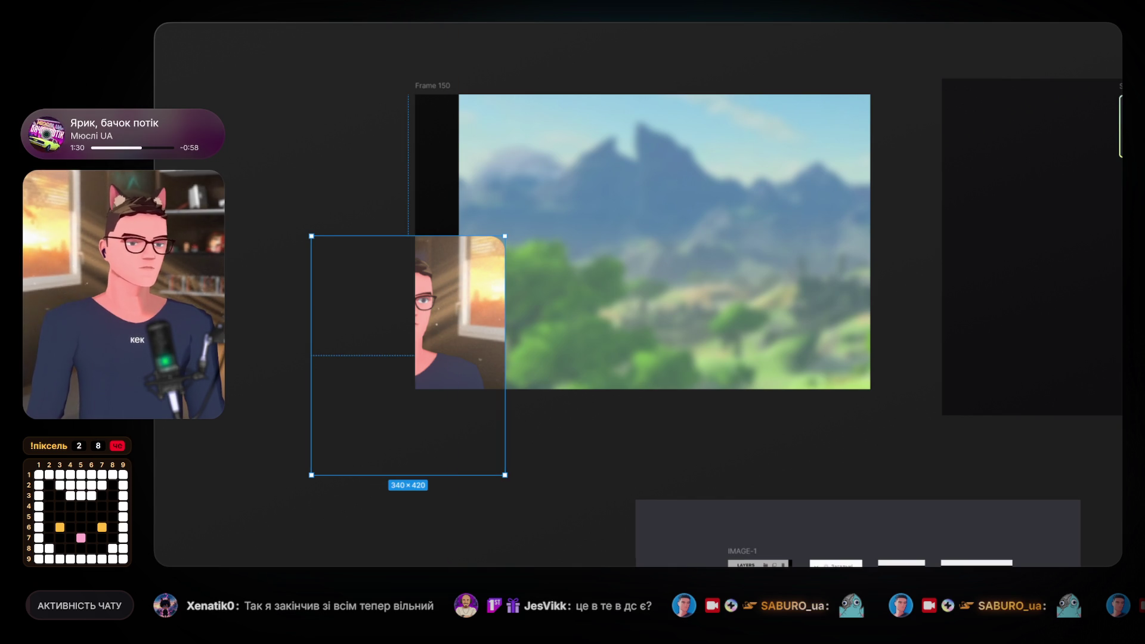
{"action": "key", "text": "Return"}
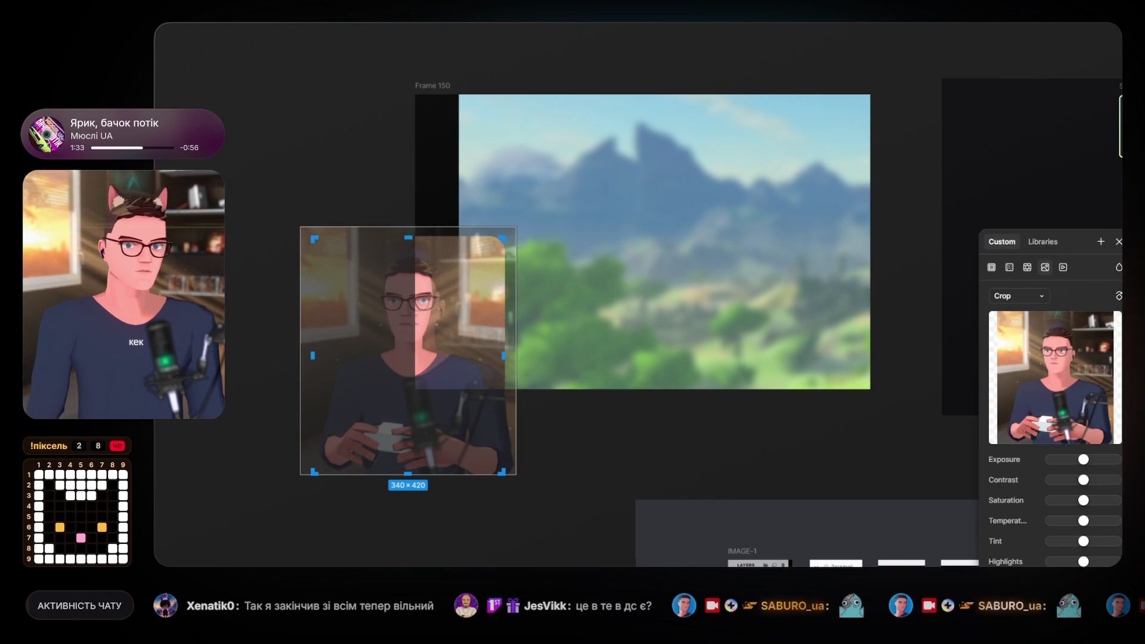
{"action": "scroll", "coordinate": [381, 305], "scroll_direction": "up", "scroll_amount": 3}
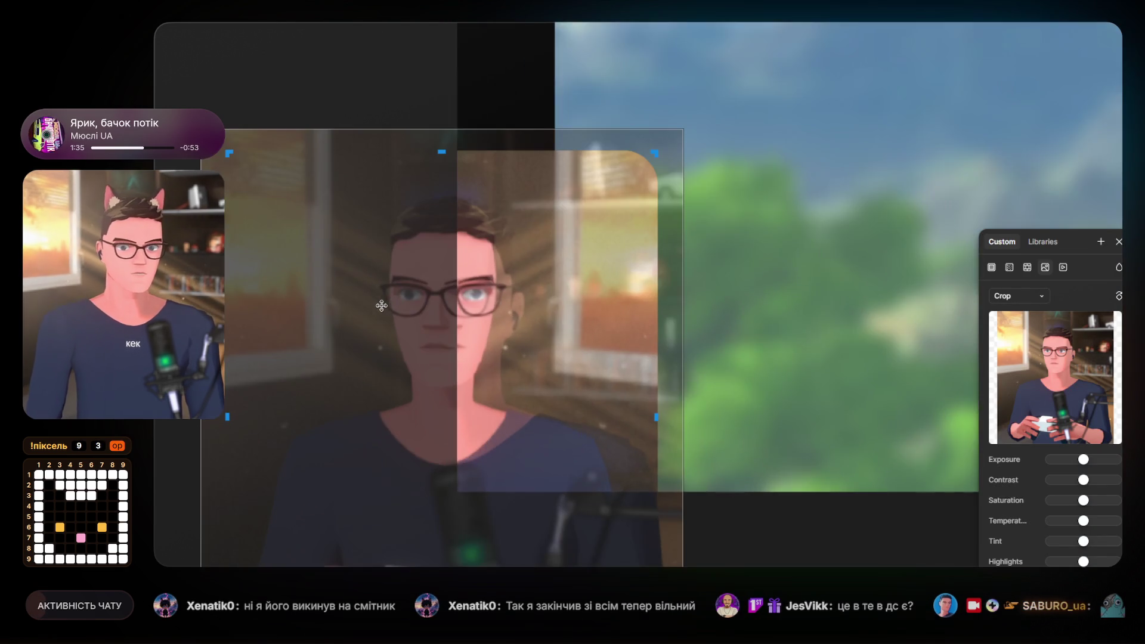
{"action": "scroll", "coordinate": [382, 305], "scroll_direction": "up", "scroll_amount": 3}
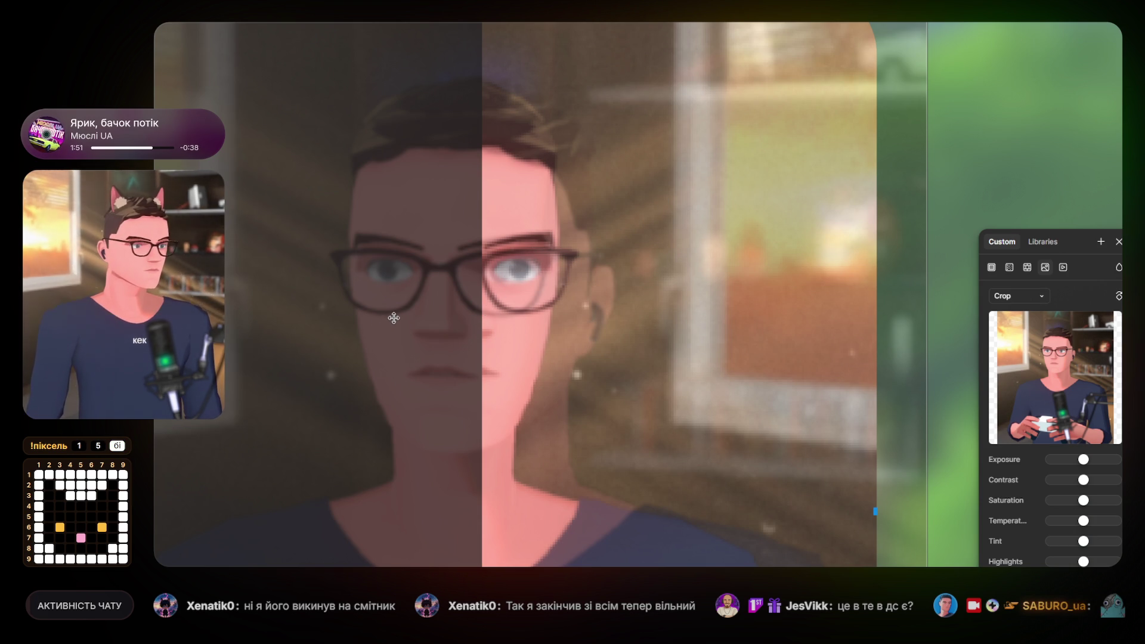
{"action": "scroll", "coordinate": [415, 356], "scroll_direction": "down", "scroll_amount": 5}
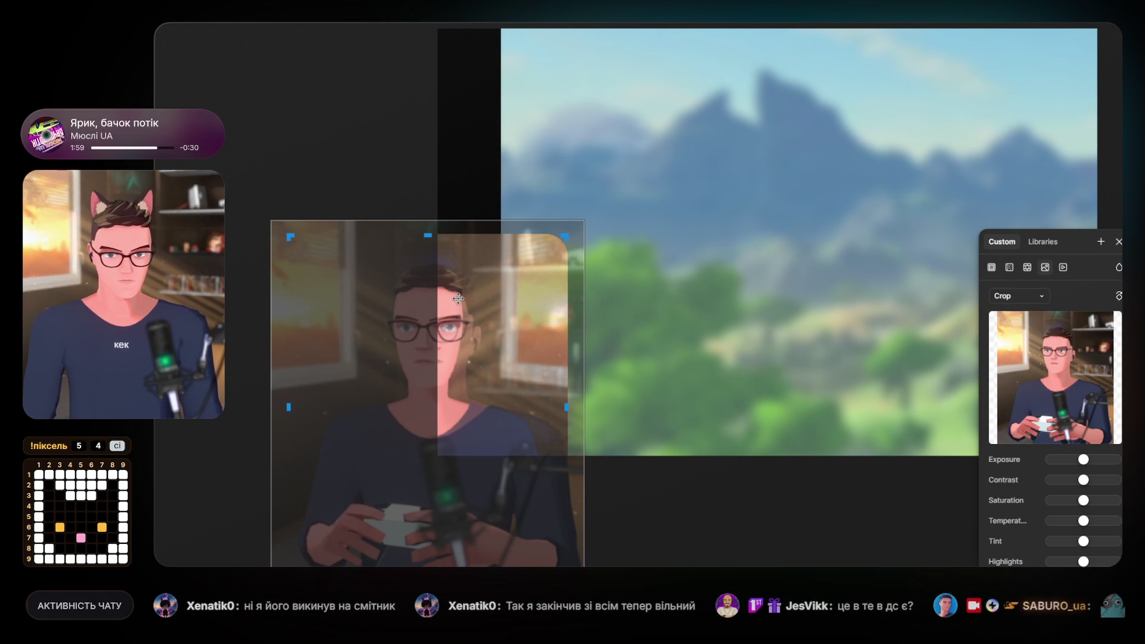
{"action": "right_click", "coordinate": [459, 298]}
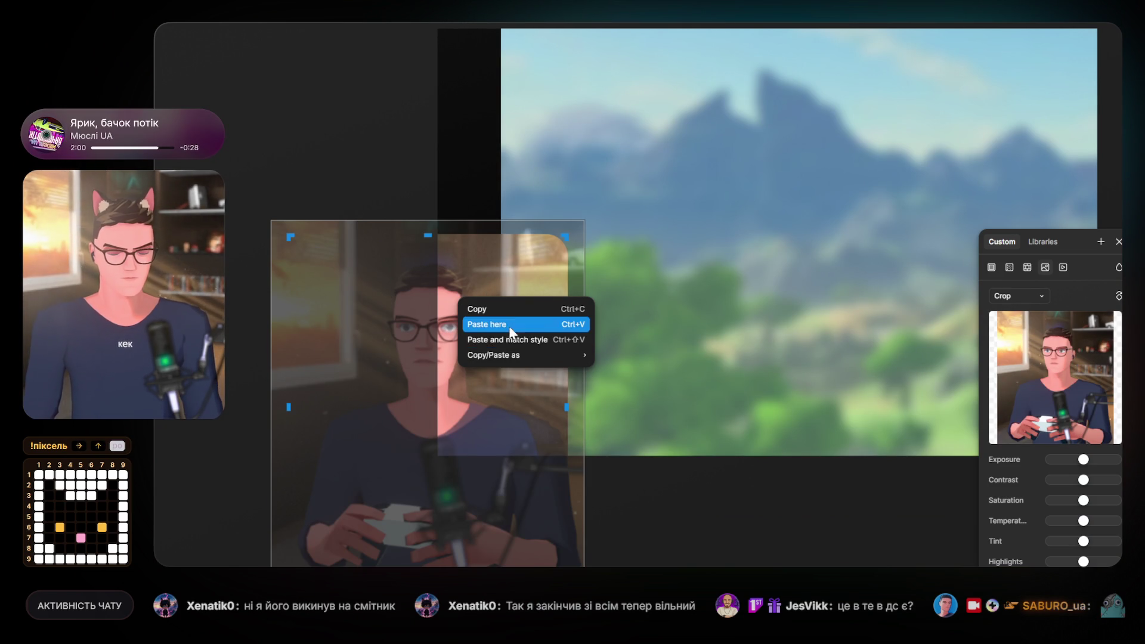
{"action": "mouse_move", "coordinate": [525, 355]}
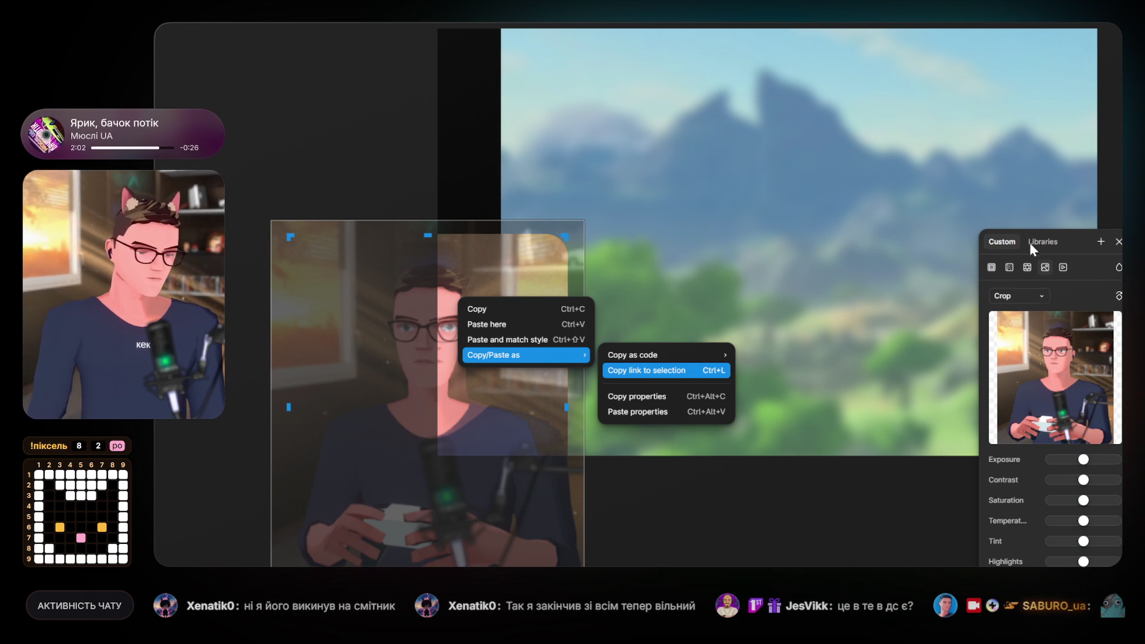
{"action": "left_click", "coordinate": [424, 175]}
{"action": "left_click", "coordinate": [488, 327]}
{"action": "key", "text": "Escape"}
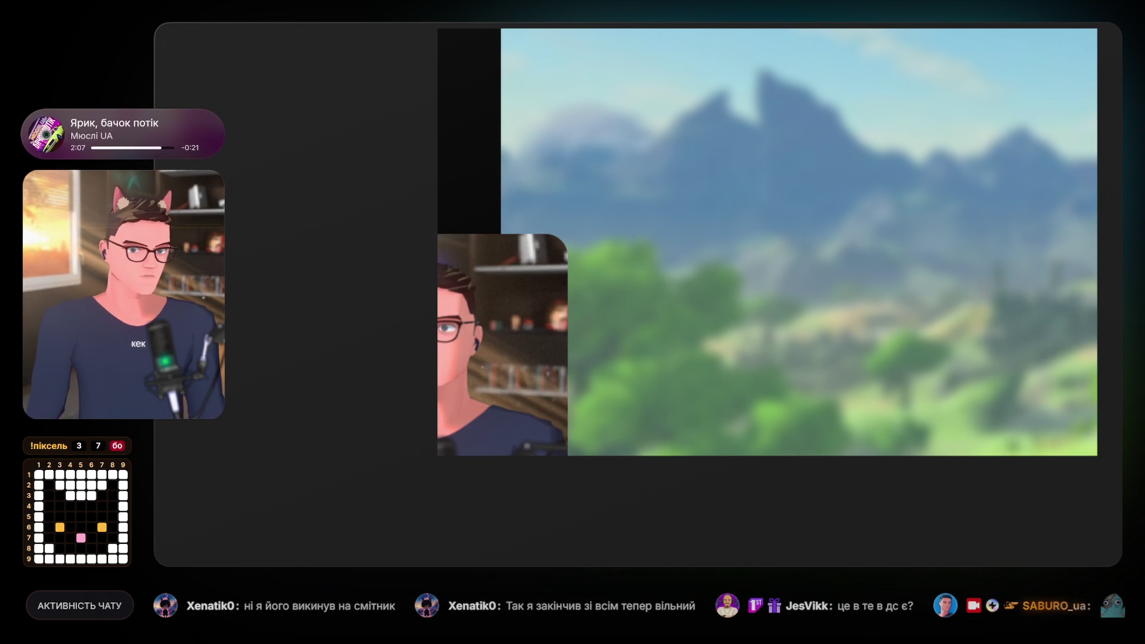
{"action": "left_click", "coordinate": [491, 302]}
{"action": "left_click", "coordinate": [350, 154]}
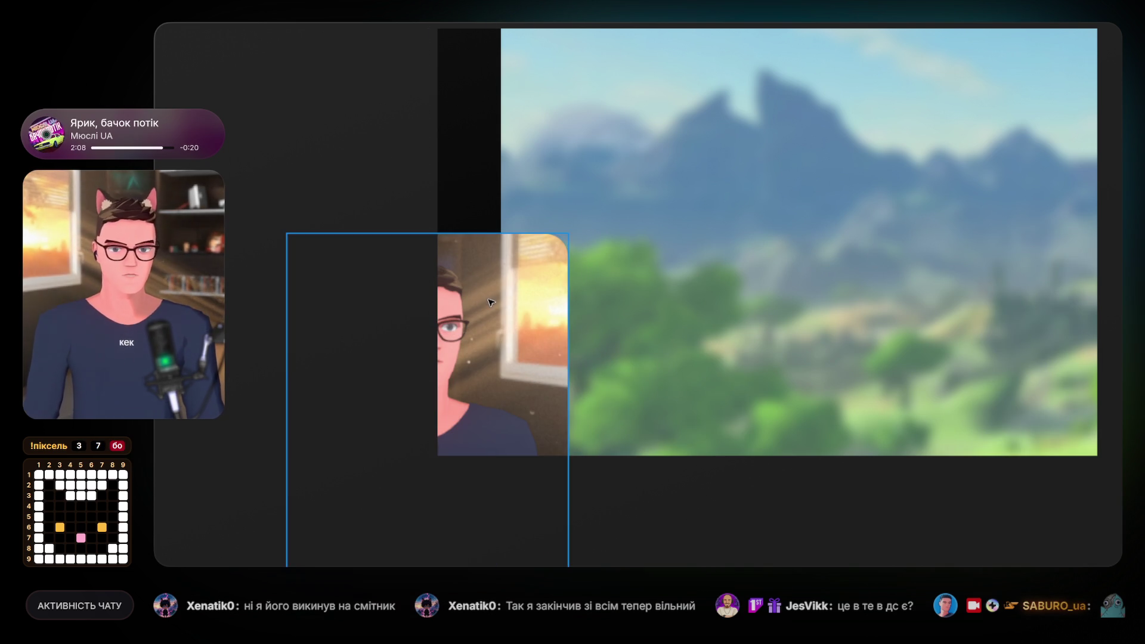
{"action": "left_click_drag", "start_coordinate": [680, 245], "coordinate": [604, 244]}
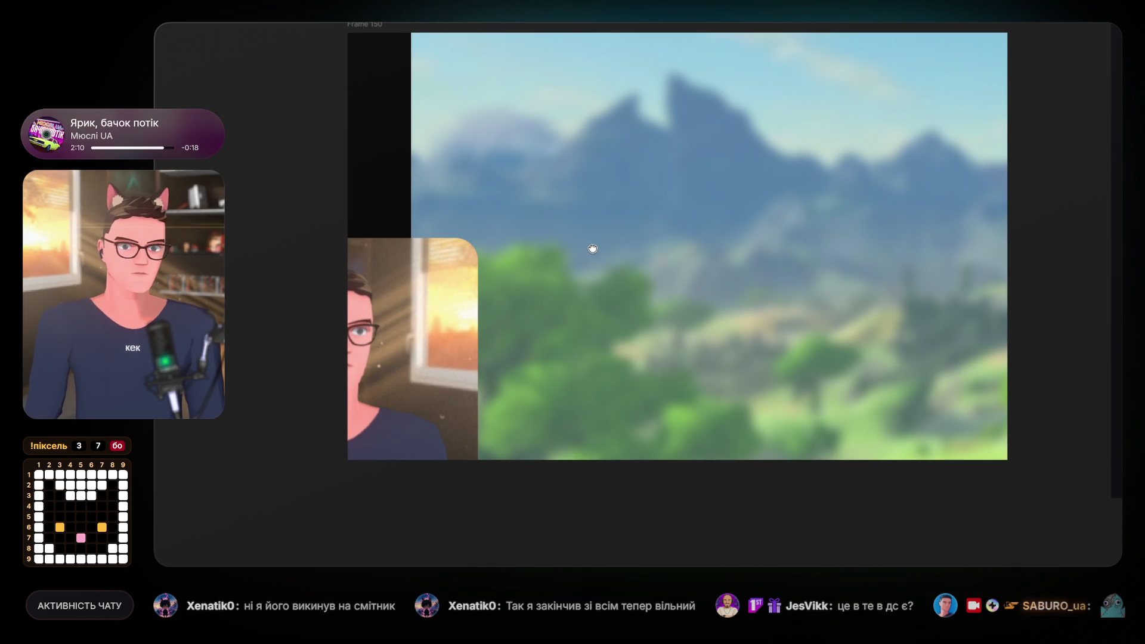
{"action": "left_click_drag", "start_coordinate": [593, 248], "coordinate": [531, 273]}
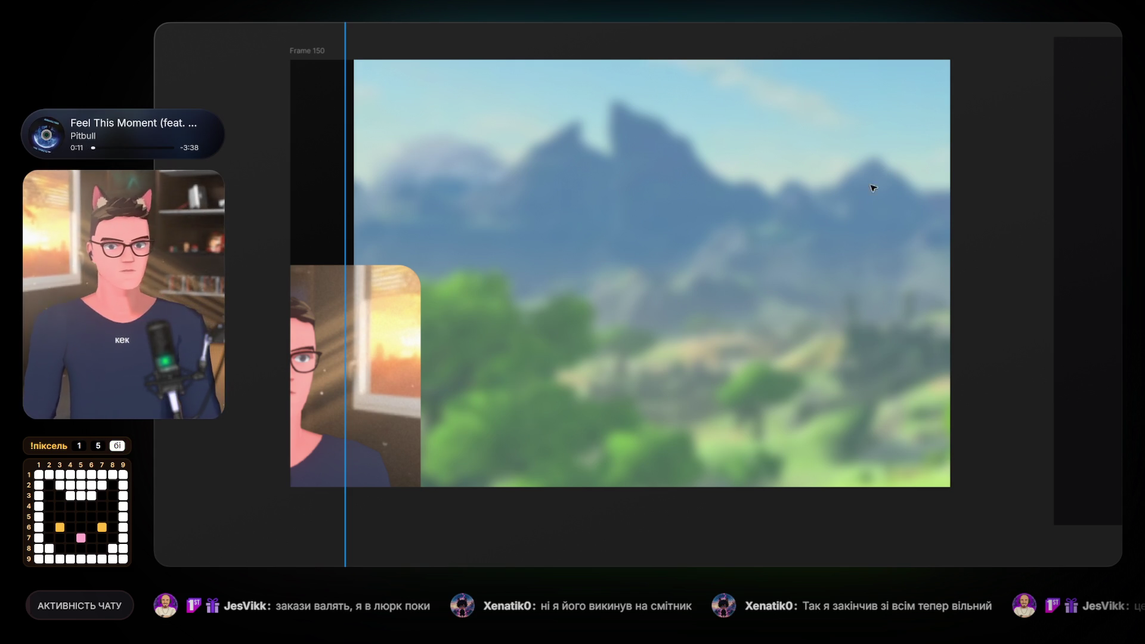
Shorten the empty left frame to 596 px tall and narrow it to 126 px wide.
{"action": "left_click_drag", "start_coordinate": [345, 239], "coordinate": [235, 190]}
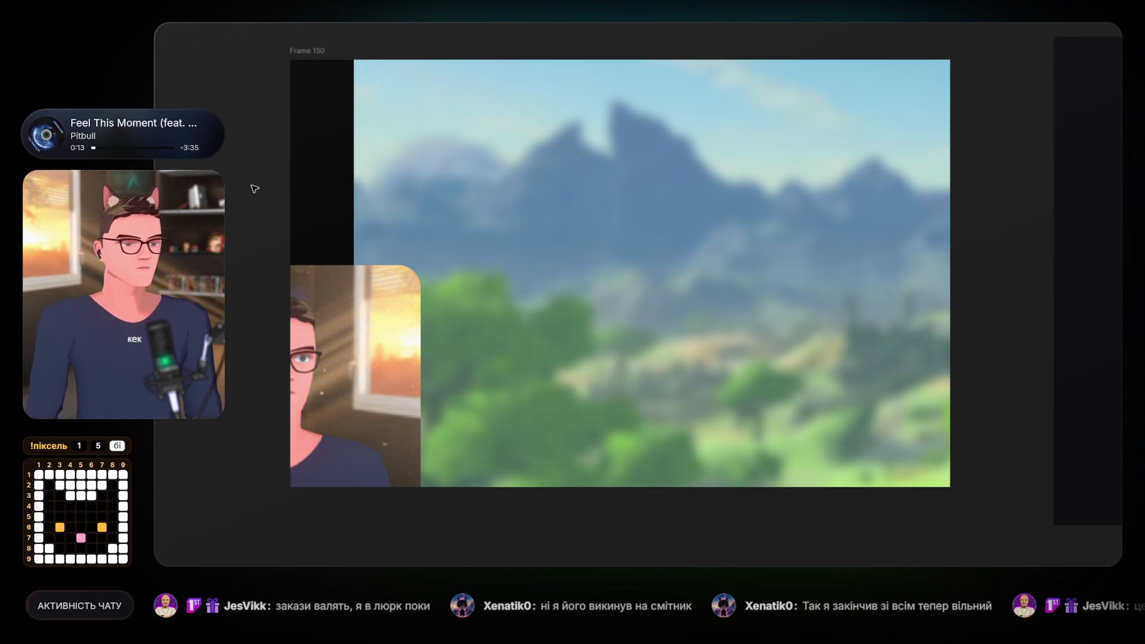
{"action": "left_click_drag", "start_coordinate": [451, 198], "coordinate": [535, 189]}
{"action": "scroll", "coordinate": [535, 189], "scroll_direction": "left", "scroll_amount": 3}
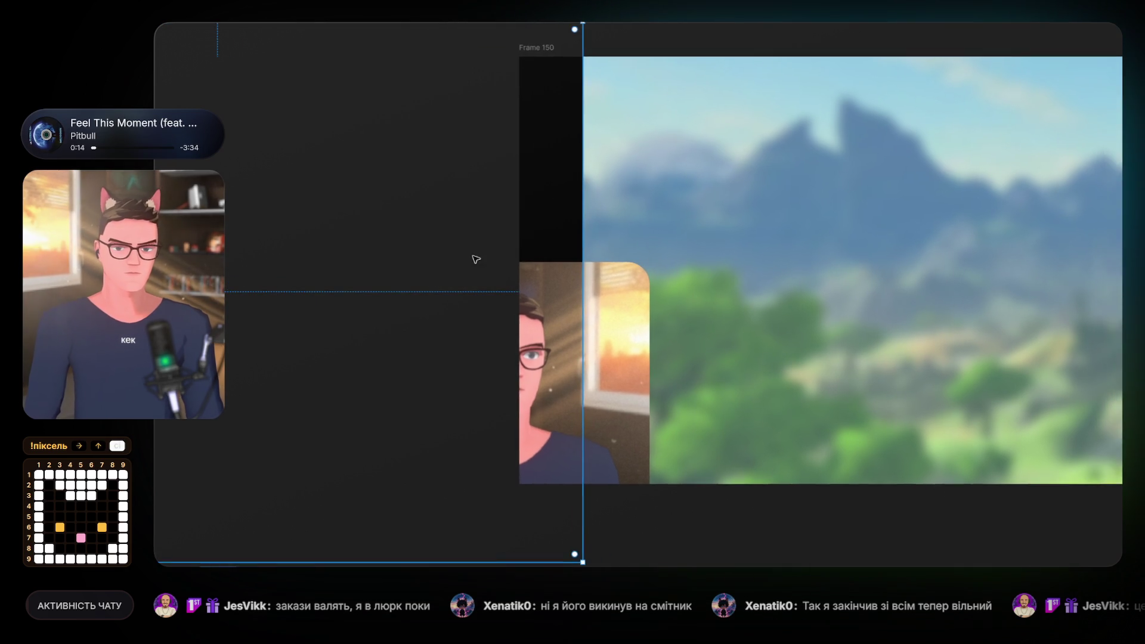
{"action": "scroll", "coordinate": [474, 253], "scroll_direction": "down", "scroll_amount": 3}
{"action": "scroll", "coordinate": [485, 266], "scroll_direction": "left", "scroll_amount": 2}
{"action": "left_click_drag", "start_coordinate": [397, 441], "coordinate": [399, 412]}
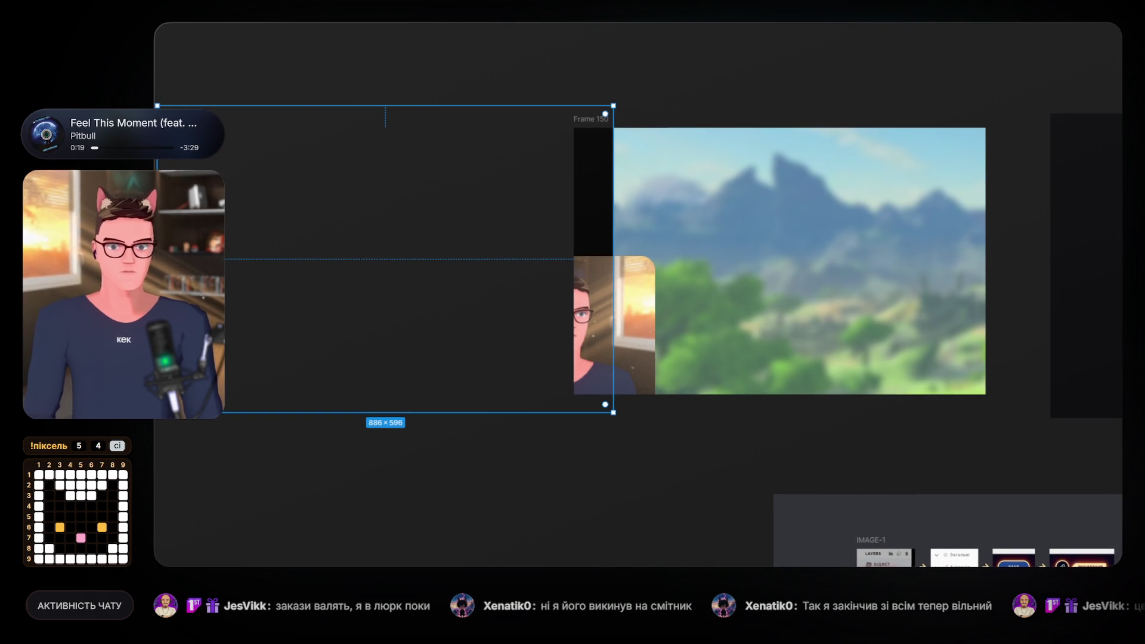
{"action": "left_click_drag", "start_coordinate": [157, 253], "coordinate": [548, 253]}
{"action": "left_click", "coordinate": [846, 94]}
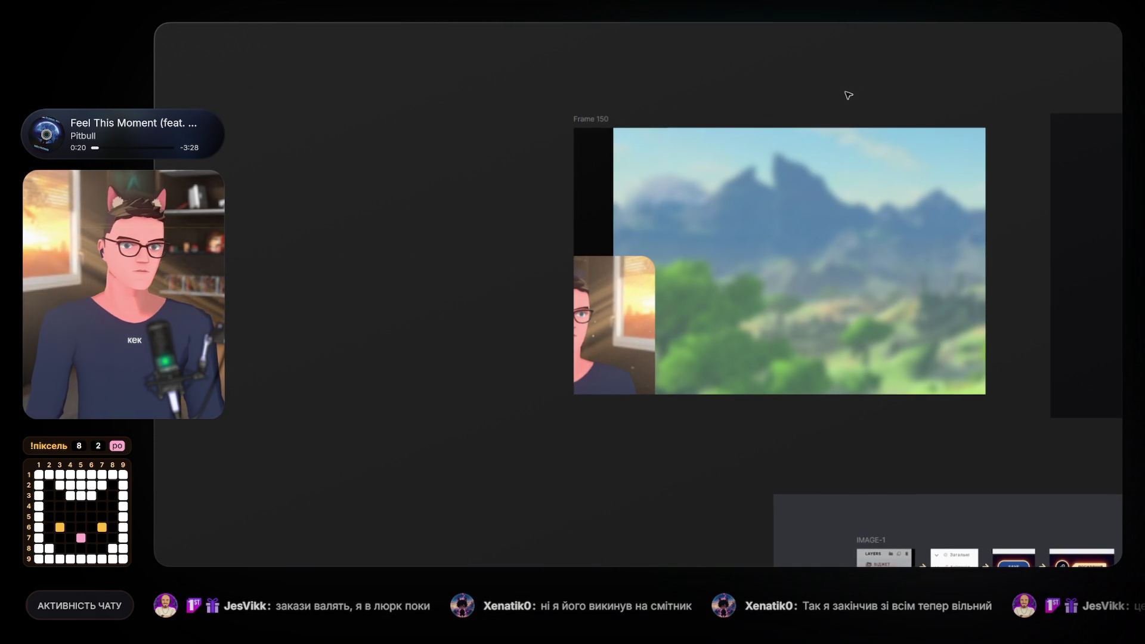
{"action": "scroll", "coordinate": [631, 97], "scroll_direction": "right", "scroll_amount": 4}
{"action": "left_click", "coordinate": [454, 89]}
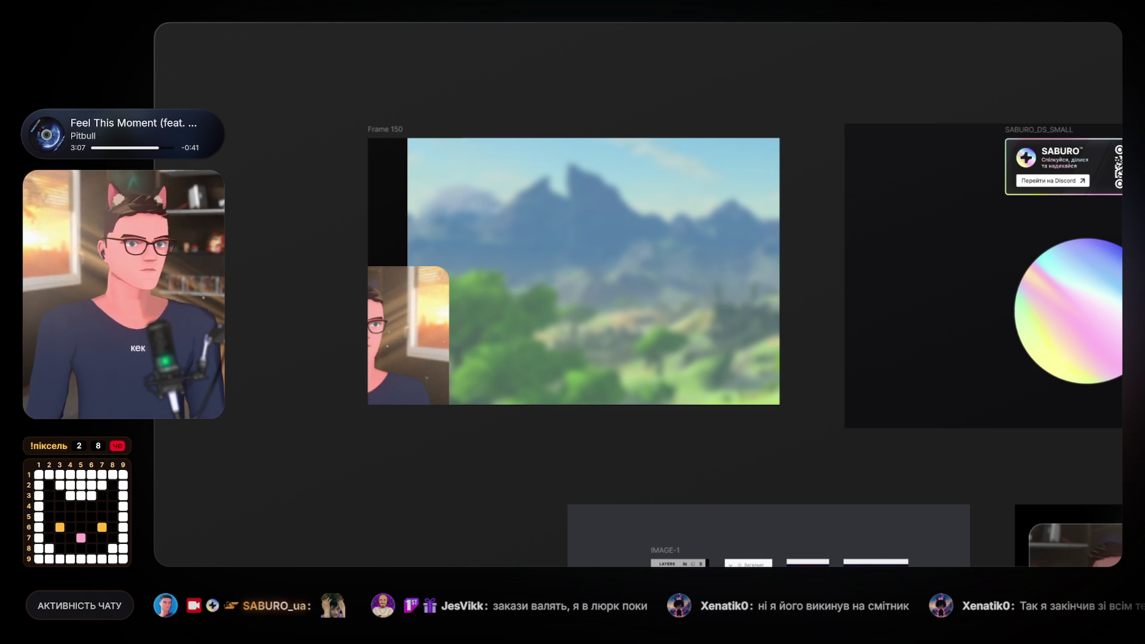
Add the meme face photo, slightly tilted mid-landscape, and the 94×94 pixel dinosaur GIF.
{"action": "mouse_move", "coordinate": [828, 202]}
{"action": "left_mouse_down"}
{"action": "mouse_move", "coordinate": [814, 192]}
{"action": "mouse_move", "coordinate": [583, 213]}
{"action": "mouse_move", "coordinate": [630, 214]}
{"action": "left_mouse_up"}
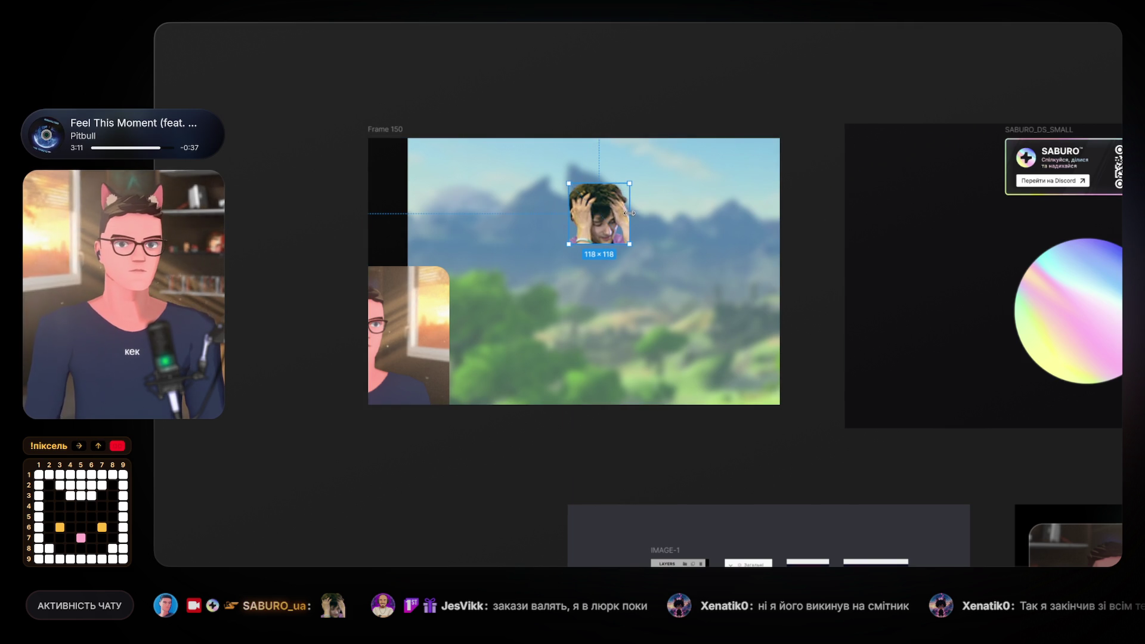
{"action": "left_click_drag", "start_coordinate": [630, 172], "coordinate": [621, 173]}
{"action": "mouse_move", "coordinate": [605, 219]}
{"action": "left_mouse_down"}
{"action": "mouse_move", "coordinate": [555, 255]}
{"action": "mouse_move", "coordinate": [543, 229]}
{"action": "mouse_move", "coordinate": [590, 244]}
{"action": "left_mouse_up"}
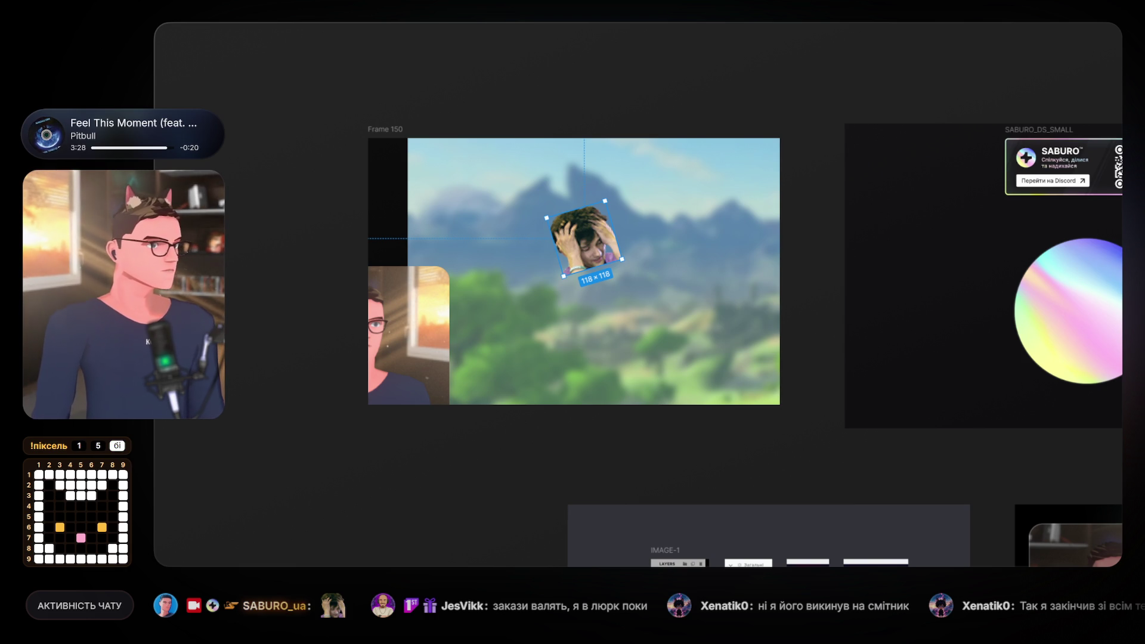
{"action": "mouse_move", "coordinate": [1119, 239]}
{"action": "left_mouse_down"}
{"action": "mouse_move", "coordinate": [706, 222]}
{"action": "mouse_move", "coordinate": [546, 179]}
{"action": "mouse_move", "coordinate": [714, 195]}
{"action": "left_mouse_up"}
{"action": "left_click", "coordinate": [714, 196]}
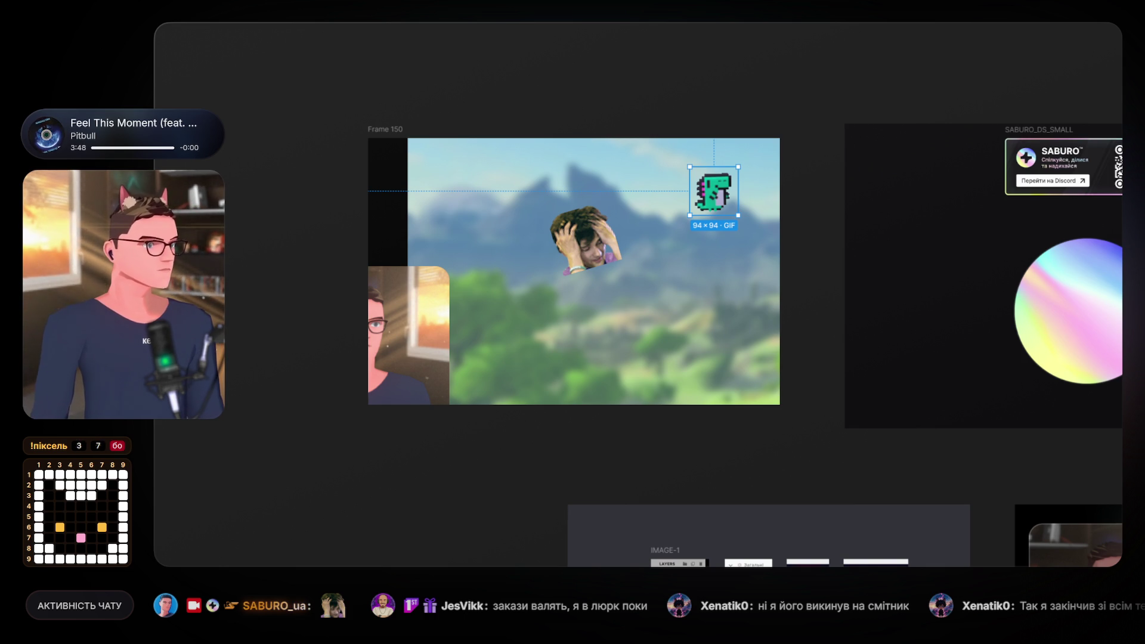
Drop the 56×56 SABURO dog GIF onto Frame 150's top edge.
{"action": "left_click_drag", "start_coordinate": [670, 307], "coordinate": [647, 311]}
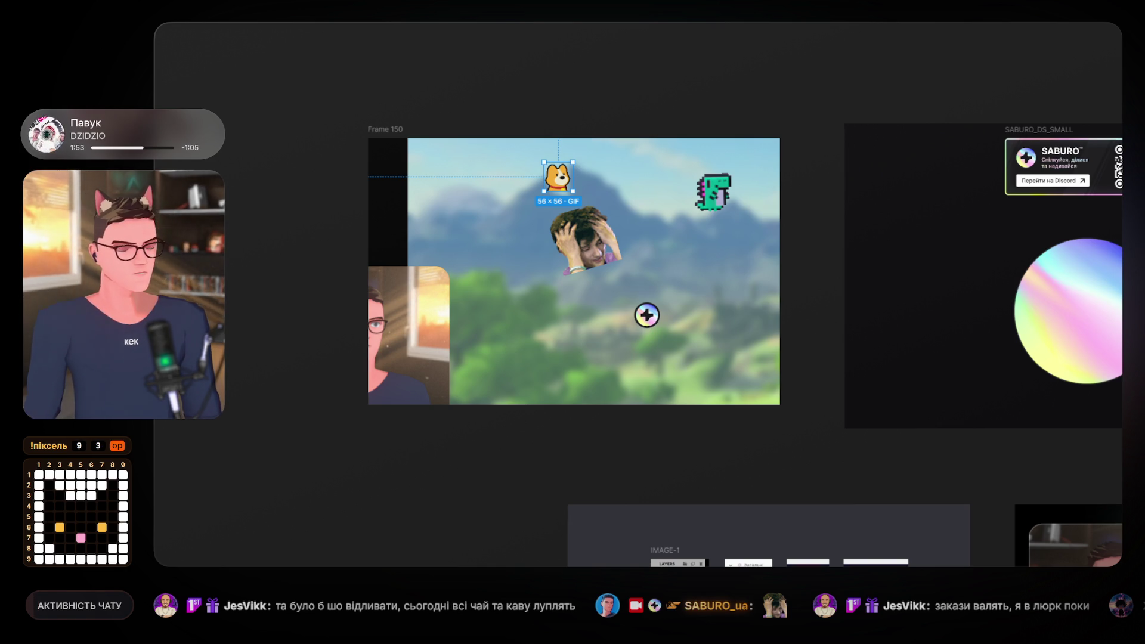
Enlarge the corgi GIF to 94×94 and scale the sparkle sticker to 84×84, rotated.
{"action": "mouse_move", "coordinate": [573, 191]}
{"action": "left_mouse_down"}
{"action": "mouse_move", "coordinate": [592, 210]}
{"action": "mouse_move", "coordinate": [505, 192]}
{"action": "left_mouse_up"}
{"action": "left_click_drag", "start_coordinate": [622, 261], "coordinate": [641, 266]}
{"action": "left_click", "coordinate": [647, 314]}
{"action": "mouse_move", "coordinate": [663, 318]}
{"action": "left_mouse_down"}
{"action": "mouse_move", "coordinate": [688, 306]}
{"action": "mouse_move", "coordinate": [525, 398]}
{"action": "left_mouse_up"}
Tilt the dinosaur down-right, shift the meme head down-left, and rotate the corgi about 20°.
{"action": "left_click", "coordinate": [713, 191]}
{"action": "mouse_move", "coordinate": [734, 217]}
{"action": "left_mouse_down"}
{"action": "mouse_move", "coordinate": [789, 350]}
{"action": "mouse_move", "coordinate": [773, 346]}
{"action": "mouse_move", "coordinate": [780, 353]}
{"action": "mouse_move", "coordinate": [783, 249]}
{"action": "left_mouse_up"}
{"action": "mouse_move", "coordinate": [608, 250]}
{"action": "left_mouse_down"}
{"action": "mouse_move", "coordinate": [596, 268]}
{"action": "mouse_move", "coordinate": [585, 264]}
{"action": "left_mouse_up"}
{"action": "left_click_drag", "start_coordinate": [521, 203], "coordinate": [504, 188]}
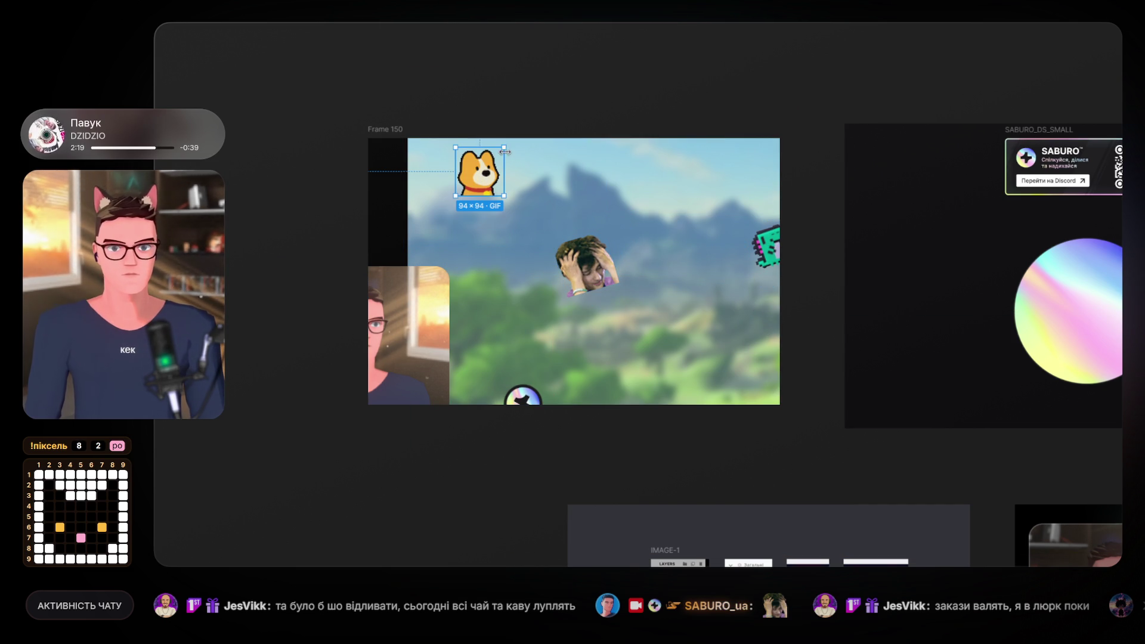
{"action": "left_click_drag", "start_coordinate": [507, 145], "coordinate": [516, 156]}
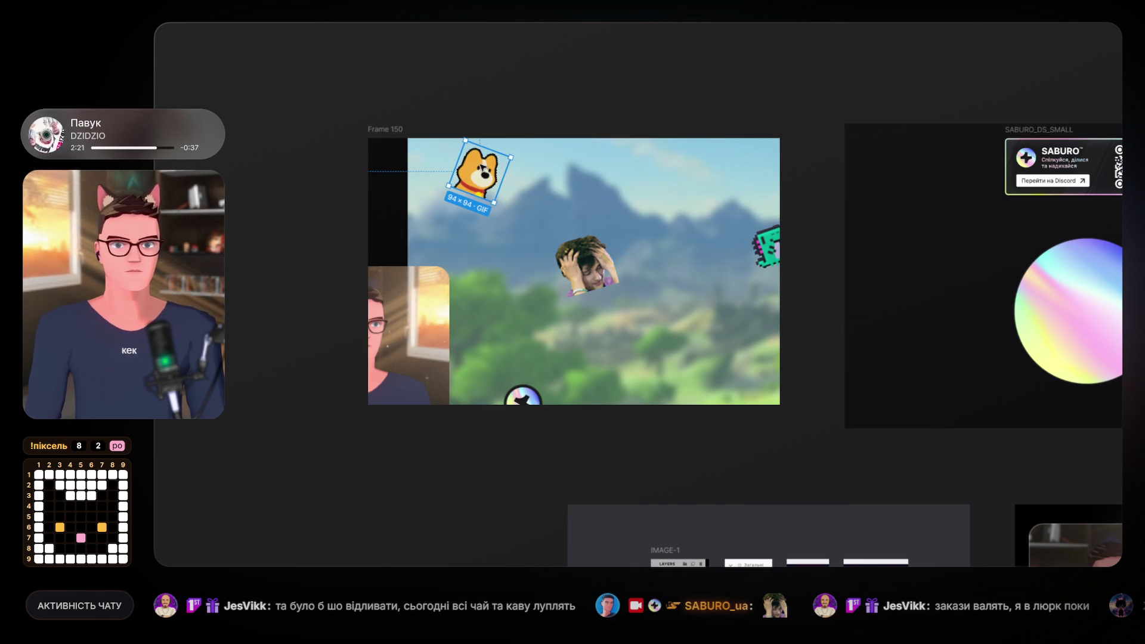
{"action": "left_click", "coordinate": [1133, 280]}
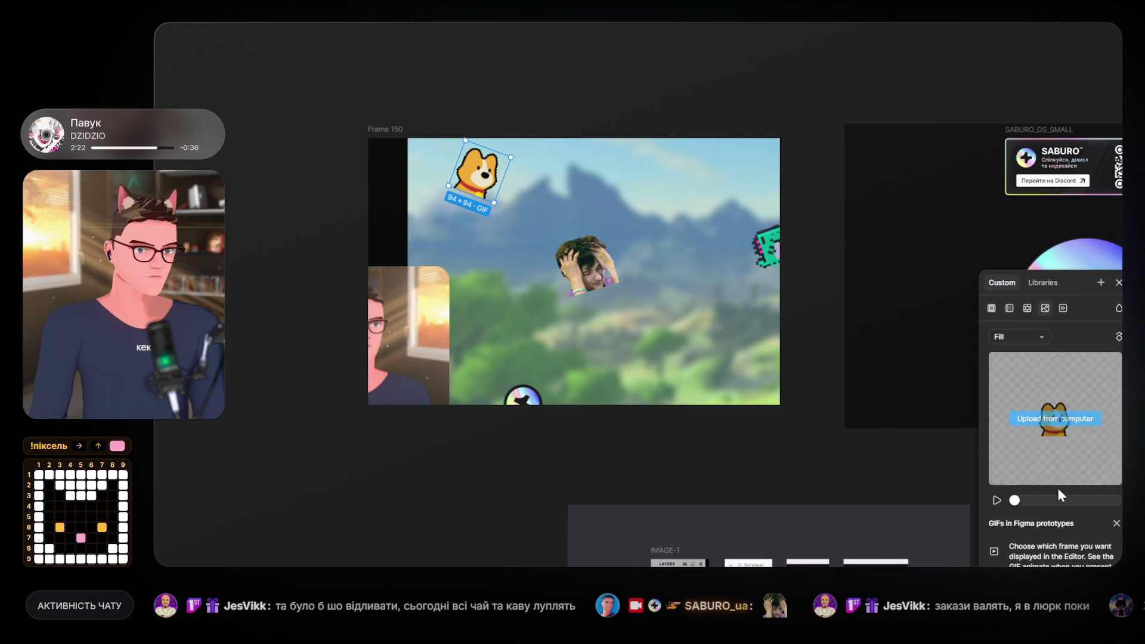
Play and stop the corgi GIF's animation preview a couple of times.
{"action": "left_click", "coordinate": [997, 499]}
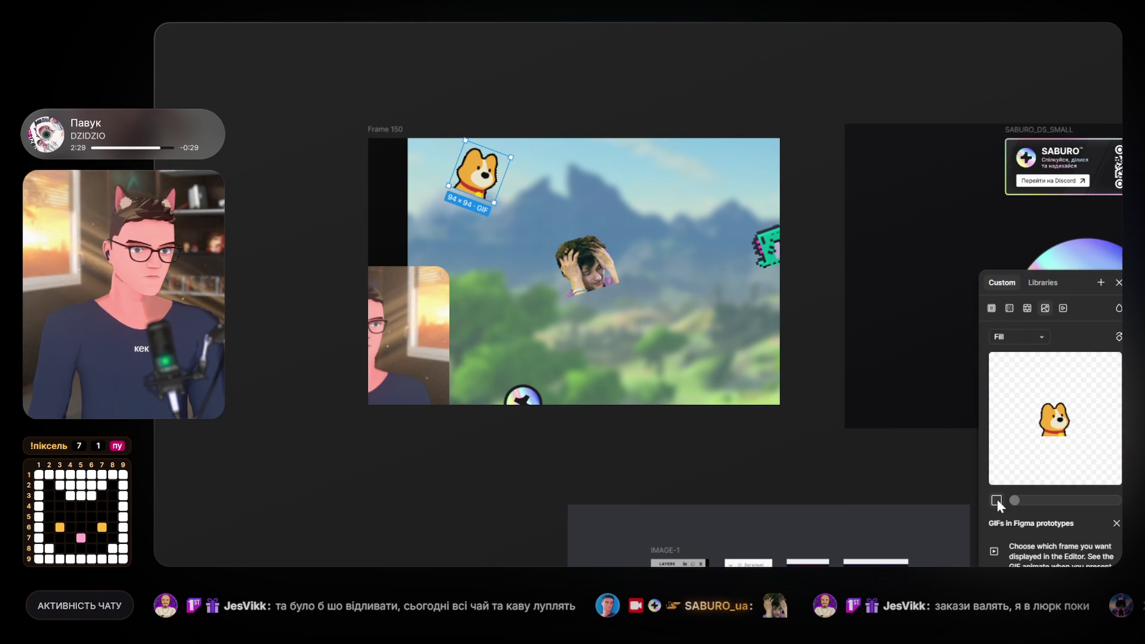
{"action": "left_click", "coordinate": [997, 499]}
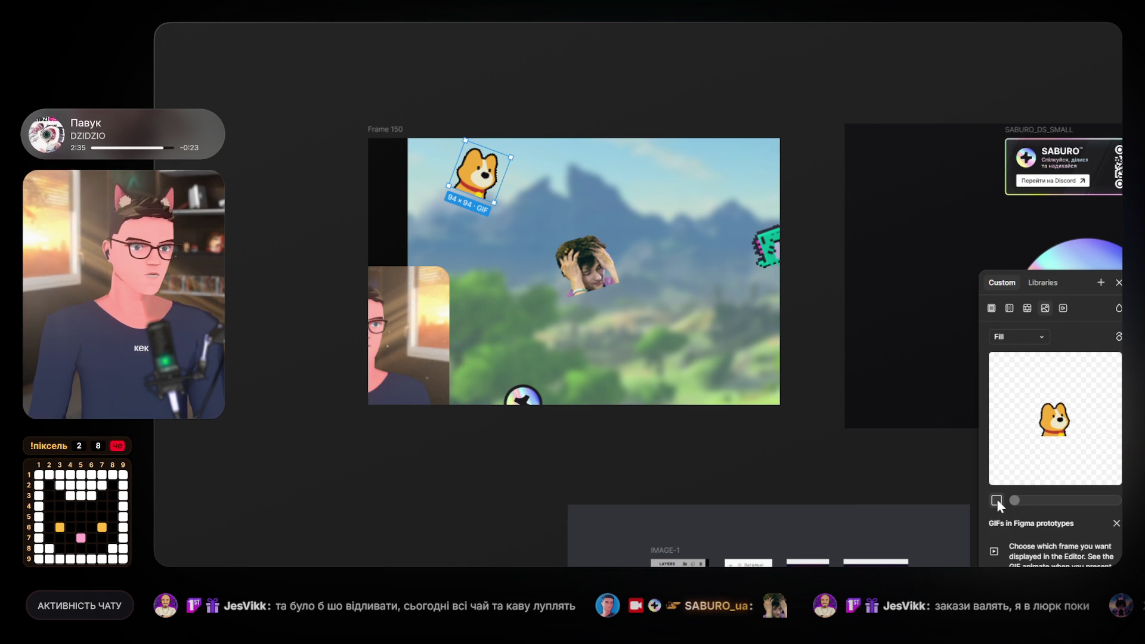
{"action": "left_click", "coordinate": [997, 499]}
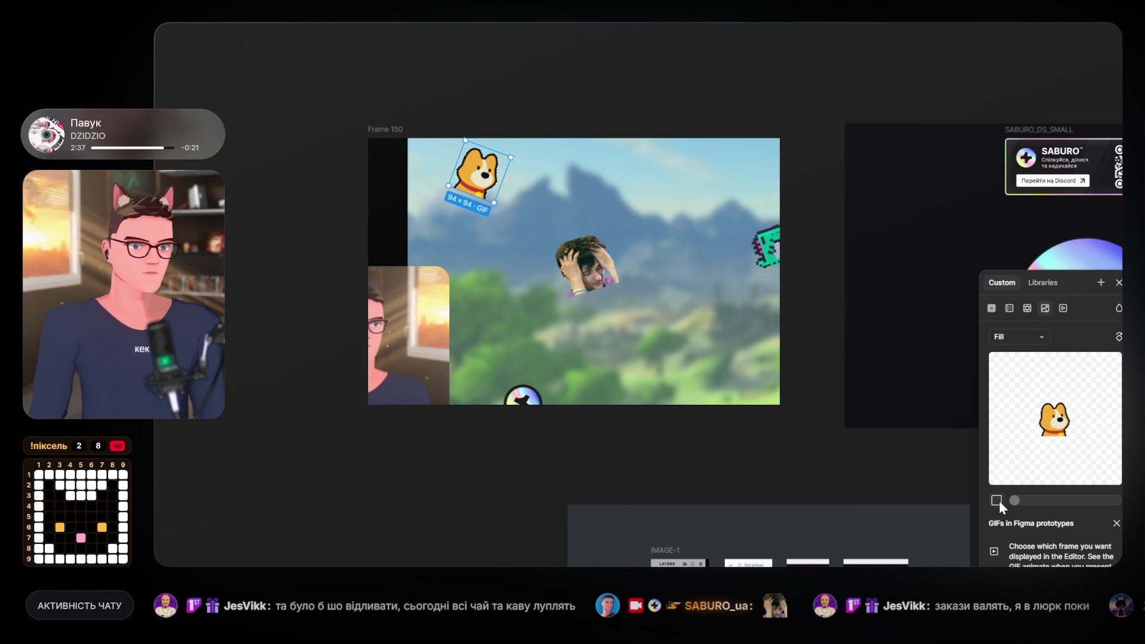
{"action": "left_click", "coordinate": [975, 486]}
Close the fill settings and move the corgi sticker up to the frame's top edge.
{"action": "left_click", "coordinate": [974, 485]}
{"action": "left_click", "coordinate": [975, 485]}
{"action": "left_click", "coordinate": [975, 485]}
{"action": "left_click", "coordinate": [974, 486]}
{"action": "left_click", "coordinate": [1098, 269]}
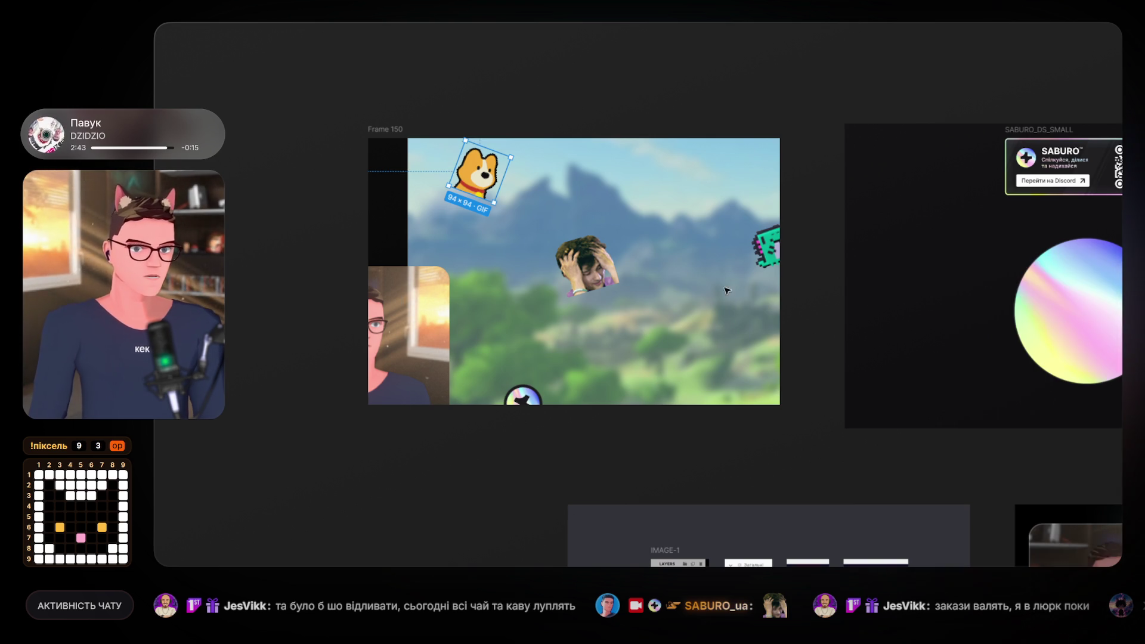
{"action": "mouse_move", "coordinate": [480, 179]}
{"action": "left_mouse_down"}
{"action": "mouse_move", "coordinate": [480, 156]}
{"action": "mouse_move", "coordinate": [490, 165]}
{"action": "mouse_move", "coordinate": [518, 136]}
{"action": "mouse_move", "coordinate": [501, 121]}
{"action": "mouse_move", "coordinate": [481, 162]}
{"action": "left_mouse_up"}
Move the round sticker onto the frame's bottom edge and nudge the head sticker slightly up.
{"action": "left_click_drag", "start_coordinate": [524, 398], "coordinate": [520, 393]}
{"action": "left_click", "coordinate": [529, 382]}
{"action": "left_click_drag", "start_coordinate": [587, 267], "coordinate": [593, 254]}
{"action": "key", "text": "Escape"}
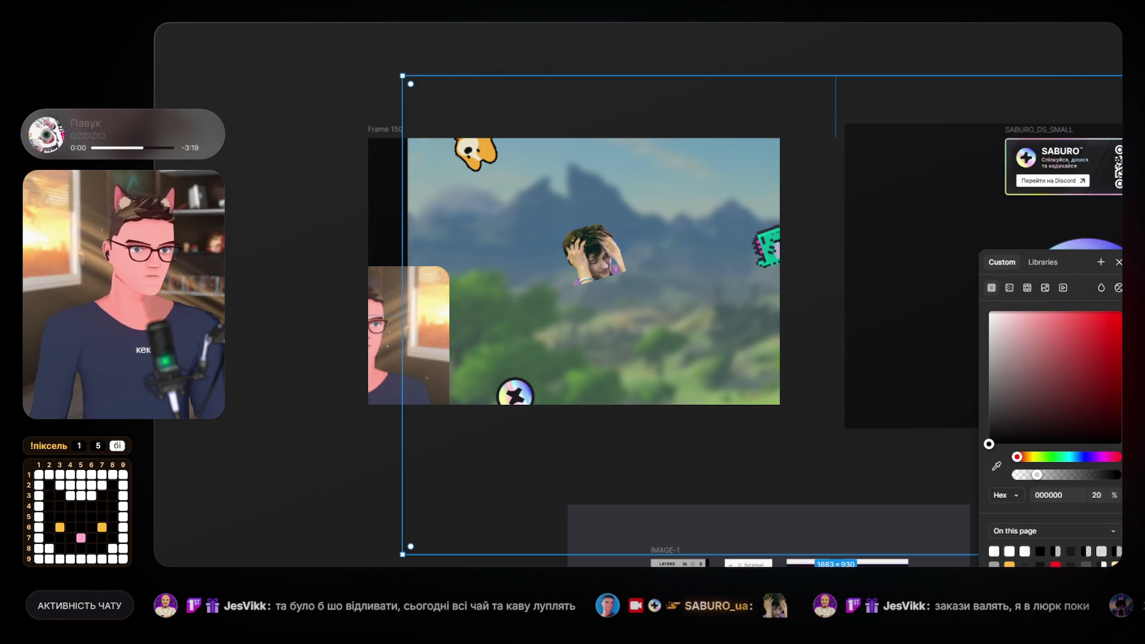
Clear the selection, then select the overlay frame and the webcam image layer.
{"action": "key", "text": "Escape"}
{"action": "key", "text": "Escape"}
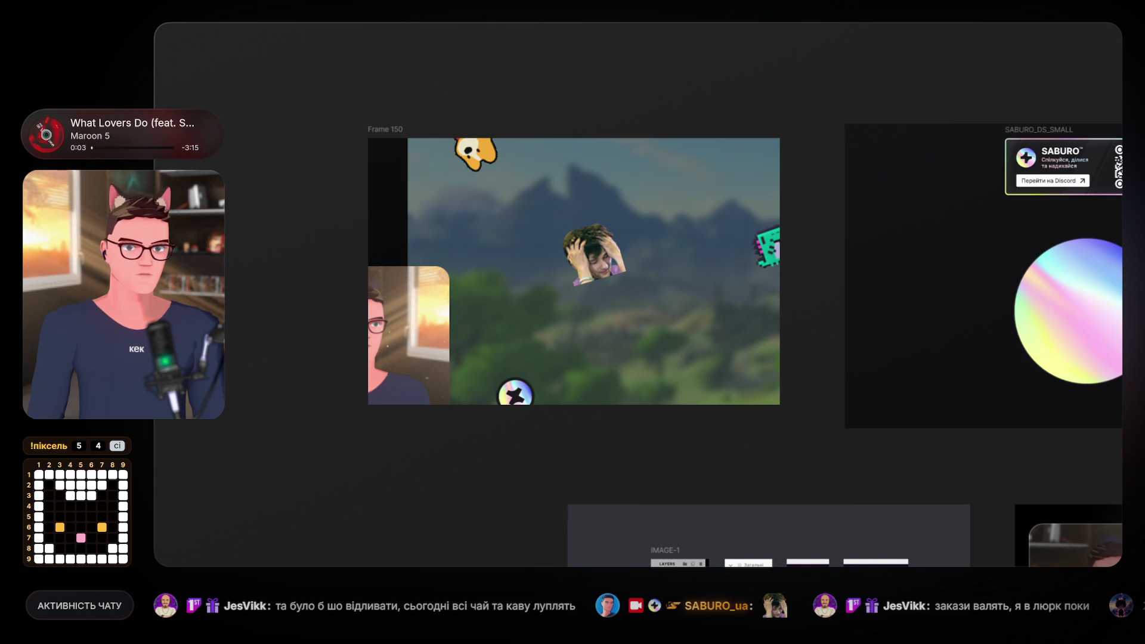
{"action": "left_click", "coordinate": [565, 367]}
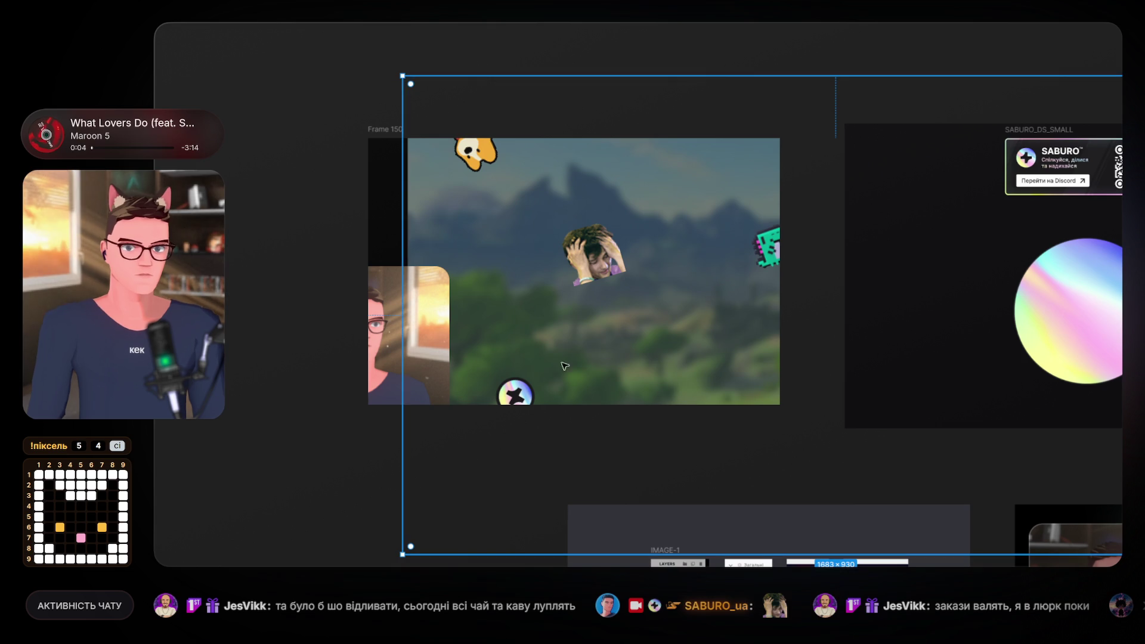
{"action": "left_click", "coordinate": [394, 306]}
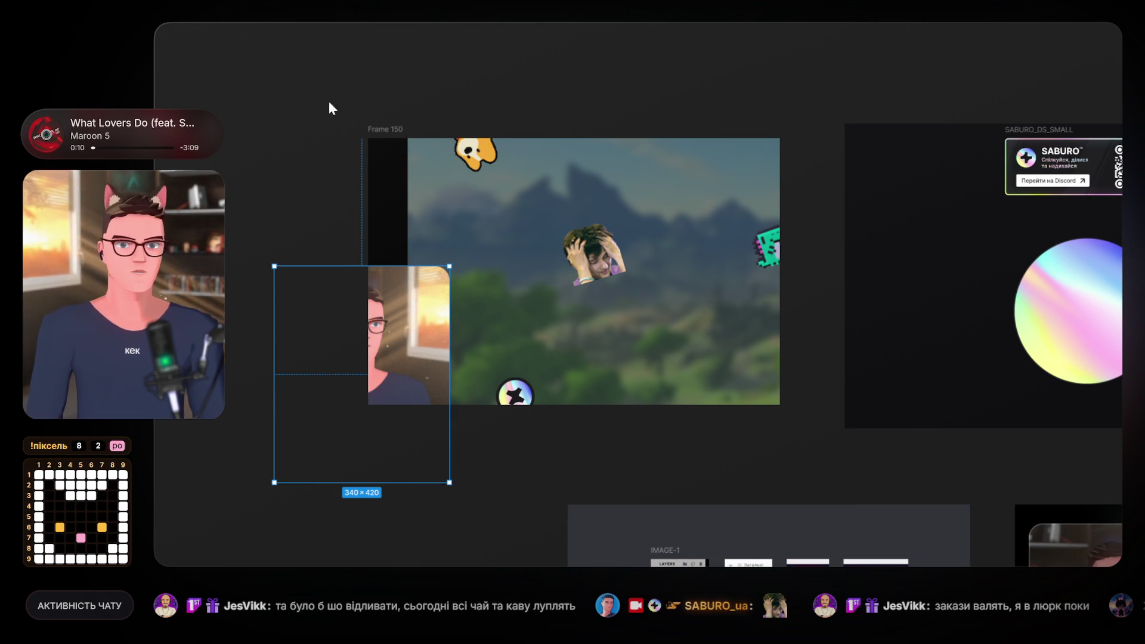
{"action": "scroll", "coordinate": [640, 329], "scroll_direction": "down", "scroll_amount": 10}
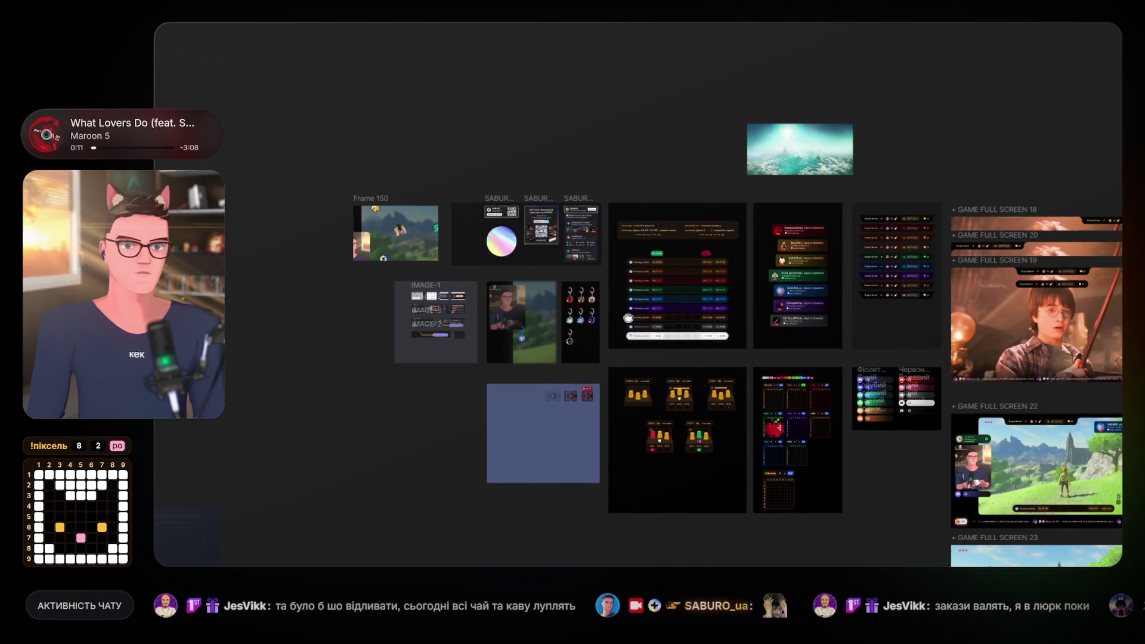
Bring the Spotify now-playing widget into Frame 150 and tuck it against the left edge.
{"action": "scroll", "coordinate": [556, 332], "scroll_direction": "right", "scroll_amount": 5}
{"action": "scroll", "coordinate": [556, 332], "scroll_direction": "down", "scroll_amount": 2}
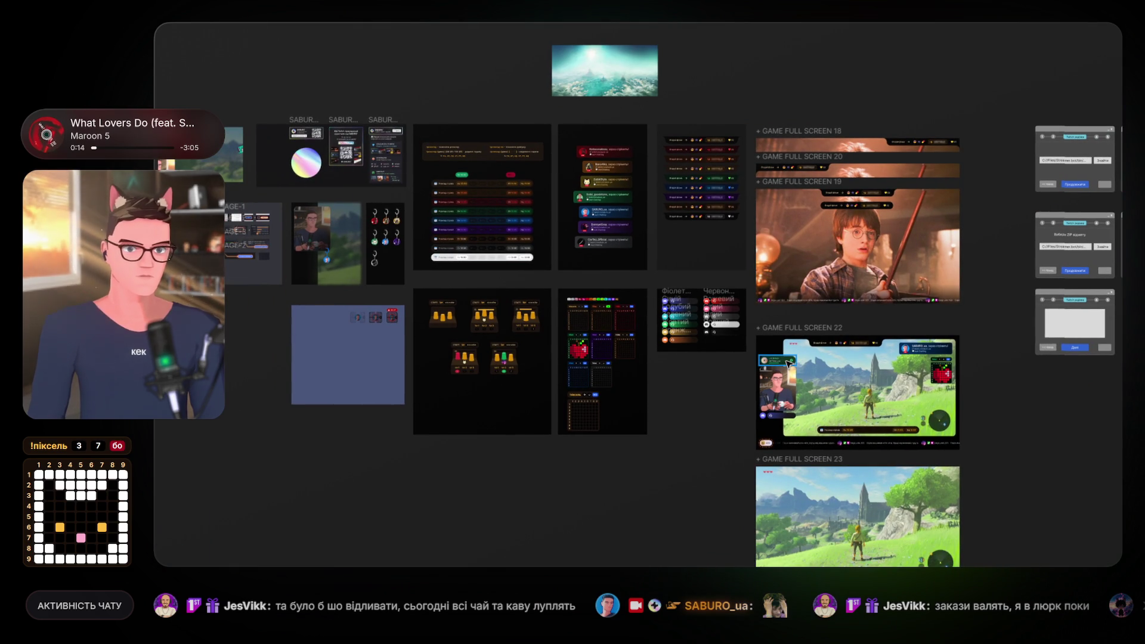
{"action": "left_click_drag", "start_coordinate": [788, 362], "coordinate": [464, 361]}
{"action": "scroll", "coordinate": [464, 361], "scroll_direction": "left", "scroll_amount": 5}
{"action": "scroll", "coordinate": [537, 289], "scroll_direction": "up", "scroll_amount": 5}
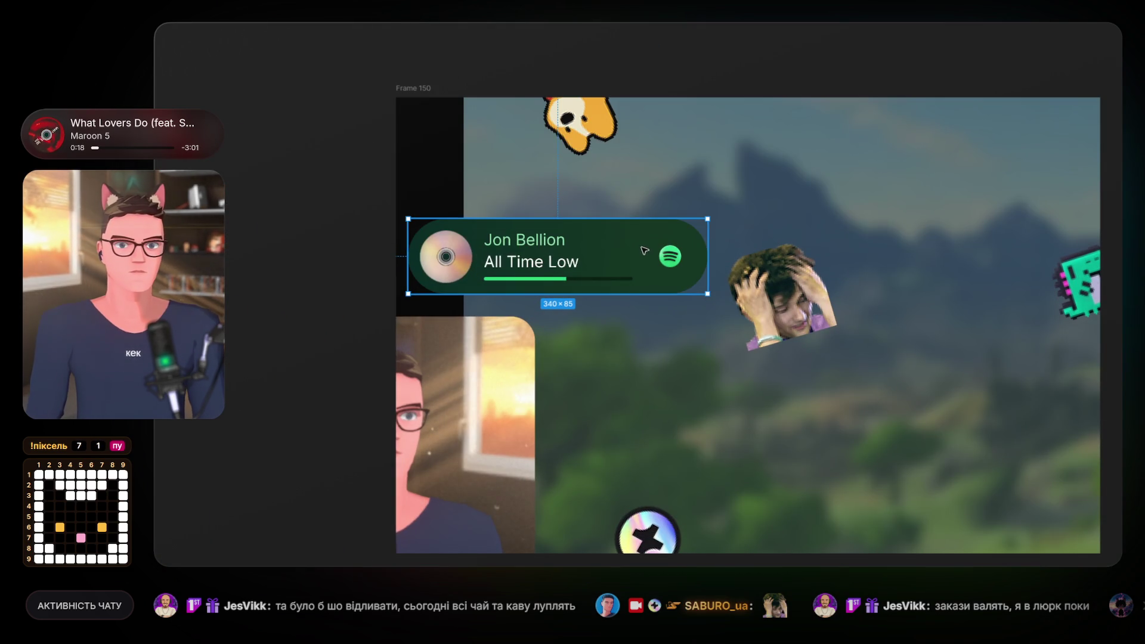
{"action": "mouse_move", "coordinate": [643, 247]}
{"action": "left_mouse_down"}
{"action": "mouse_move", "coordinate": [479, 232]}
{"action": "mouse_move", "coordinate": [460, 252]}
{"action": "mouse_move", "coordinate": [477, 257]}
{"action": "mouse_move", "coordinate": [471, 248]}
{"action": "left_mouse_up"}
Select the Spotify widget with the webcam layer and align both slightly lower on the left edge.
{"action": "scroll", "coordinate": [476, 398], "scroll_direction": "down", "scroll_amount": 5}
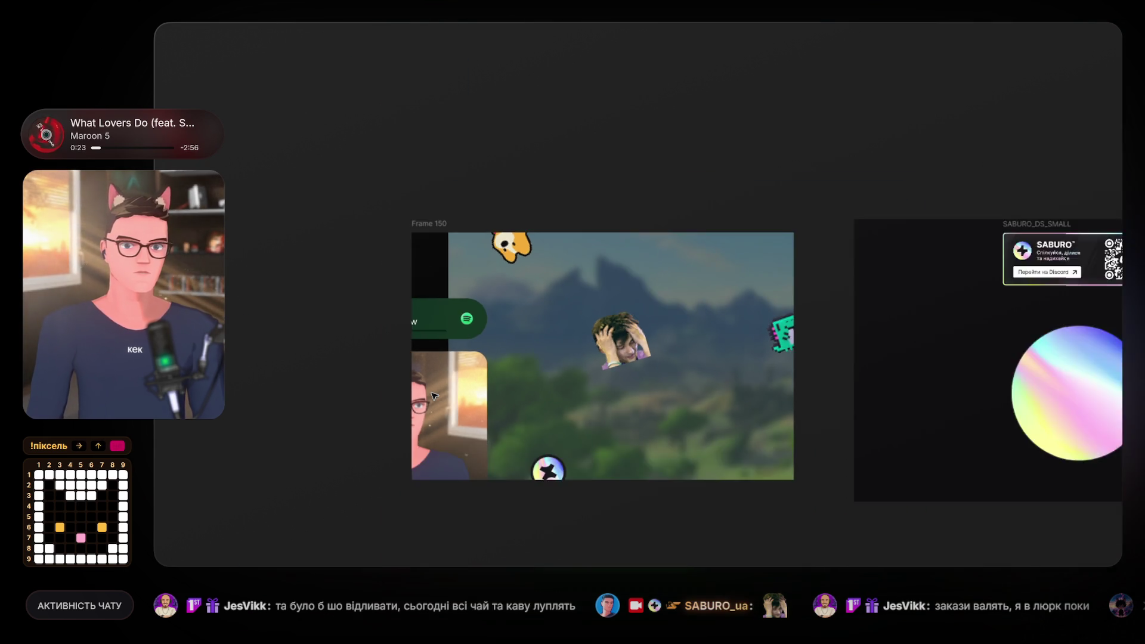
{"action": "scroll", "coordinate": [476, 397], "scroll_direction": "down", "scroll_amount": 2}
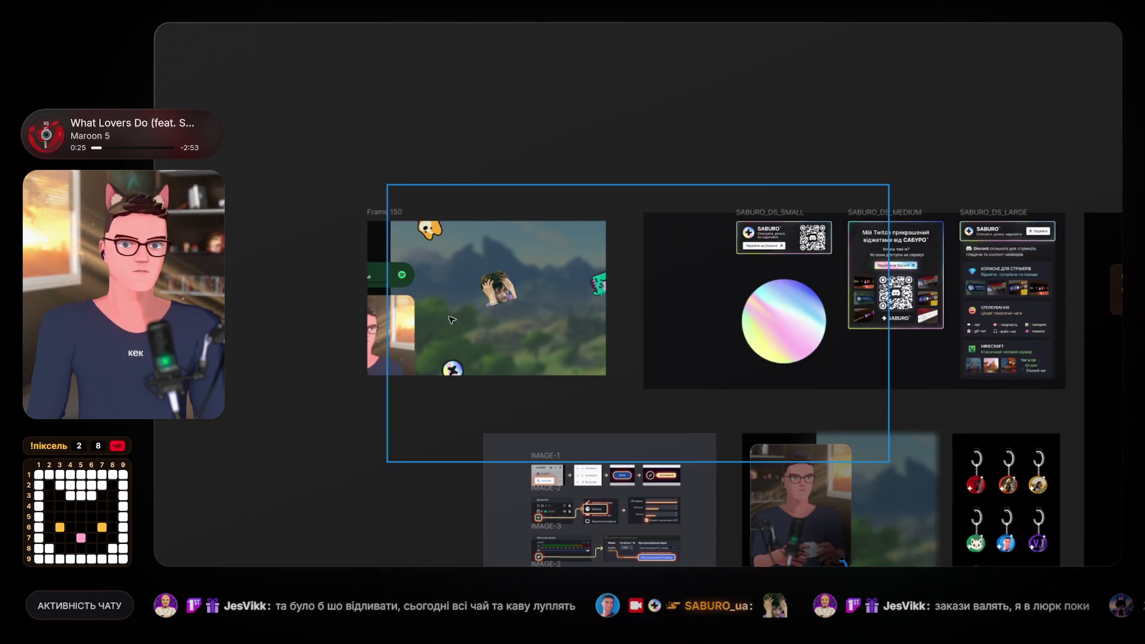
{"action": "scroll", "coordinate": [460, 316], "scroll_direction": "up", "scroll_amount": 3}
{"action": "scroll", "coordinate": [491, 340], "scroll_direction": "right", "scroll_amount": 2}
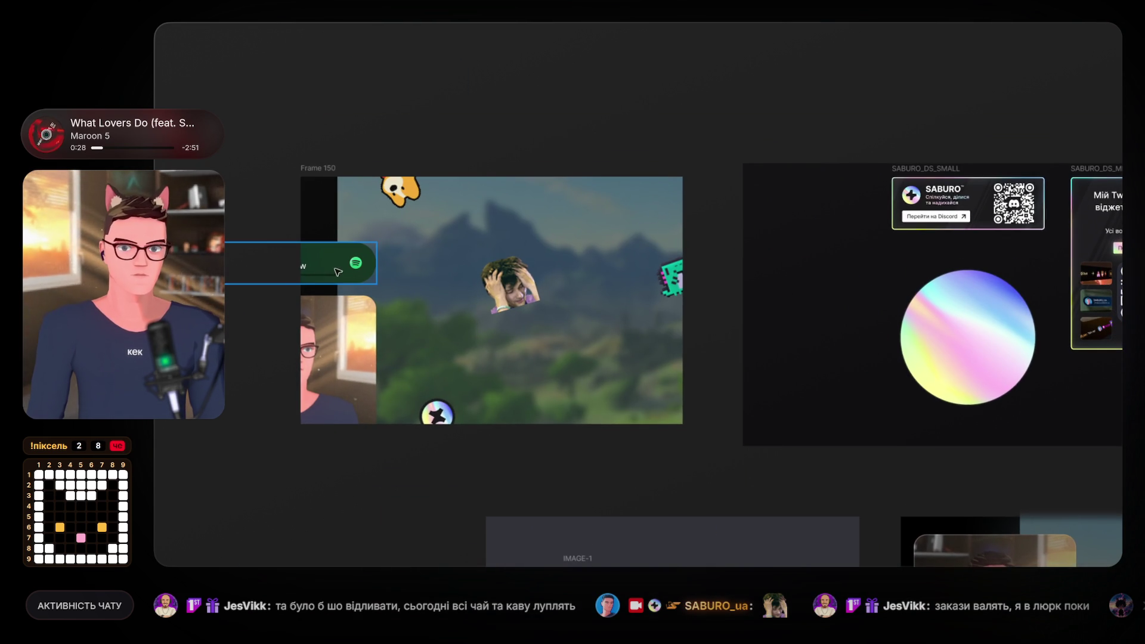
{"action": "left_click", "coordinate": [349, 325], "text": "shift"}
{"action": "left_click_drag", "start_coordinate": [349, 325], "coordinate": [350, 317]}
{"action": "left_click_drag", "start_coordinate": [346, 364], "coordinate": [330, 350]}
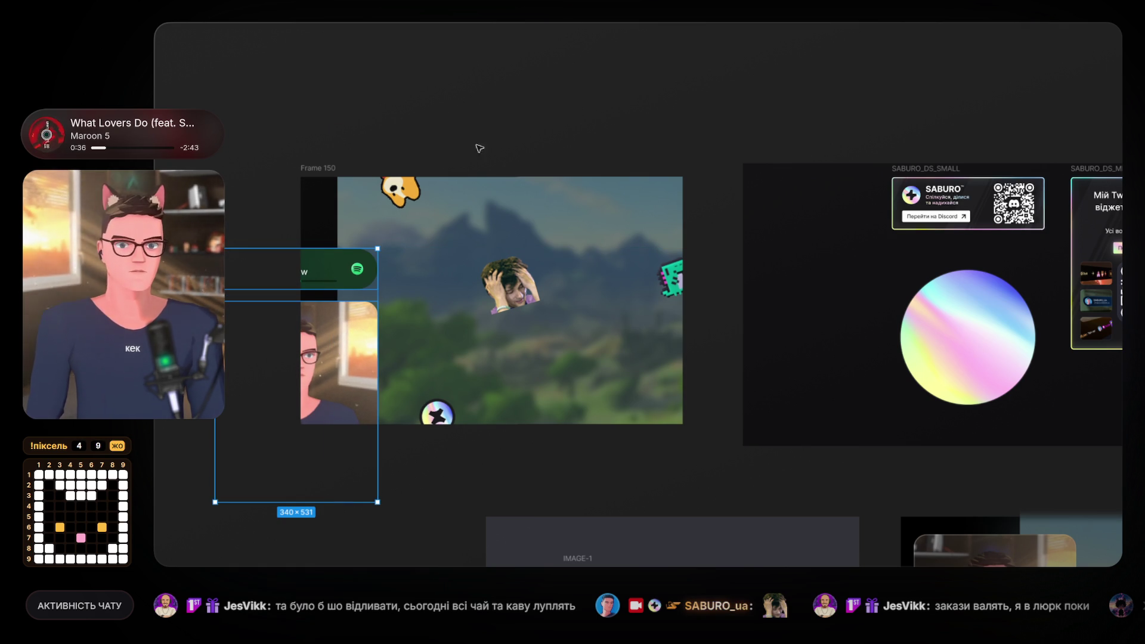
{"action": "left_click", "coordinate": [503, 154]}
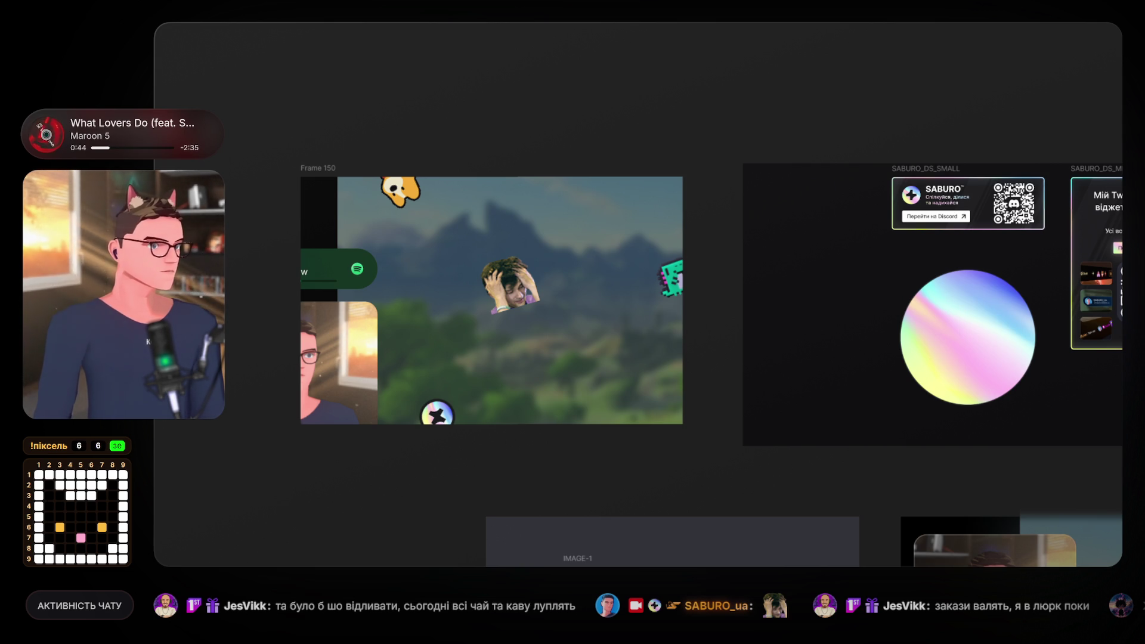
Add a speaker image, enlarge it to about 257×242, tilt it and settle it bottom-right.
{"action": "left_click_drag", "start_coordinate": [1122, 286], "coordinate": [601, 291]}
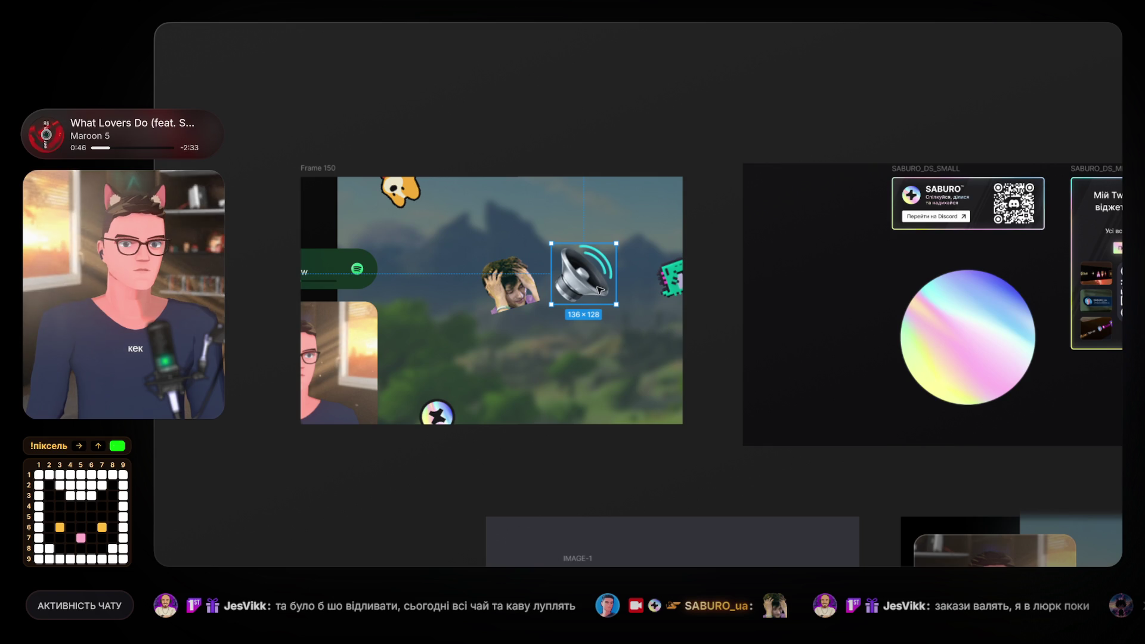
{"action": "key", "text": "Delete"}
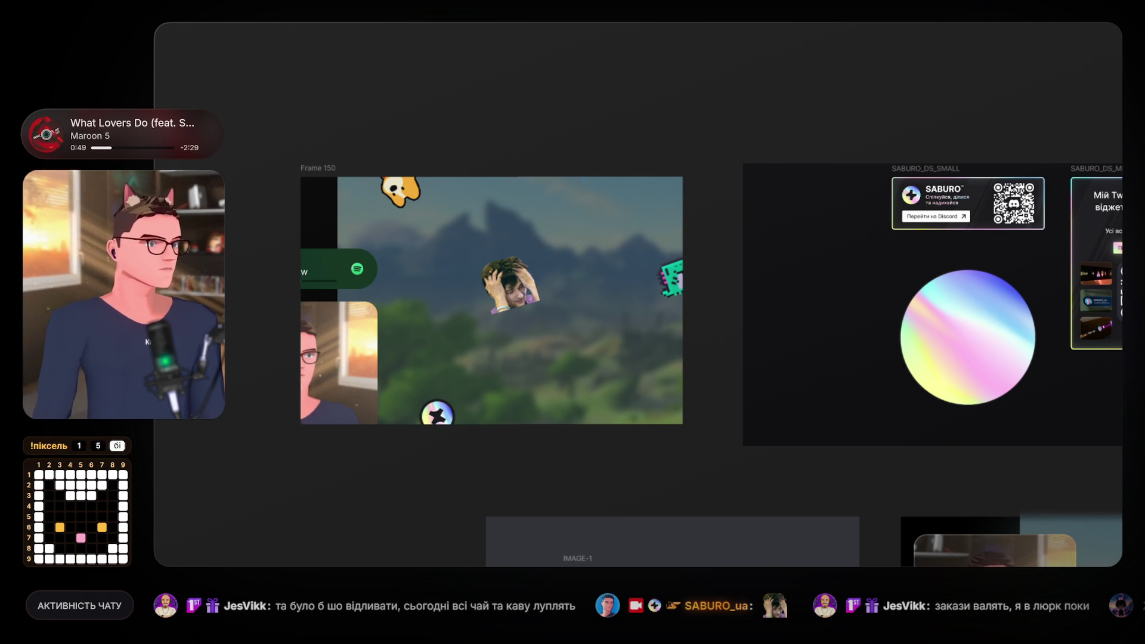
{"action": "mouse_move", "coordinate": [1122, 286]}
{"action": "left_mouse_down"}
{"action": "mouse_move", "coordinate": [591, 305]}
{"action": "mouse_move", "coordinate": [546, 360]}
{"action": "left_mouse_up"}
{"action": "right_click", "coordinate": [546, 360]}
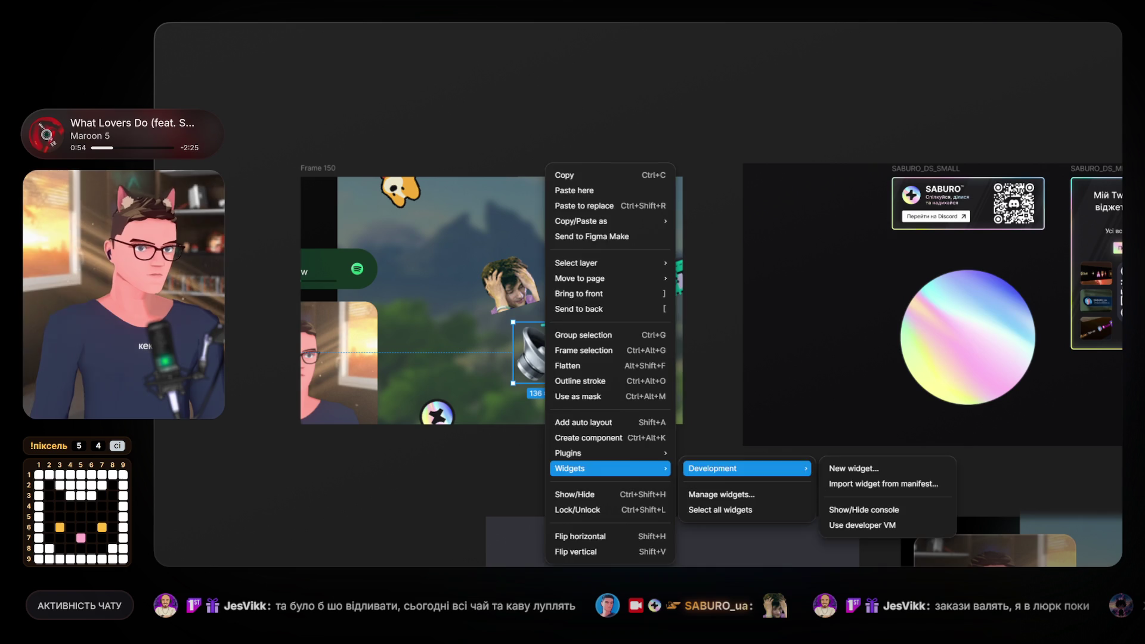
{"action": "key", "text": "Escape"}
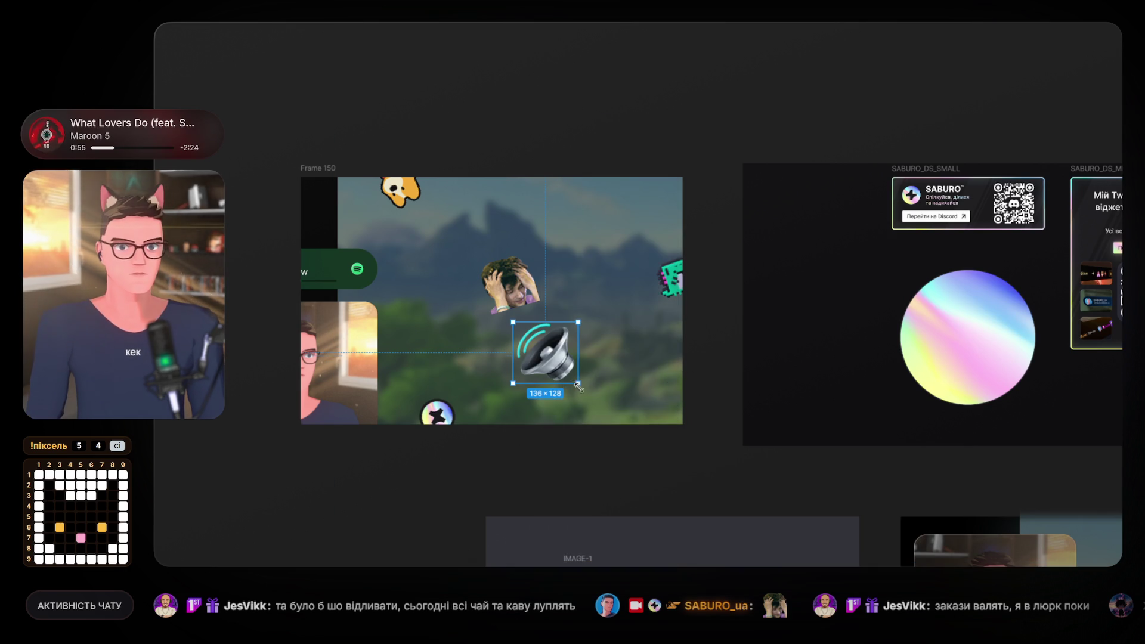
{"action": "left_click_drag", "start_coordinate": [578, 383], "coordinate": [627, 438]}
{"action": "mouse_move", "coordinate": [599, 401]}
{"action": "left_mouse_down"}
{"action": "mouse_move", "coordinate": [672, 410]}
{"action": "mouse_move", "coordinate": [656, 395]}
{"action": "mouse_move", "coordinate": [660, 420]}
{"action": "mouse_move", "coordinate": [659, 409]}
{"action": "left_mouse_up"}
{"action": "left_click_drag", "start_coordinate": [695, 335], "coordinate": [709, 358]}
{"action": "left_click_drag", "start_coordinate": [665, 395], "coordinate": [672, 386]}
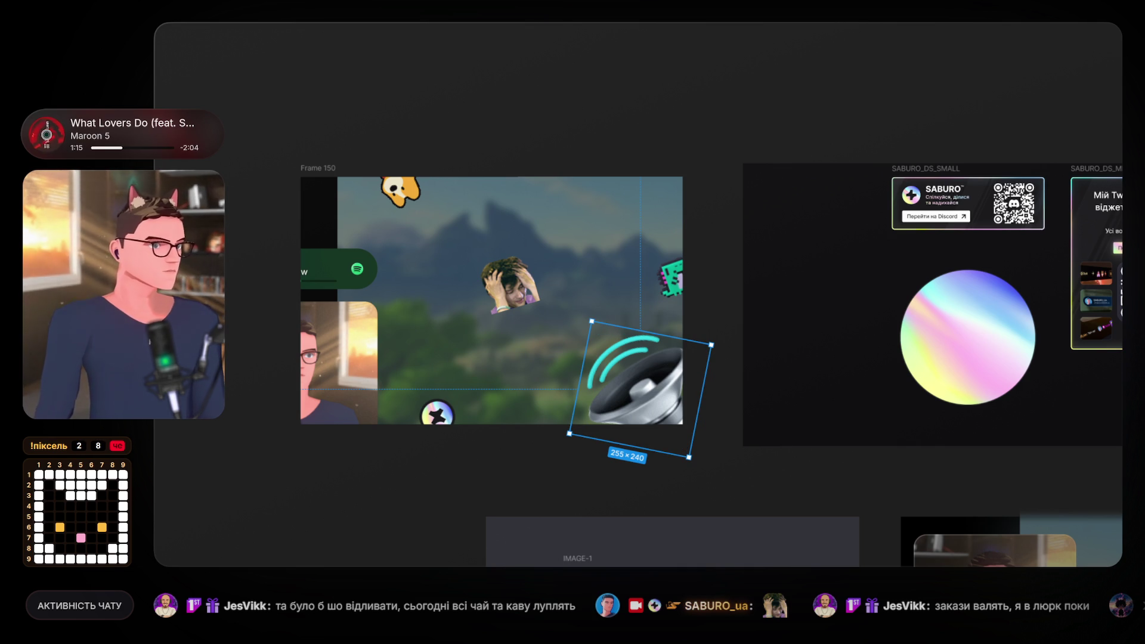
Paste a 160×160 speaker copy, flip it vertically and place it in the top-left corner.
{"action": "key", "text": "ctrl+v"}
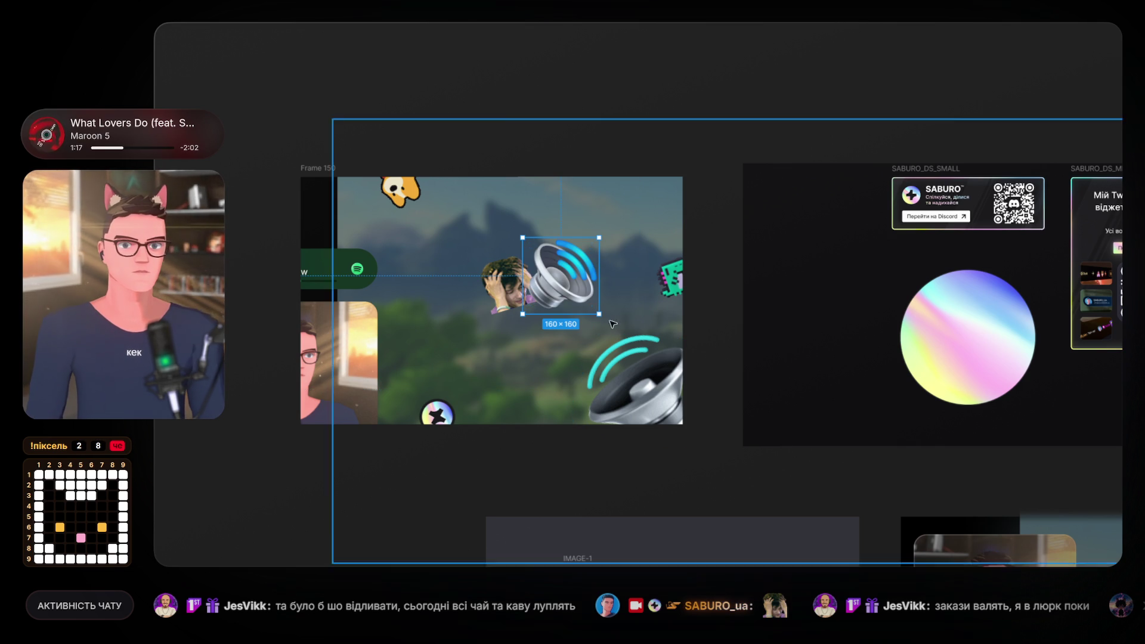
{"action": "mouse_move", "coordinate": [568, 285]}
{"action": "left_mouse_down"}
{"action": "mouse_move", "coordinate": [355, 386]}
{"action": "mouse_move", "coordinate": [334, 421]}
{"action": "mouse_move", "coordinate": [377, 205]}
{"action": "left_mouse_up"}
{"action": "mouse_move", "coordinate": [412, 240]}
{"action": "left_mouse_down"}
{"action": "mouse_move", "coordinate": [396, 246]}
{"action": "mouse_move", "coordinate": [413, 238]}
{"action": "left_mouse_up"}
{"action": "key", "text": "shift+v"}
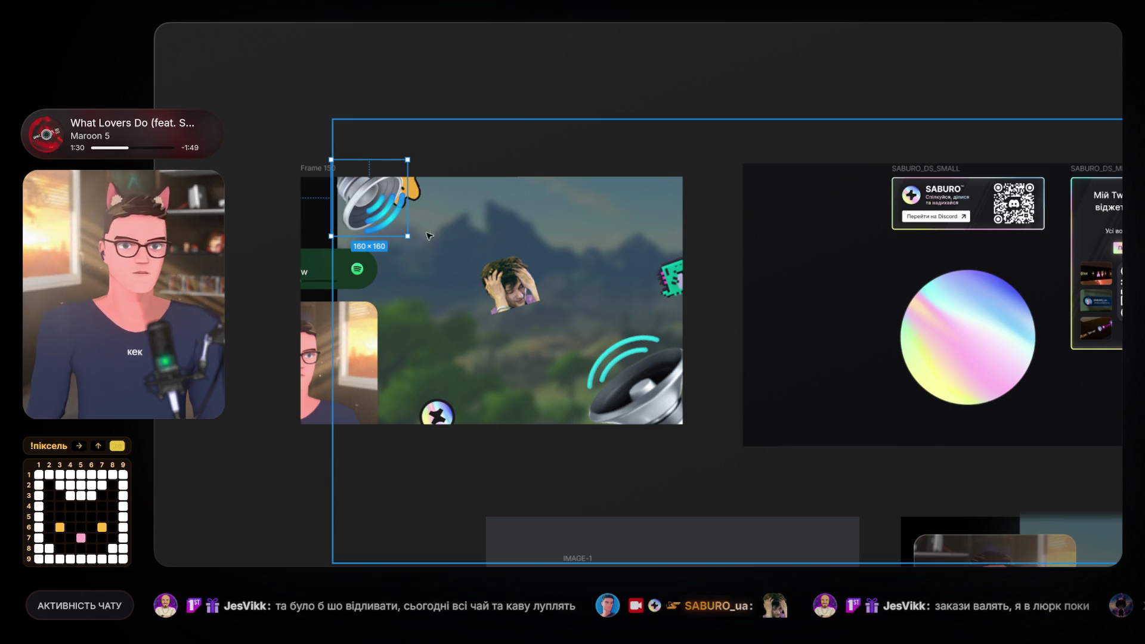
{"action": "mouse_move", "coordinate": [374, 208]}
{"action": "left_mouse_down"}
{"action": "mouse_move", "coordinate": [342, 222]}
{"action": "mouse_move", "coordinate": [555, 226]}
{"action": "mouse_move", "coordinate": [664, 205]}
{"action": "left_mouse_up"}
Delete the bottom-right speaker and move the corgi, head, green pixel and star stickers.
{"action": "left_click", "coordinate": [638, 387]}
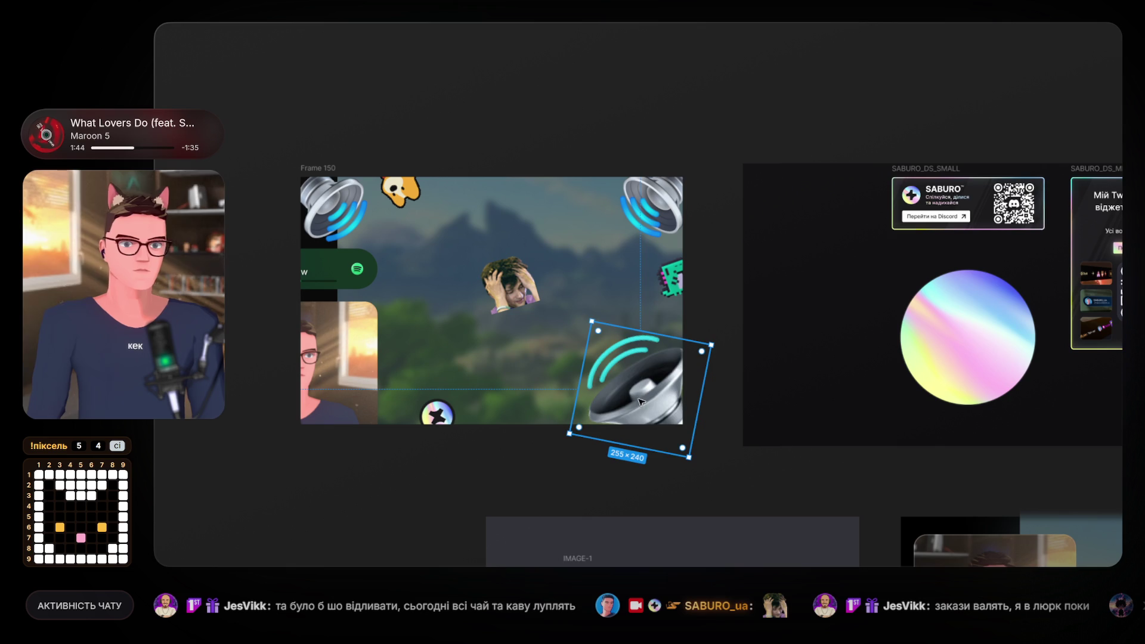
{"action": "key", "text": "Delete"}
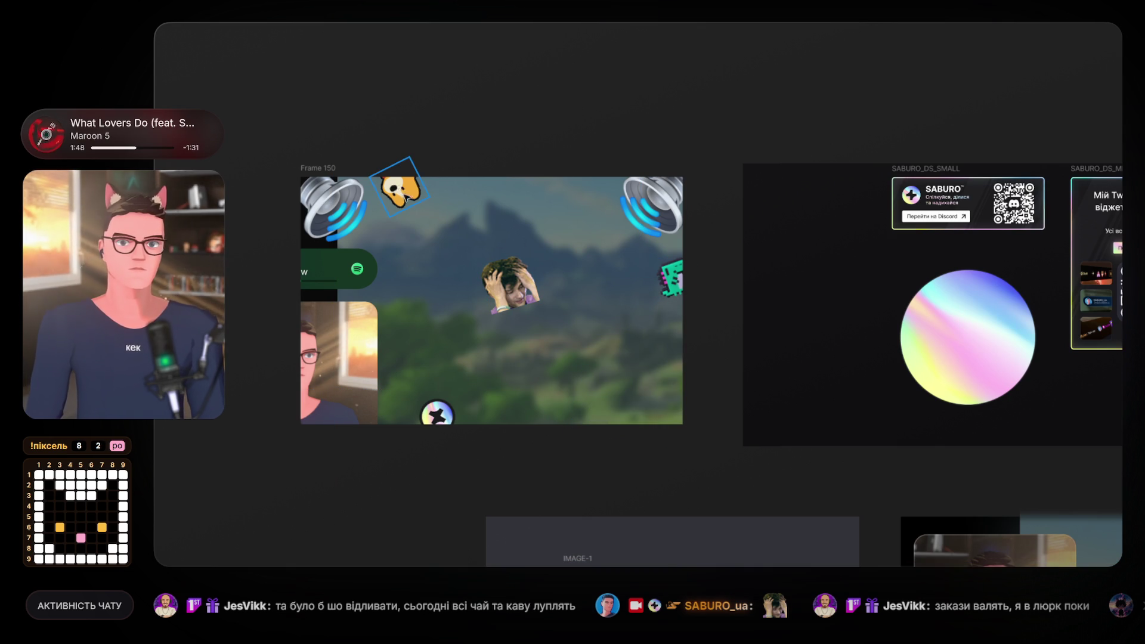
{"action": "left_click_drag", "start_coordinate": [401, 189], "coordinate": [612, 392]}
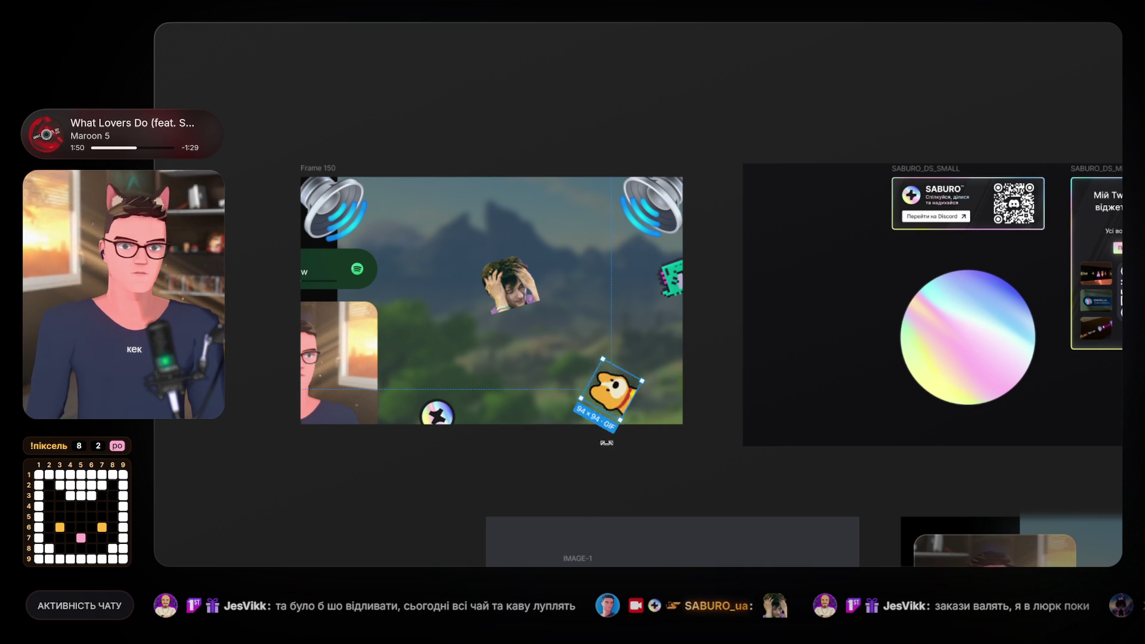
{"action": "left_click_drag", "start_coordinate": [618, 398], "coordinate": [649, 418]}
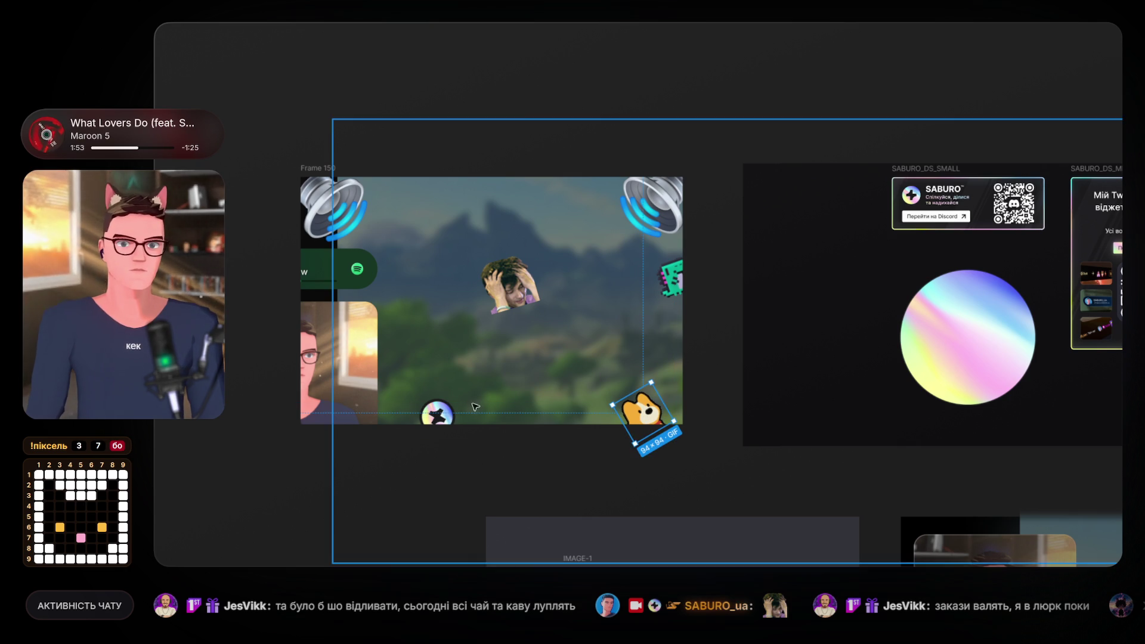
{"action": "mouse_move", "coordinate": [512, 301]}
{"action": "left_mouse_down"}
{"action": "mouse_move", "coordinate": [507, 328]}
{"action": "mouse_move", "coordinate": [517, 312]}
{"action": "mouse_move", "coordinate": [551, 305]}
{"action": "mouse_move", "coordinate": [510, 308]}
{"action": "left_mouse_up"}
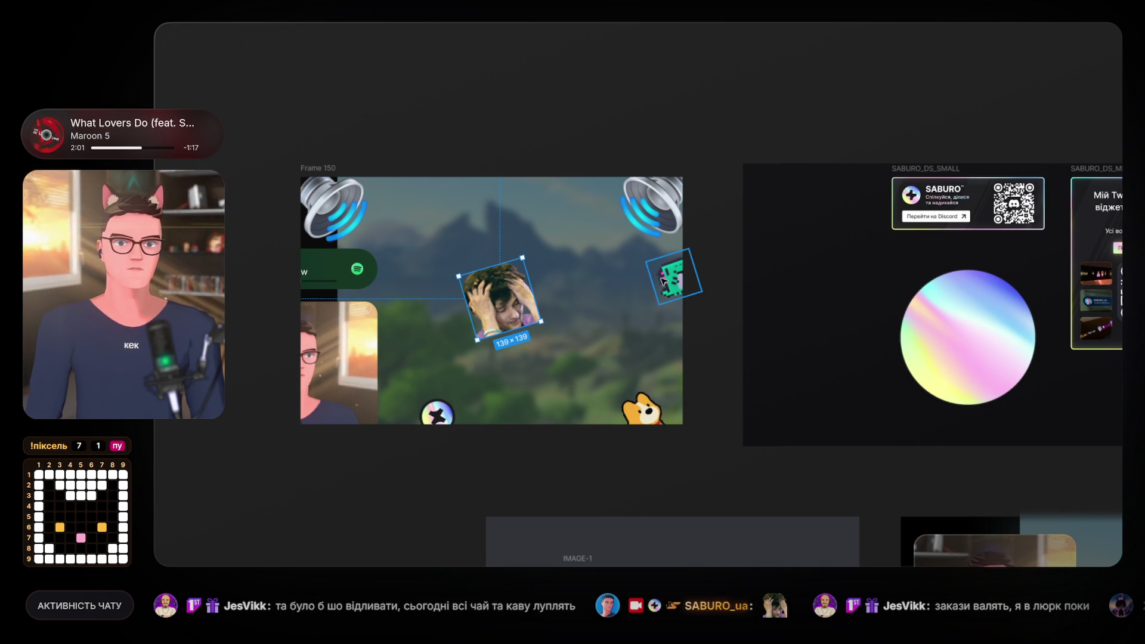
{"action": "mouse_move", "coordinate": [668, 288]}
{"action": "left_mouse_down"}
{"action": "mouse_move", "coordinate": [664, 329]}
{"action": "mouse_move", "coordinate": [626, 336]}
{"action": "mouse_move", "coordinate": [634, 343]}
{"action": "left_mouse_up"}
{"action": "mouse_move", "coordinate": [440, 412]}
{"action": "left_mouse_down"}
{"action": "mouse_move", "coordinate": [440, 385]}
{"action": "mouse_move", "coordinate": [425, 401]}
{"action": "left_mouse_up"}
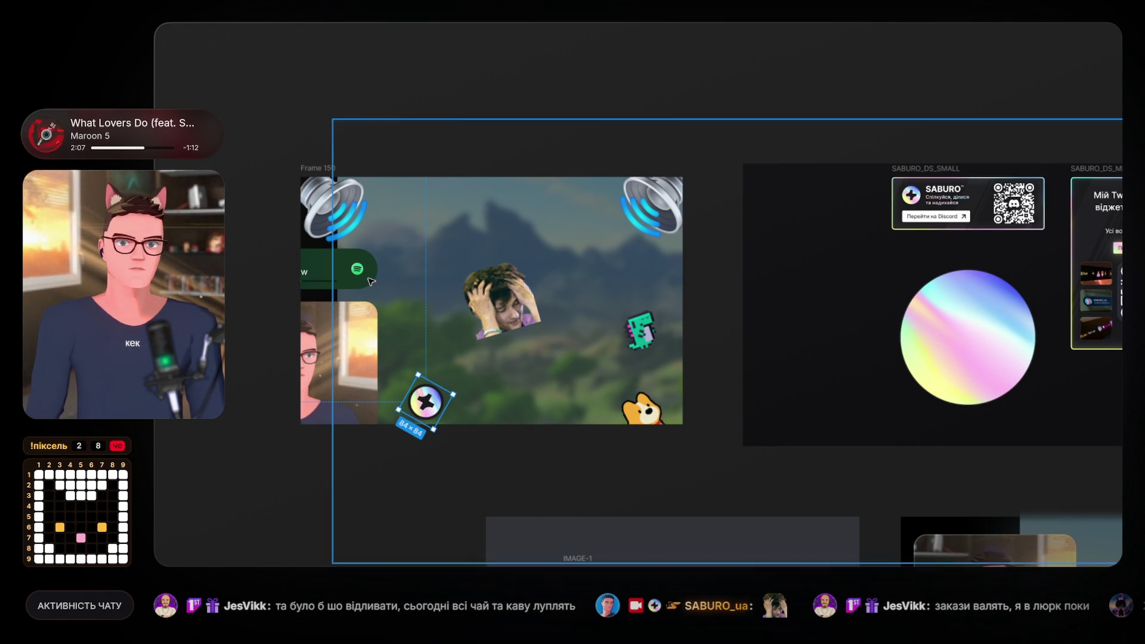
Delete the Spotify widget and select the webcam image layer.
{"action": "left_click", "coordinate": [347, 270]}
{"action": "key", "text": "Delete"}
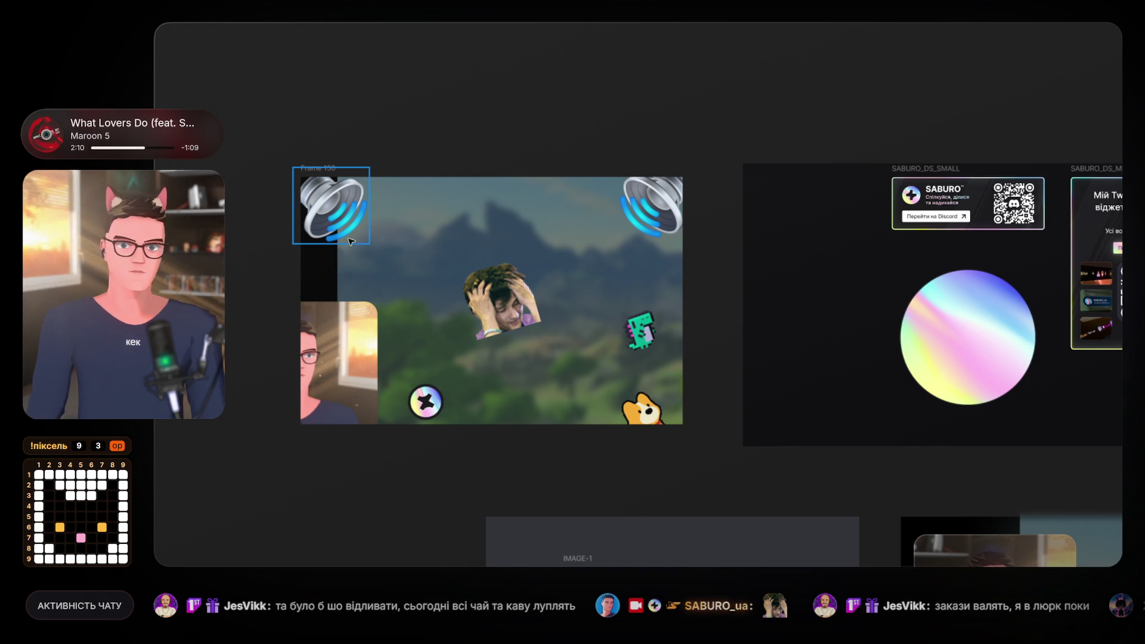
{"action": "left_click", "coordinate": [338, 301]}
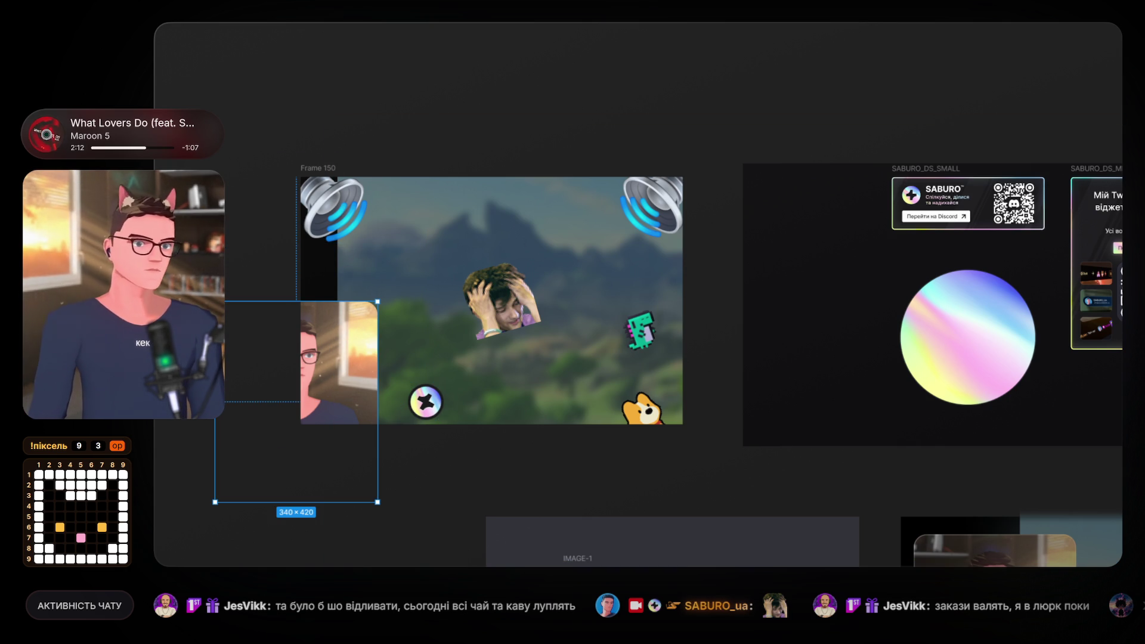
Raise the webcam layer's fill opacity from 20% to 54%, then clear the selection.
{"action": "left_click", "coordinate": [1120, 263]}
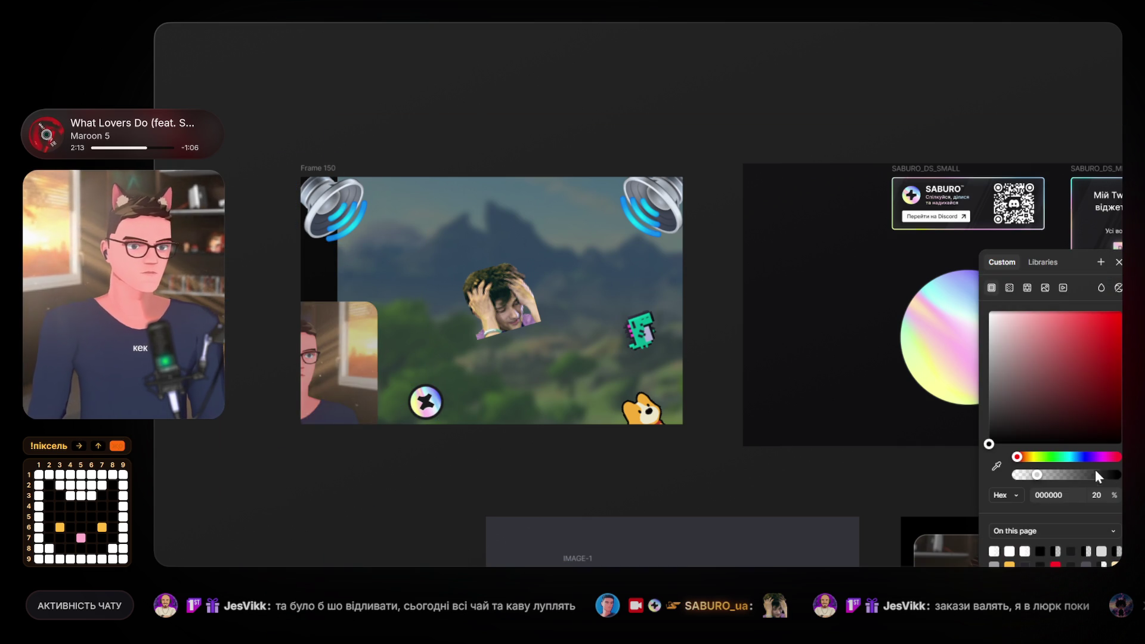
{"action": "mouse_move", "coordinate": [1039, 478]}
{"action": "left_mouse_down"}
{"action": "mouse_move", "coordinate": [1084, 468]}
{"action": "mouse_move", "coordinate": [1067, 476]}
{"action": "left_mouse_up"}
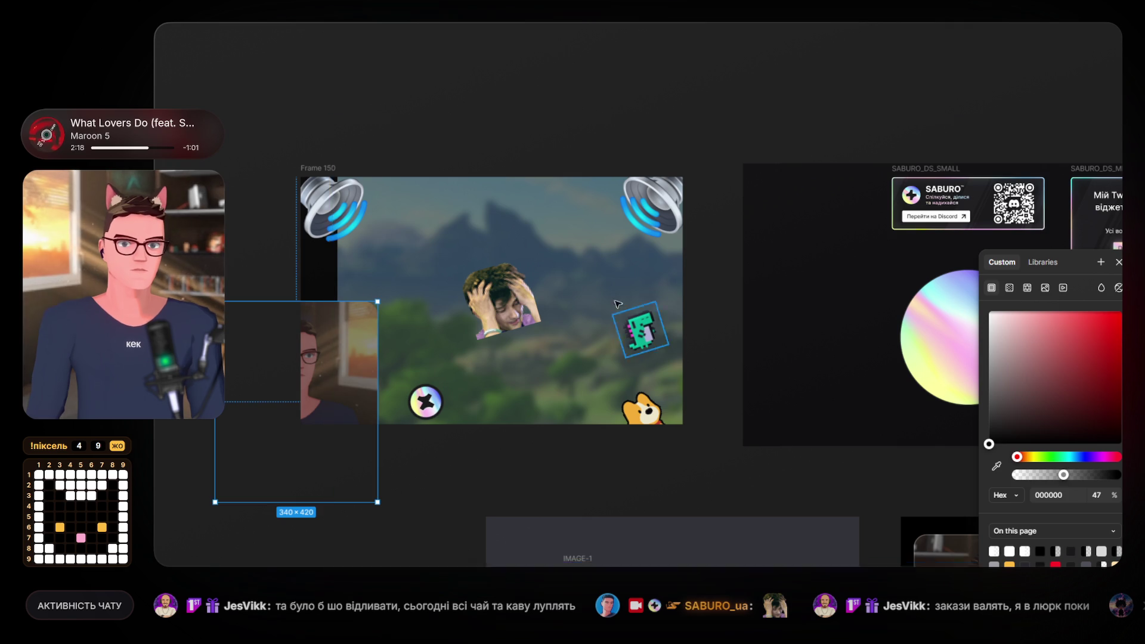
{"action": "left_click", "coordinate": [563, 251]}
{"action": "key", "text": "Escape"}
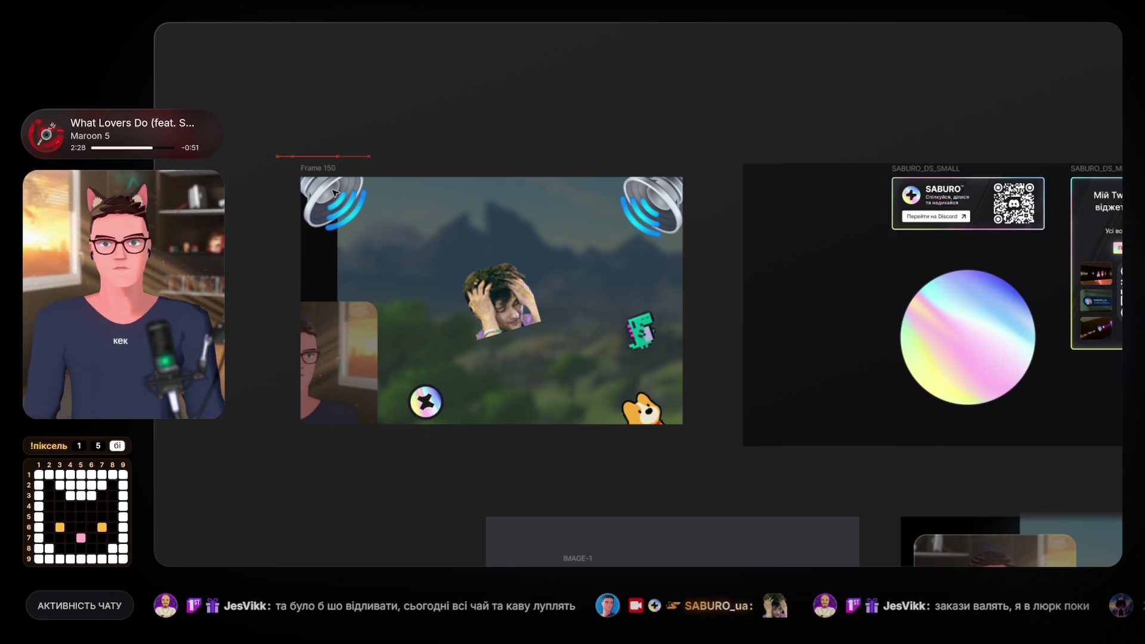
Check the positions of the top-left and top-right speaker stickers.
{"action": "left_click", "coordinate": [365, 210]}
{"action": "key", "text": "Escape"}
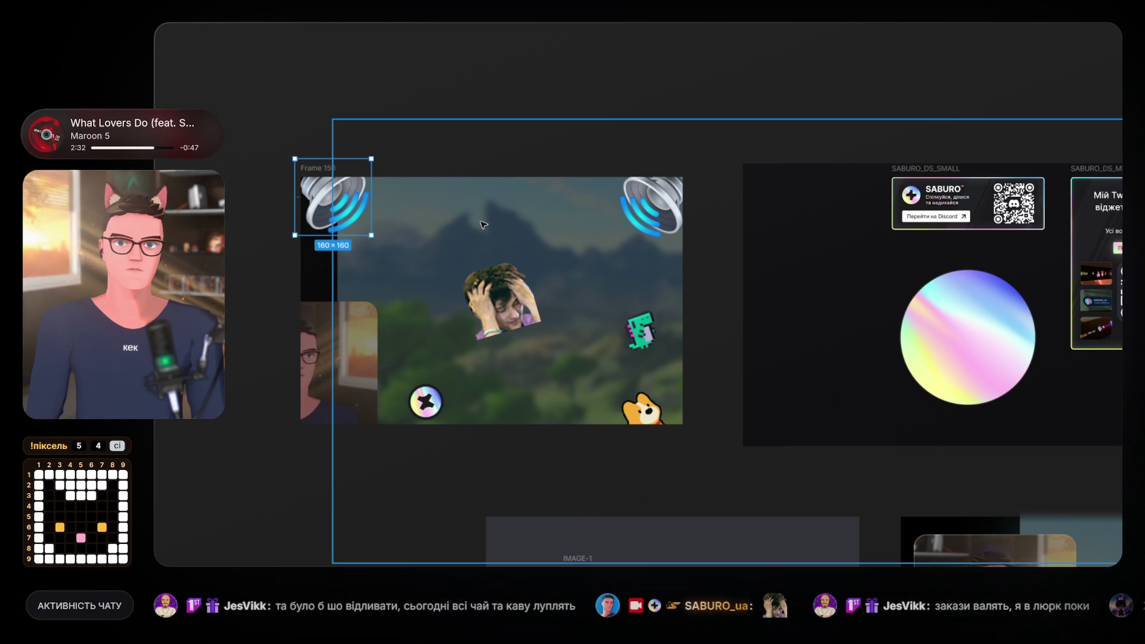
{"action": "left_click", "coordinate": [349, 209]}
{"action": "key", "text": "Escape"}
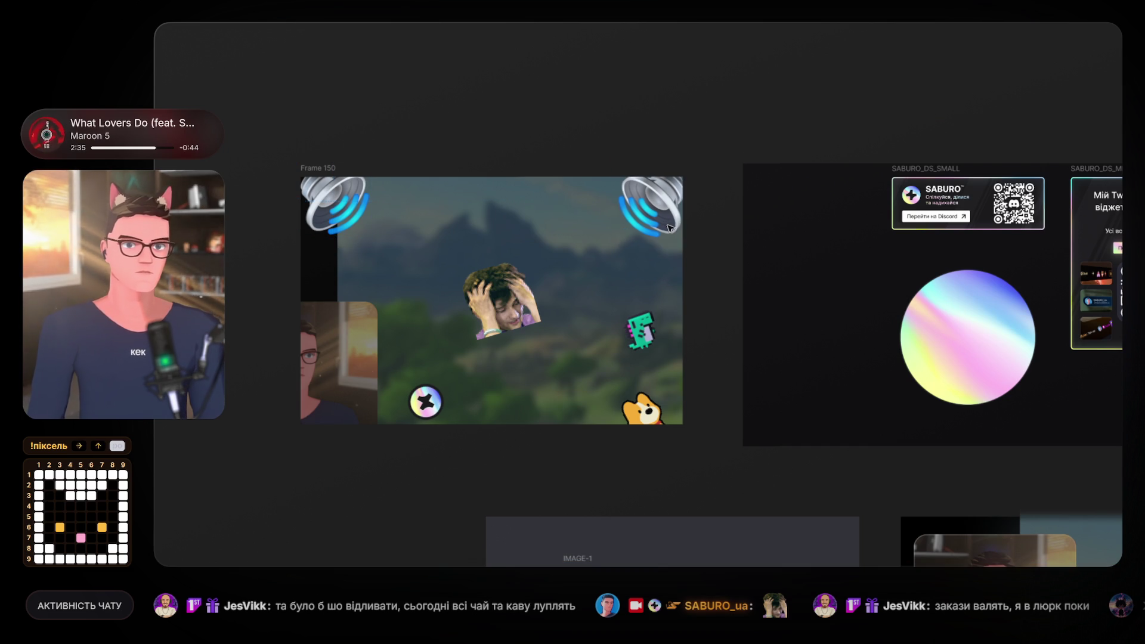
{"action": "left_click", "coordinate": [670, 227]}
{"action": "key", "text": "Escape"}
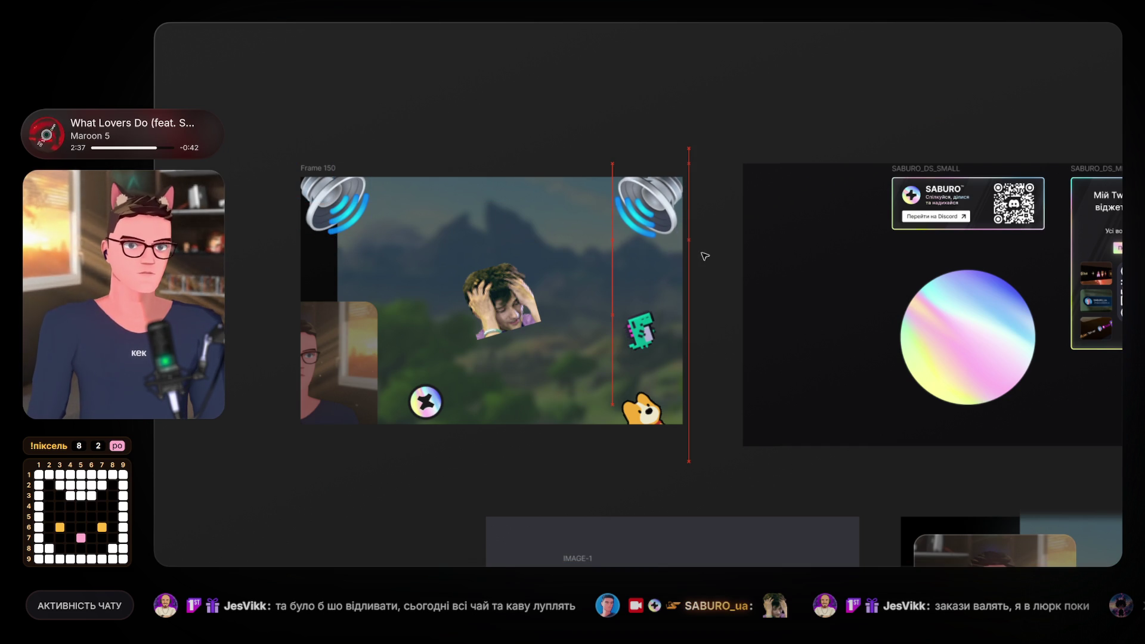
{"action": "left_click", "coordinate": [656, 215]}
{"action": "key", "text": "Escape"}
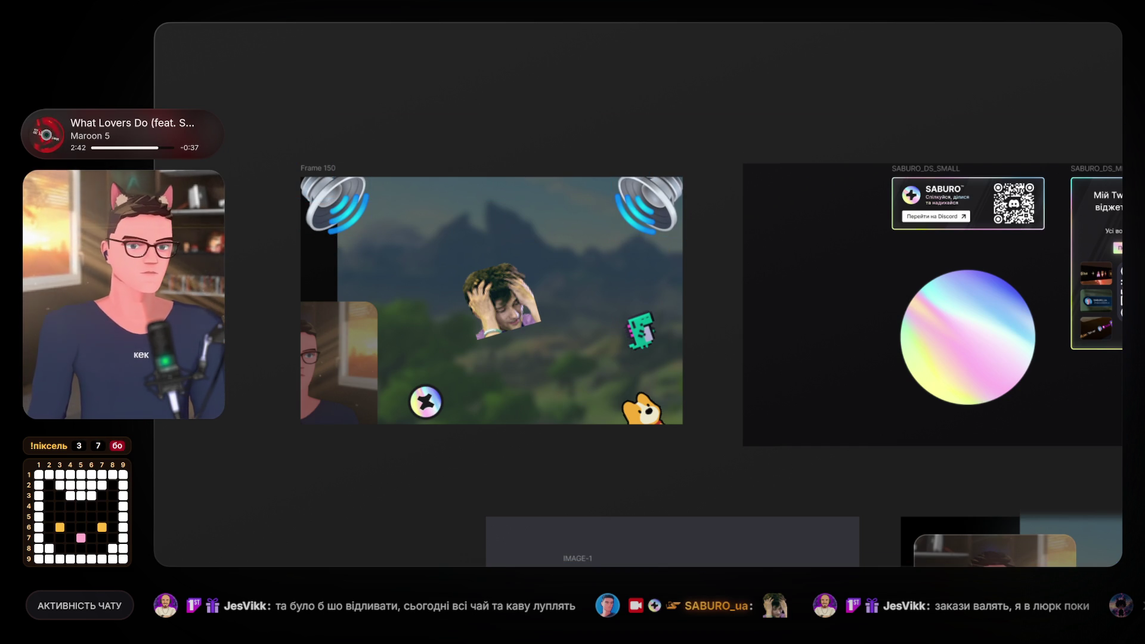
Add a text caption reading 'OH NOOO...' above the meme photo.
{"action": "left_click", "coordinate": [479, 224]}
{"action": "key", "text": "Escape"}
{"action": "type", "text": "fdfff"}
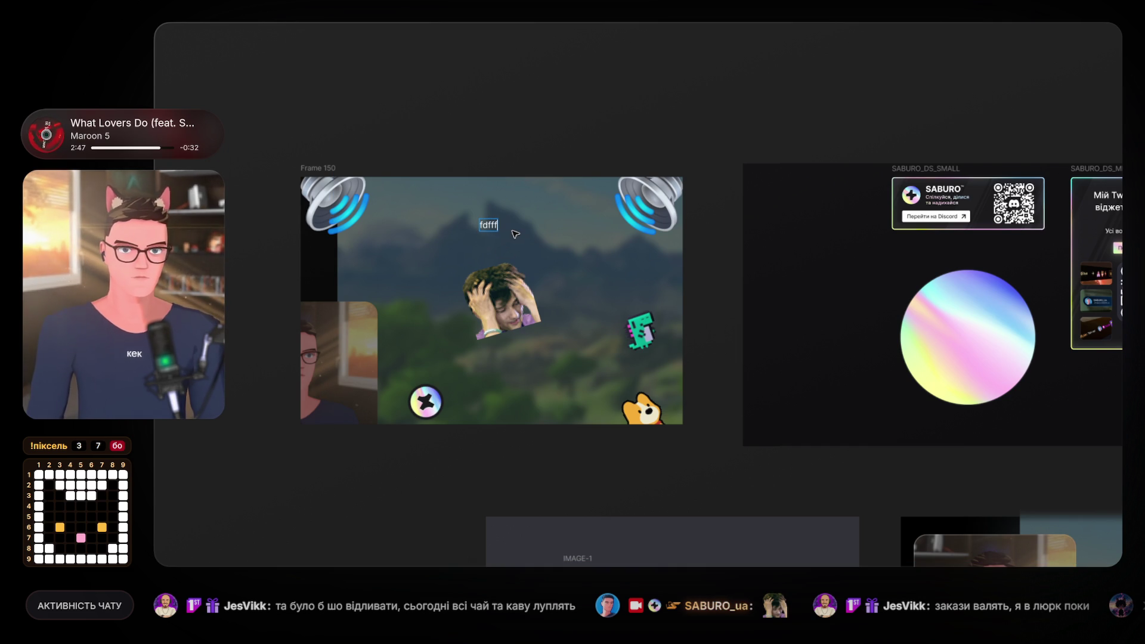
{"action": "key", "text": "ctrl+a"}
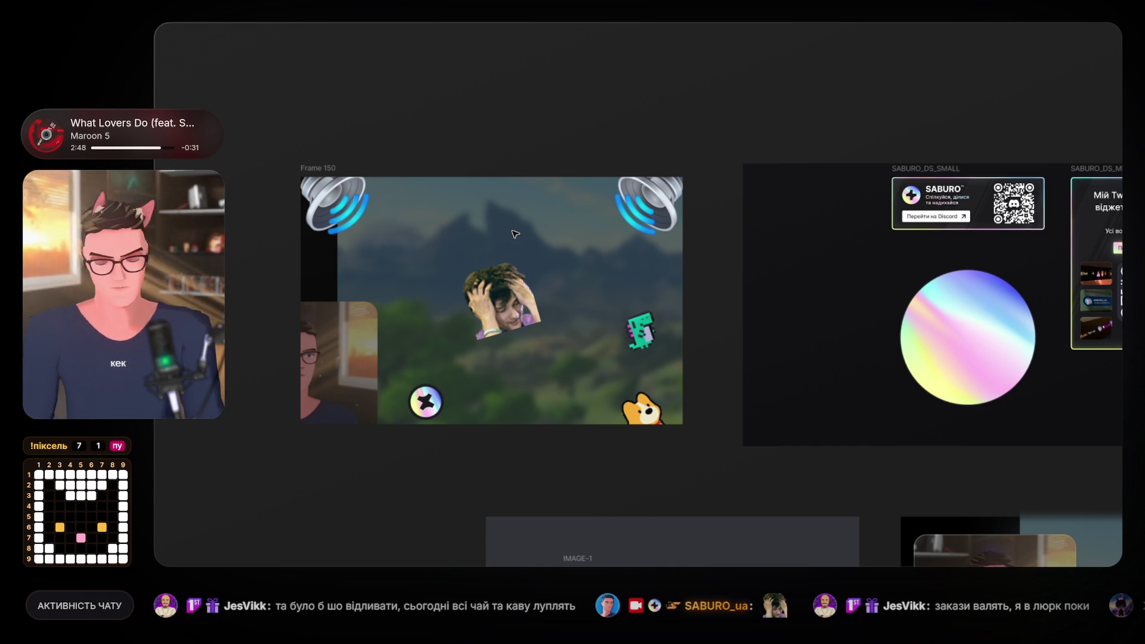
{"action": "type", "text": "oh nooo"}
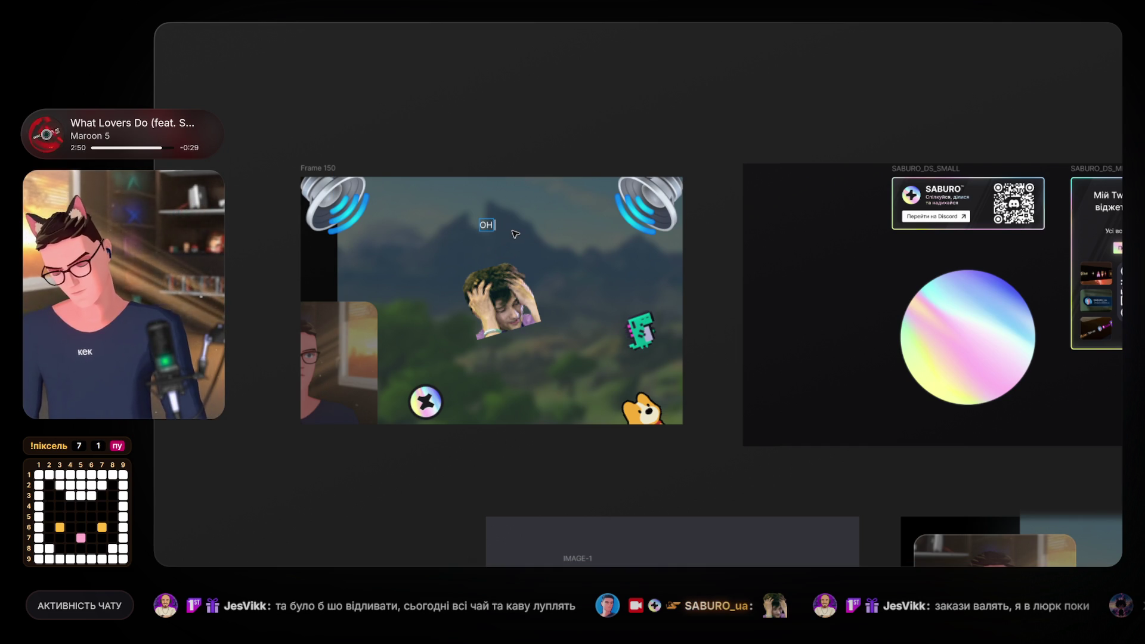
{"action": "type", "text": "..."}
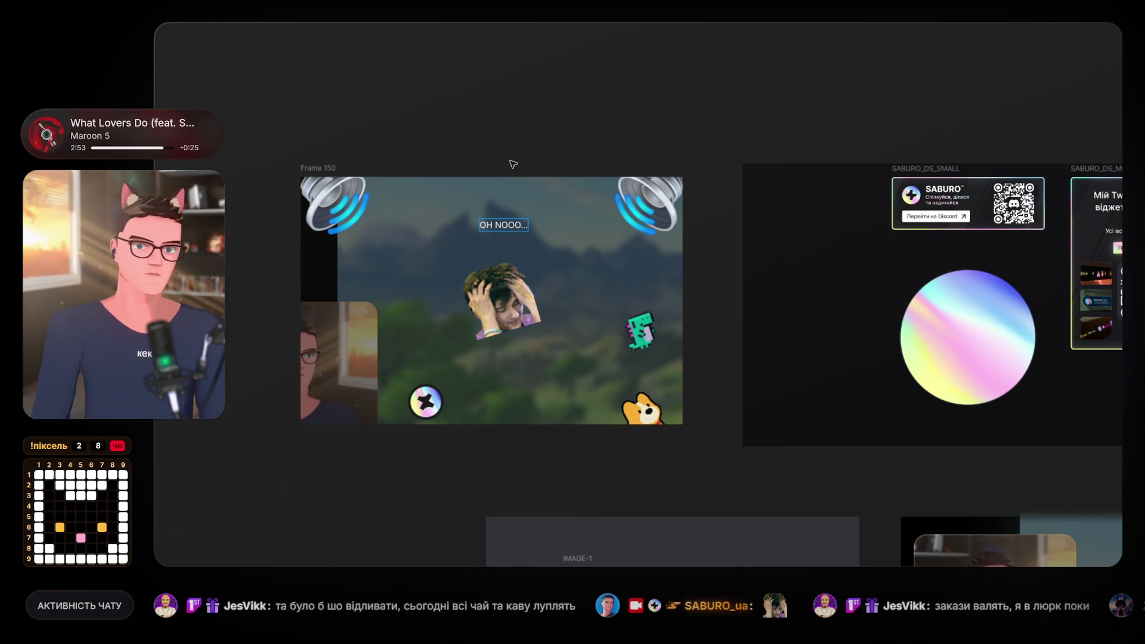
{"action": "key", "text": "Escape"}
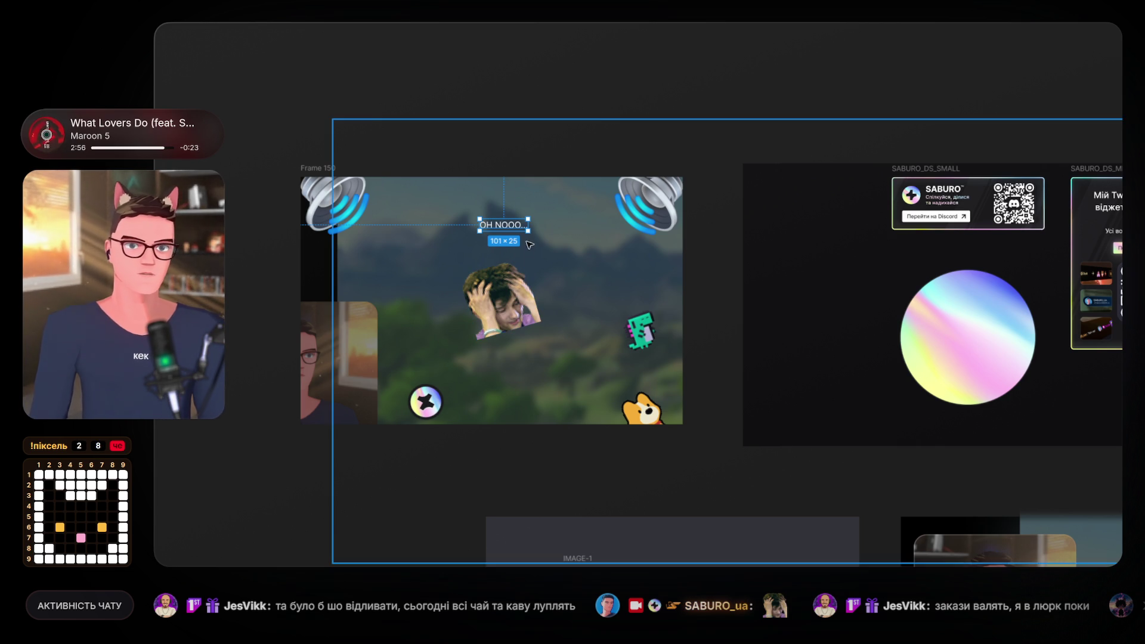
{"action": "mouse_move", "coordinate": [528, 231]}
{"action": "left_mouse_down"}
{"action": "mouse_move", "coordinate": [541, 255]}
{"action": "mouse_move", "coordinate": [546, 241]}
{"action": "mouse_move", "coordinate": [646, 248]}
{"action": "mouse_move", "coordinate": [636, 251]}
{"action": "left_mouse_up"}
{"action": "key", "text": "ctrl+z"}
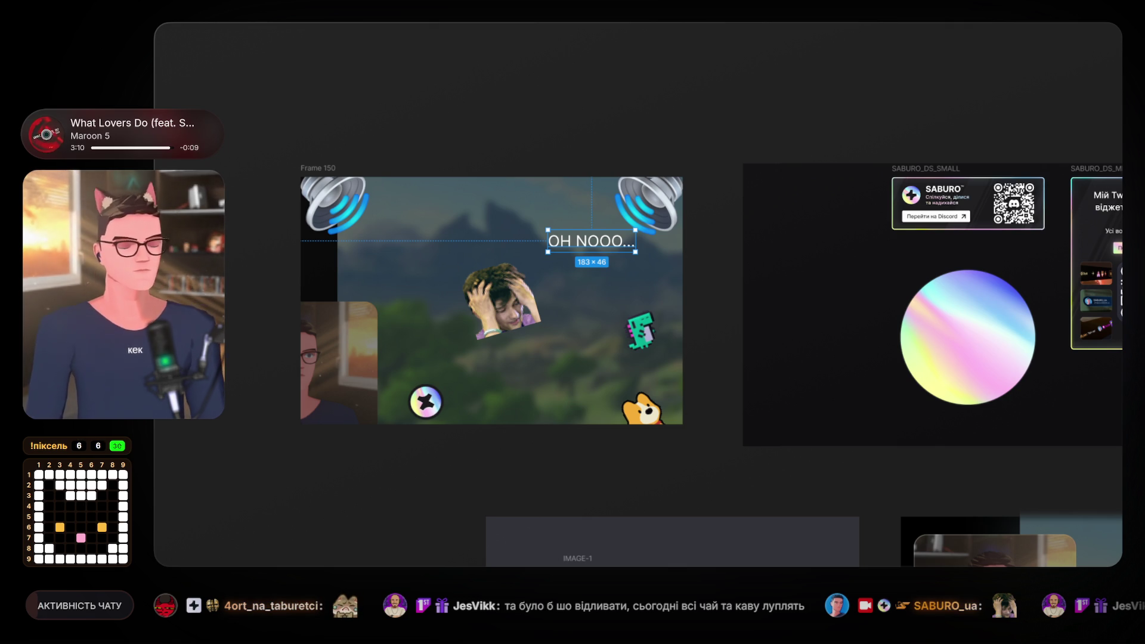
Move the caption under the top-left speaker and tilt it counter-clockwise.
{"action": "mouse_move", "coordinate": [589, 243]}
{"action": "left_mouse_down"}
{"action": "mouse_move", "coordinate": [449, 254]}
{"action": "mouse_move", "coordinate": [401, 238]}
{"action": "left_mouse_up"}
{"action": "left_click", "coordinate": [401, 239]}
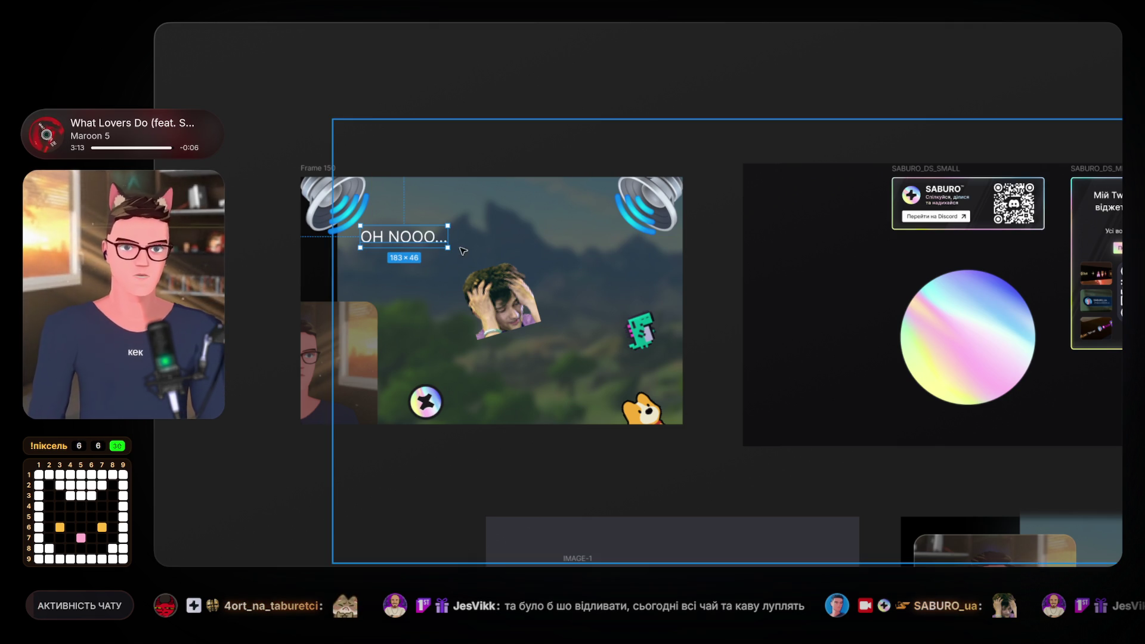
{"action": "mouse_move", "coordinate": [456, 250]}
{"action": "left_mouse_down"}
{"action": "mouse_move", "coordinate": [440, 229]}
{"action": "mouse_move", "coordinate": [382, 234]}
{"action": "left_mouse_up"}
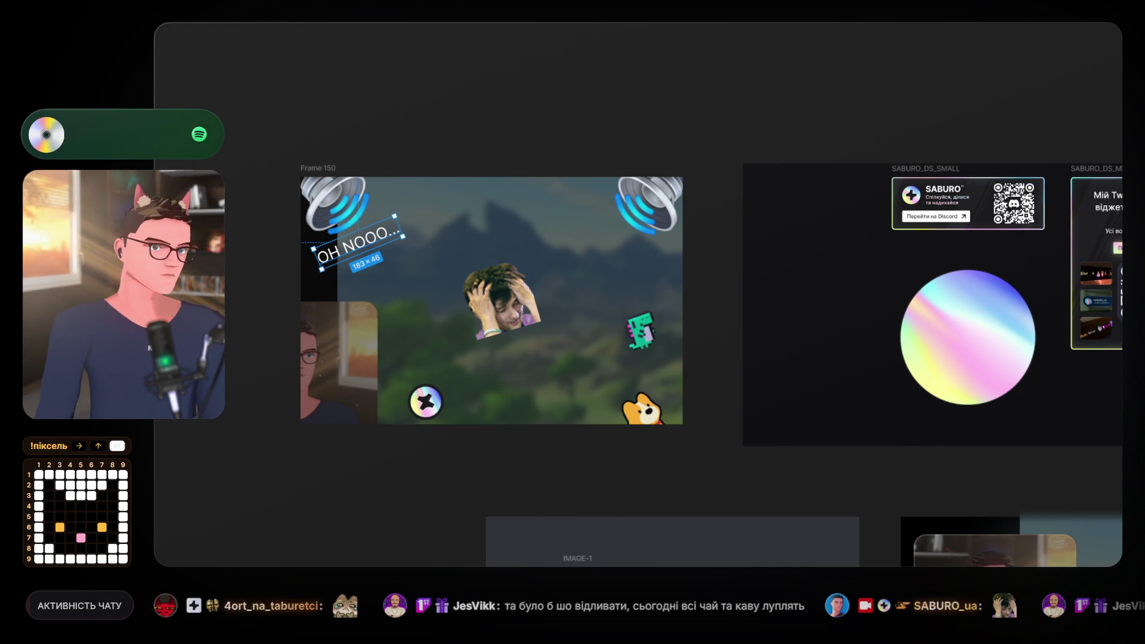
Change the caption's font from Inter to Jersey 20, keeping its original box width.
{"action": "left_click", "coordinate": [1121, 286]}
{"action": "scroll", "coordinate": [1032, 477], "scroll_direction": "down", "scroll_amount": 5}
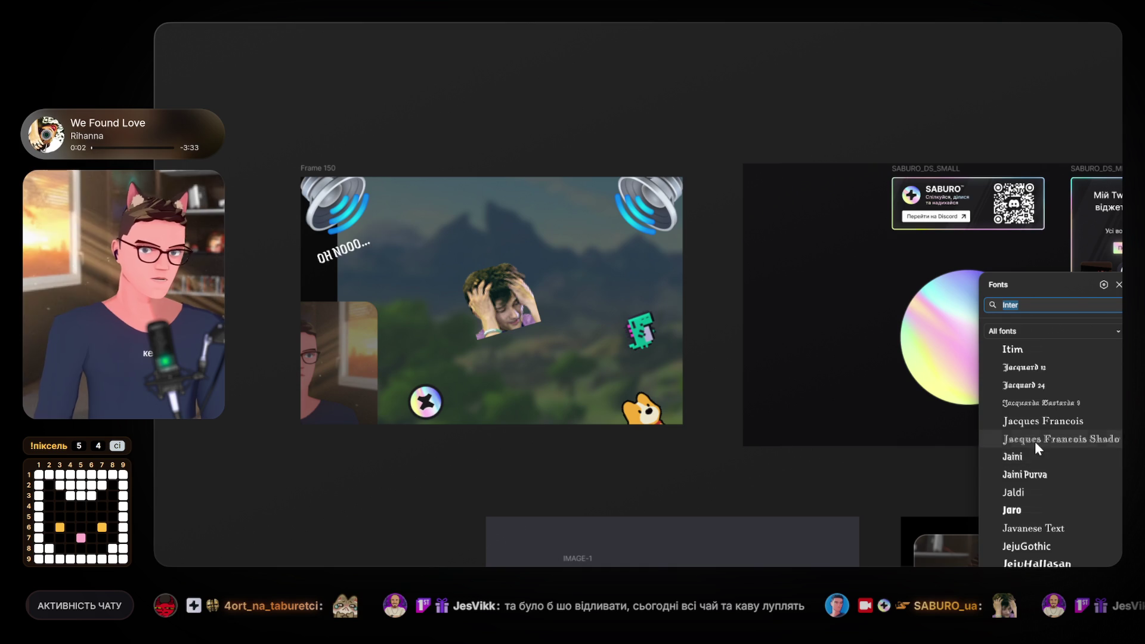
{"action": "scroll", "coordinate": [1039, 472], "scroll_direction": "down", "scroll_amount": 3}
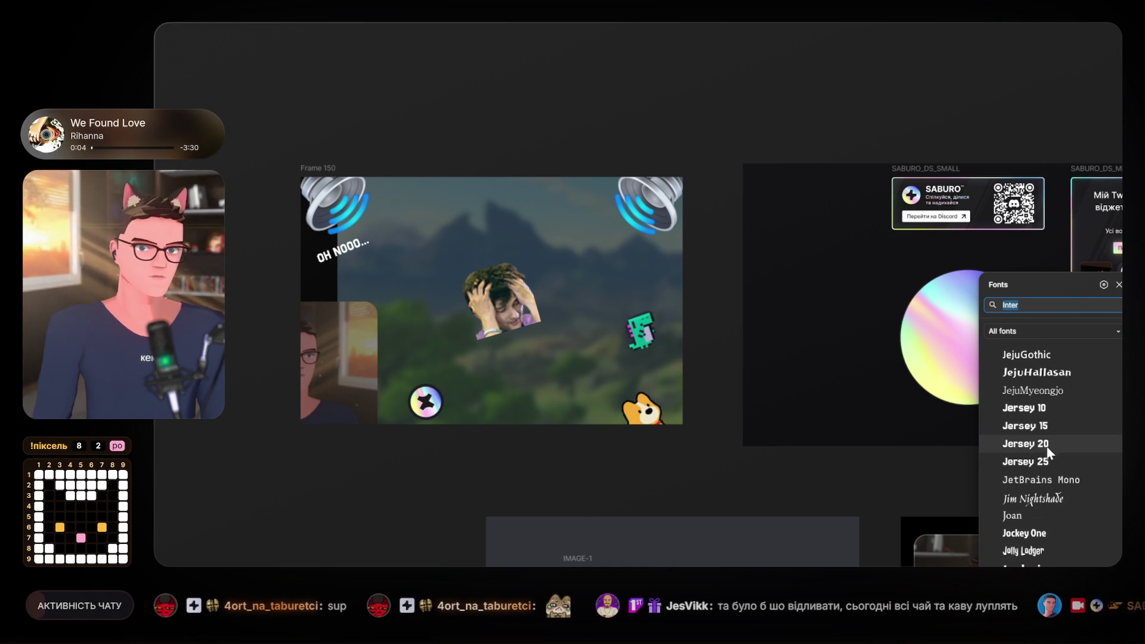
{"action": "left_click", "coordinate": [1050, 446]}
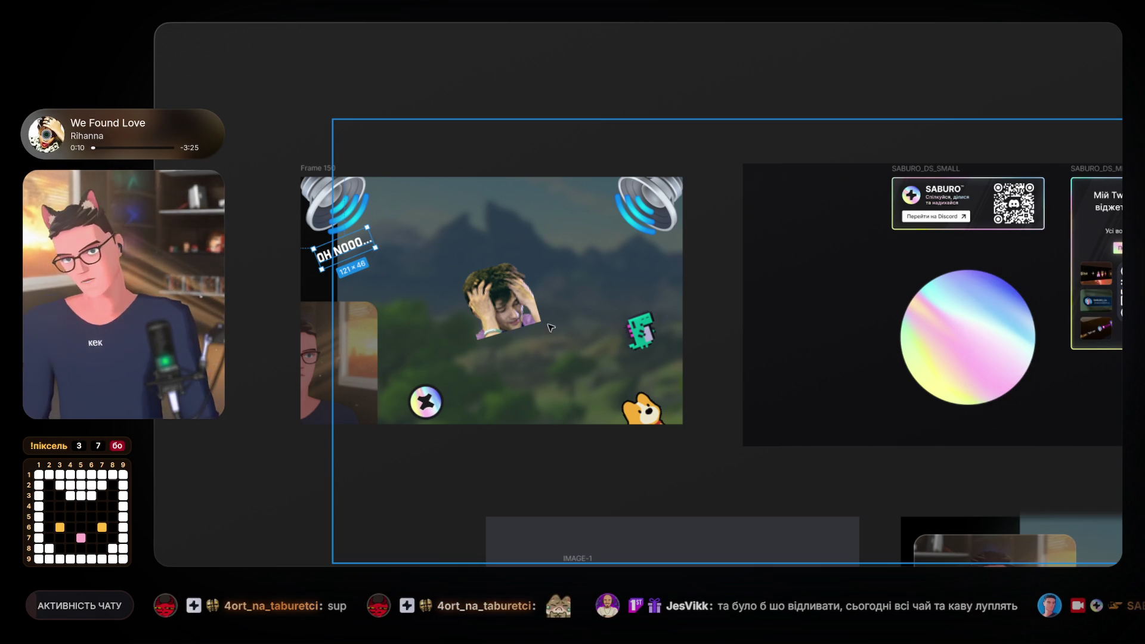
{"action": "left_click_drag", "start_coordinate": [378, 237], "coordinate": [399, 231]}
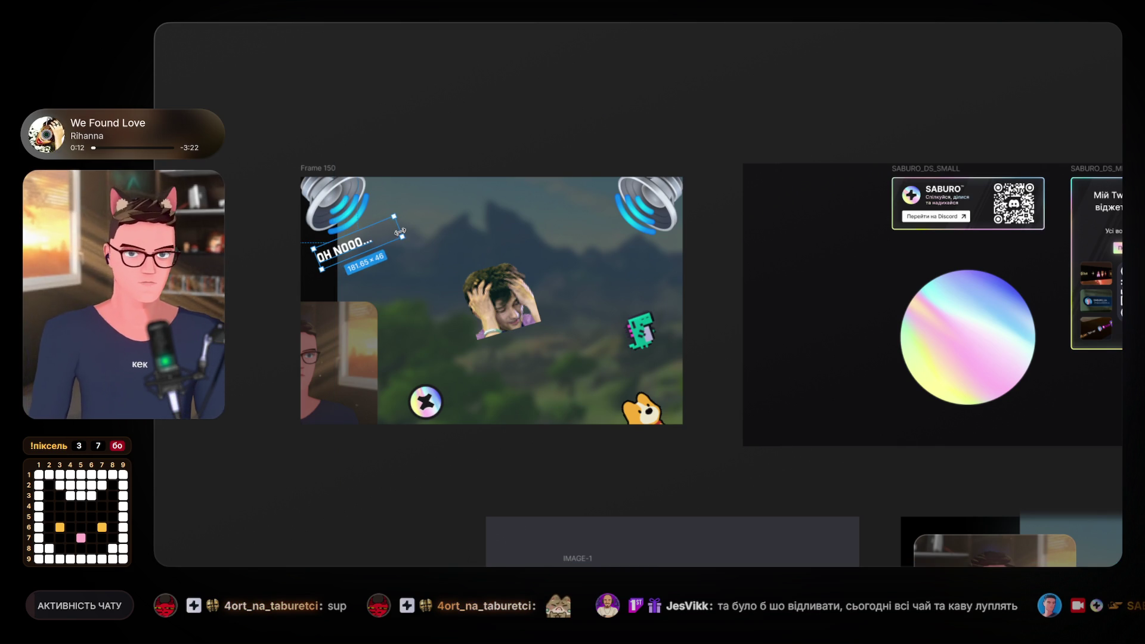
{"action": "key", "text": "ctrl+z"}
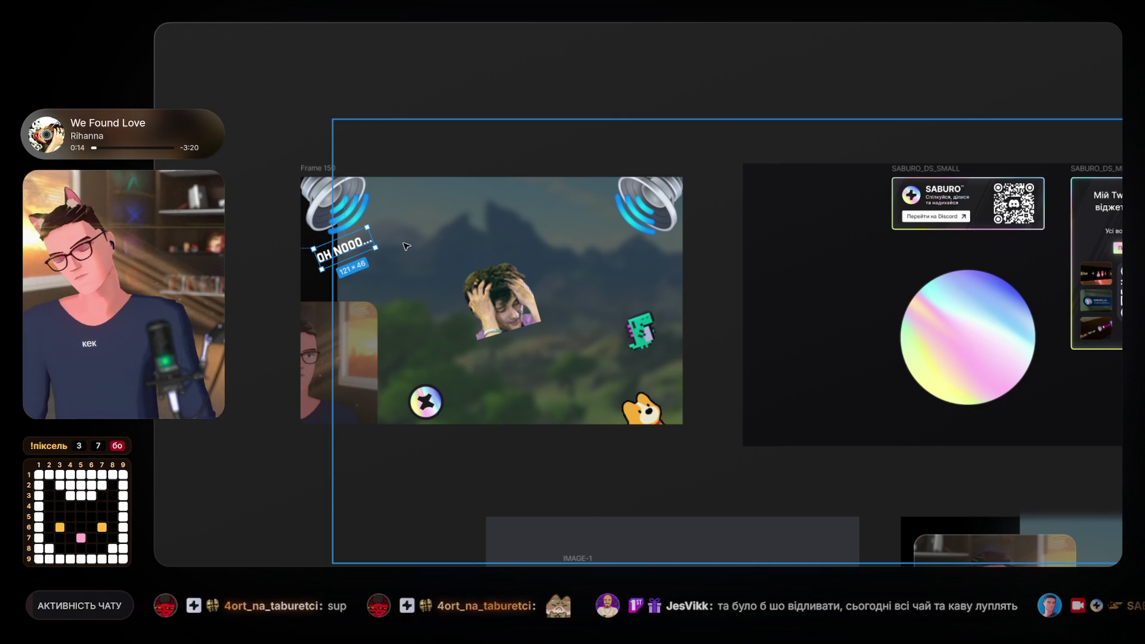
Scale up the second caption to 264×96, tilt it clockwise and settle it under the top-right speaker.
{"action": "mouse_move", "coordinate": [367, 228]}
{"action": "left_mouse_down"}
{"action": "mouse_move", "coordinate": [398, 207]}
{"action": "mouse_move", "coordinate": [368, 237]}
{"action": "mouse_move", "coordinate": [394, 264]}
{"action": "mouse_move", "coordinate": [580, 234]}
{"action": "left_mouse_up"}
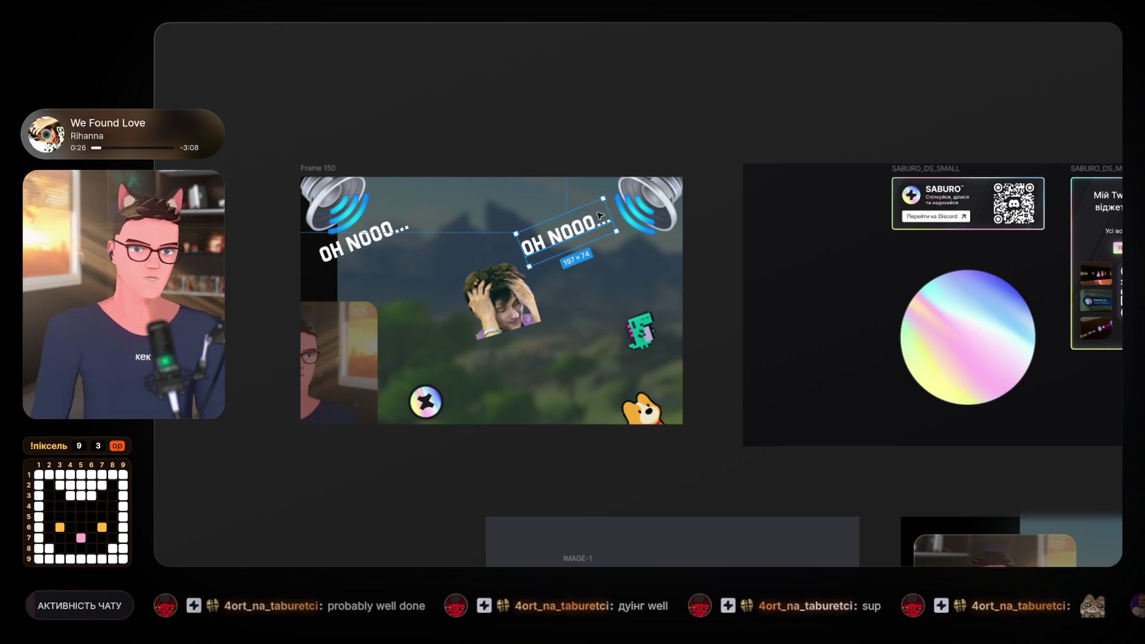
{"action": "mouse_move", "coordinate": [606, 192]}
{"action": "left_mouse_down"}
{"action": "mouse_move", "coordinate": [604, 241]}
{"action": "mouse_move", "coordinate": [626, 228]}
{"action": "mouse_move", "coordinate": [623, 244]}
{"action": "left_mouse_up"}
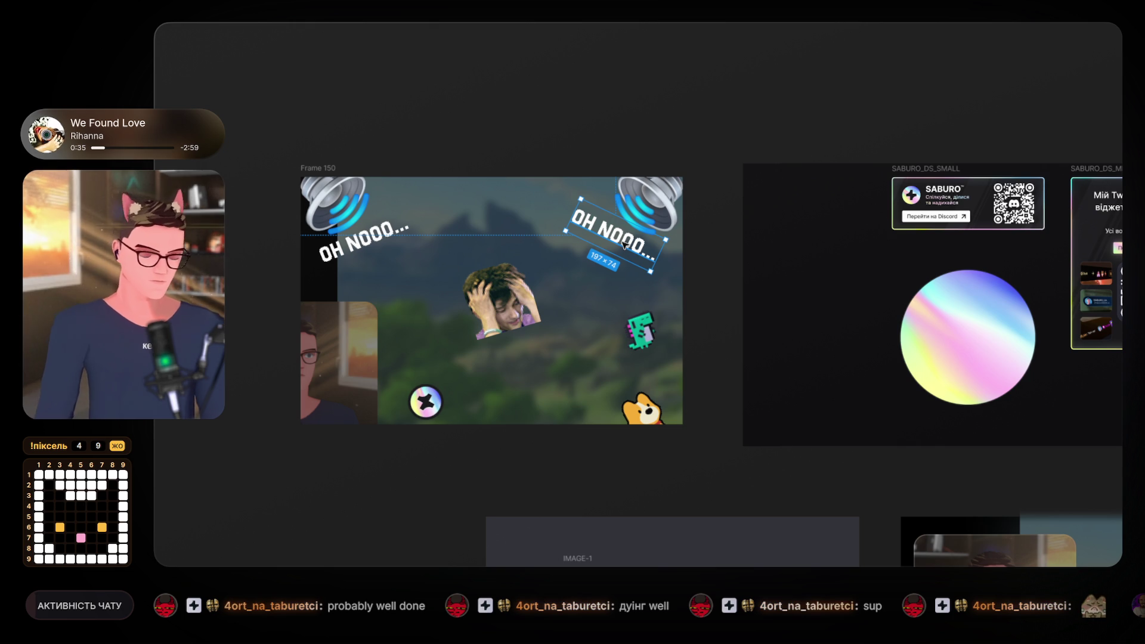
{"action": "left_click_drag", "start_coordinate": [634, 247], "coordinate": [643, 255]}
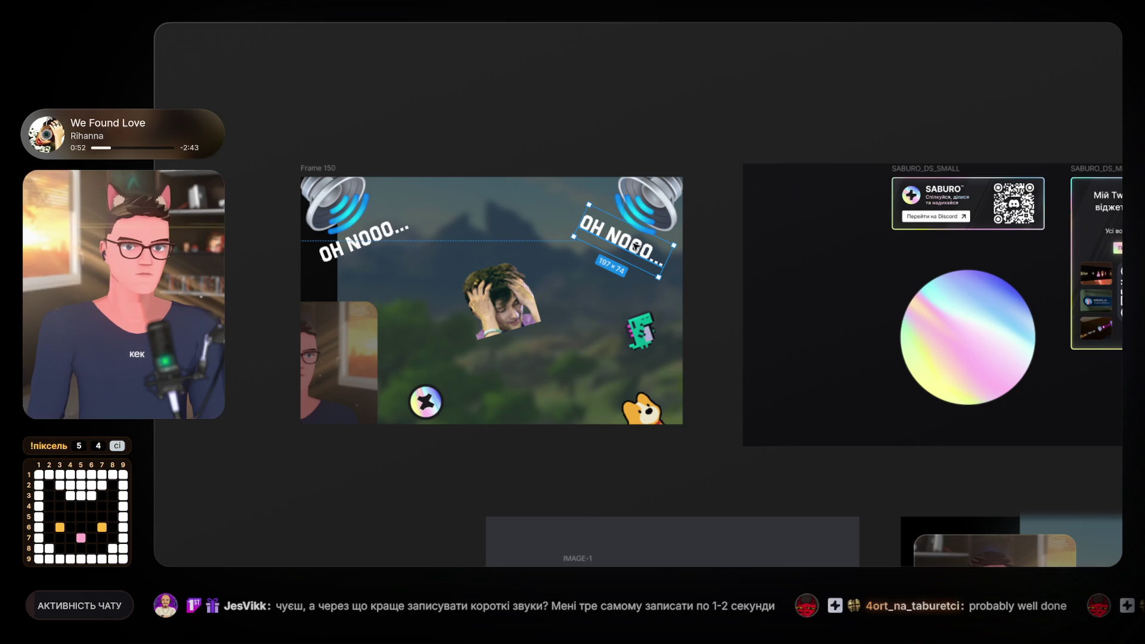
{"action": "left_click_drag", "start_coordinate": [639, 252], "coordinate": [622, 244]}
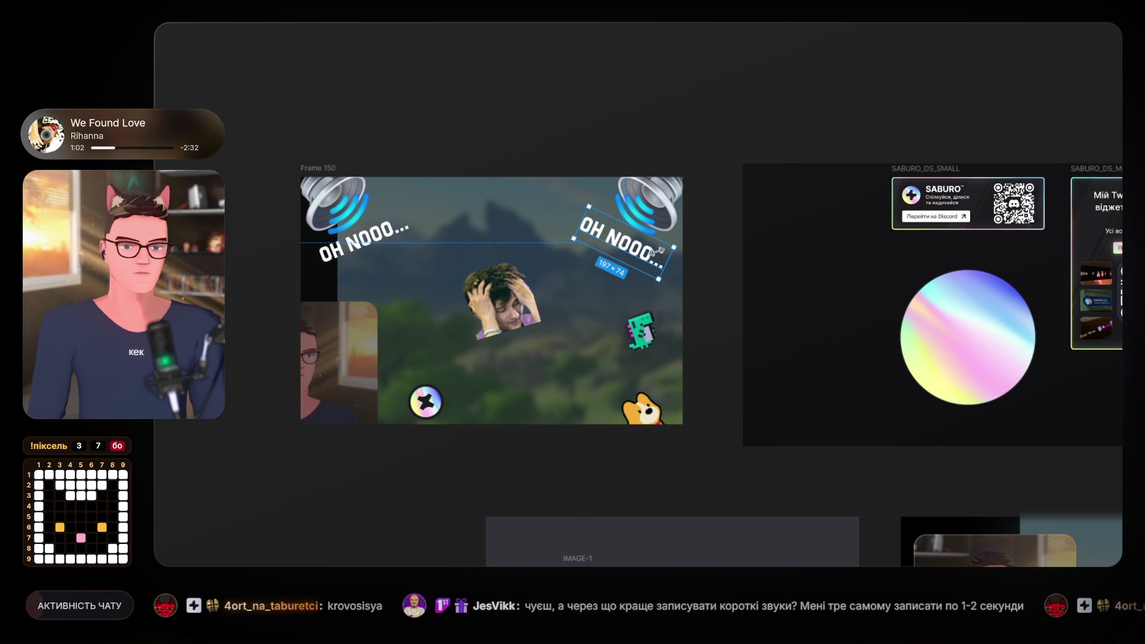
{"action": "left_click_drag", "start_coordinate": [627, 251], "coordinate": [625, 246]}
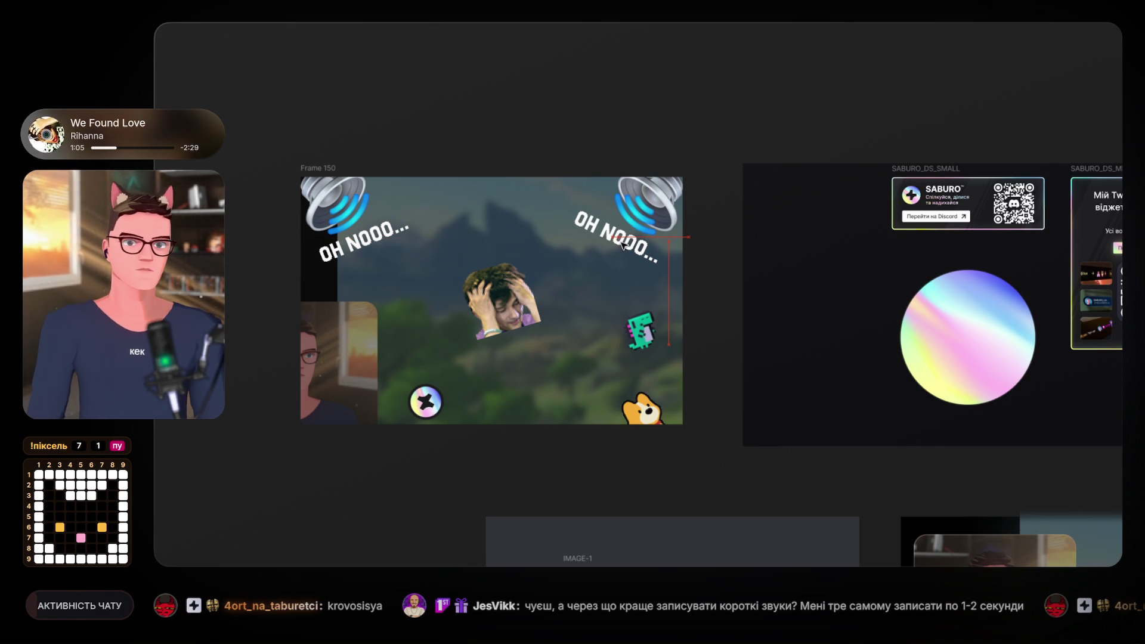
{"action": "left_click_drag", "start_coordinate": [622, 245], "coordinate": [625, 251]}
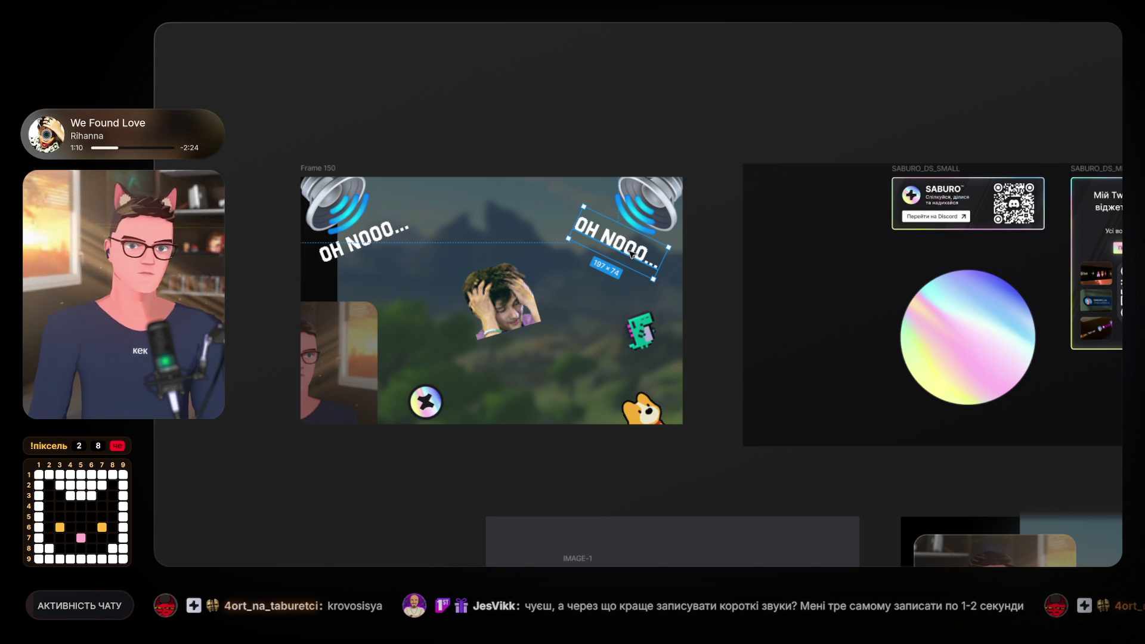
{"action": "left_click_drag", "start_coordinate": [662, 263], "coordinate": [677, 273]}
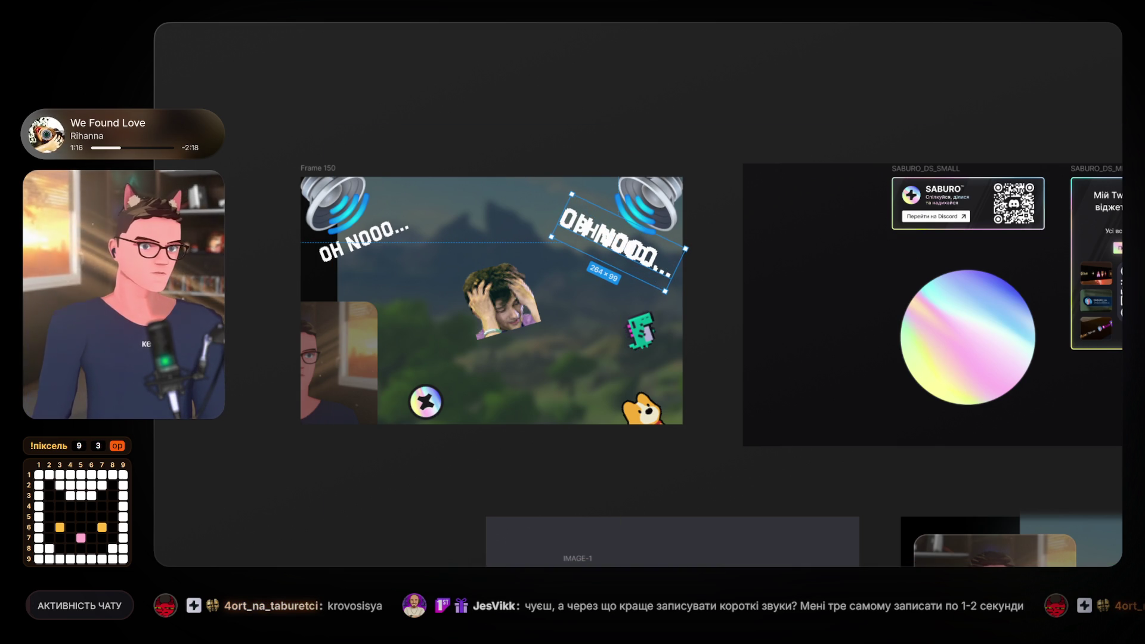
{"action": "key", "text": "Escape"}
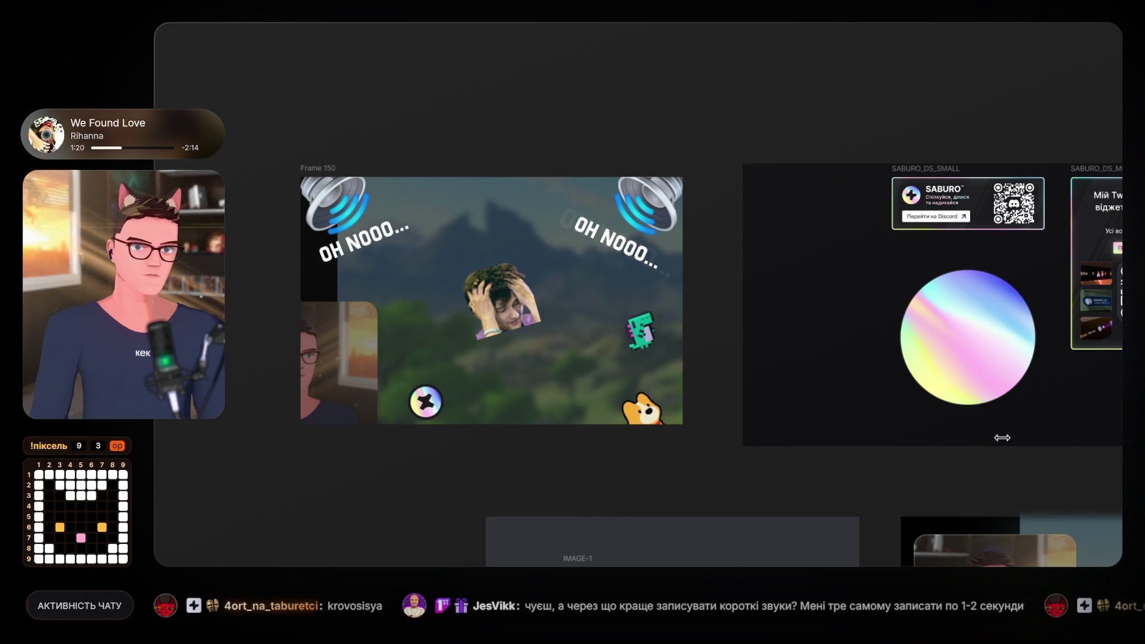
{"action": "left_click", "coordinate": [617, 245]}
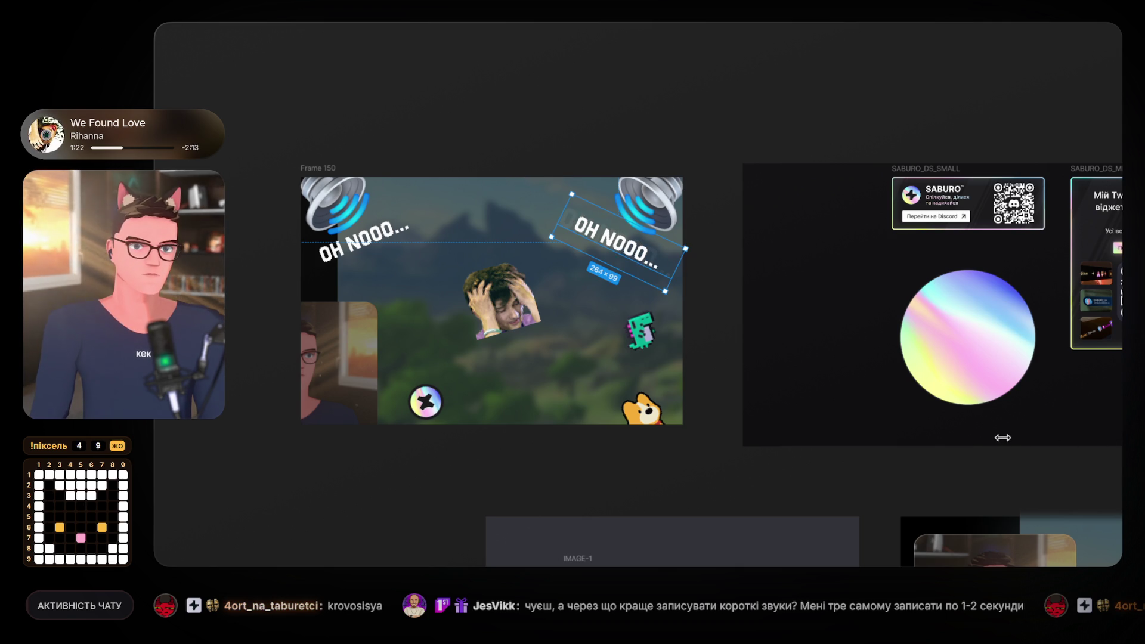
Move the faded caption copy toward the meme photo and tilt it up to the right.
{"action": "scroll", "coordinate": [612, 291], "scroll_direction": "up", "scroll_amount": 3}
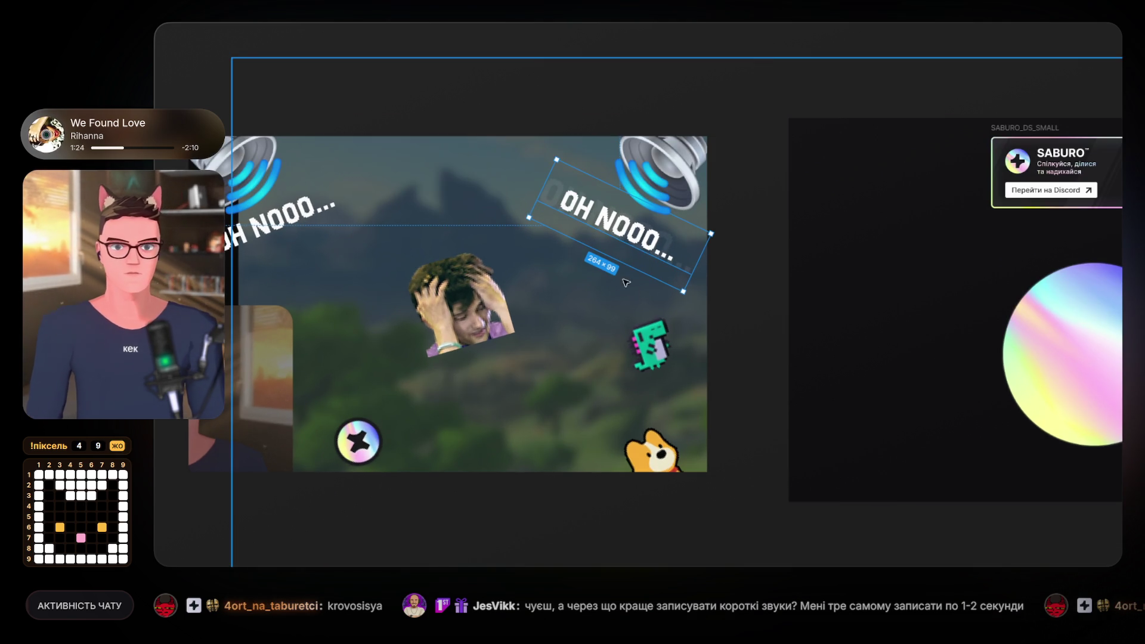
{"action": "left_click_drag", "start_coordinate": [557, 197], "coordinate": [318, 240]}
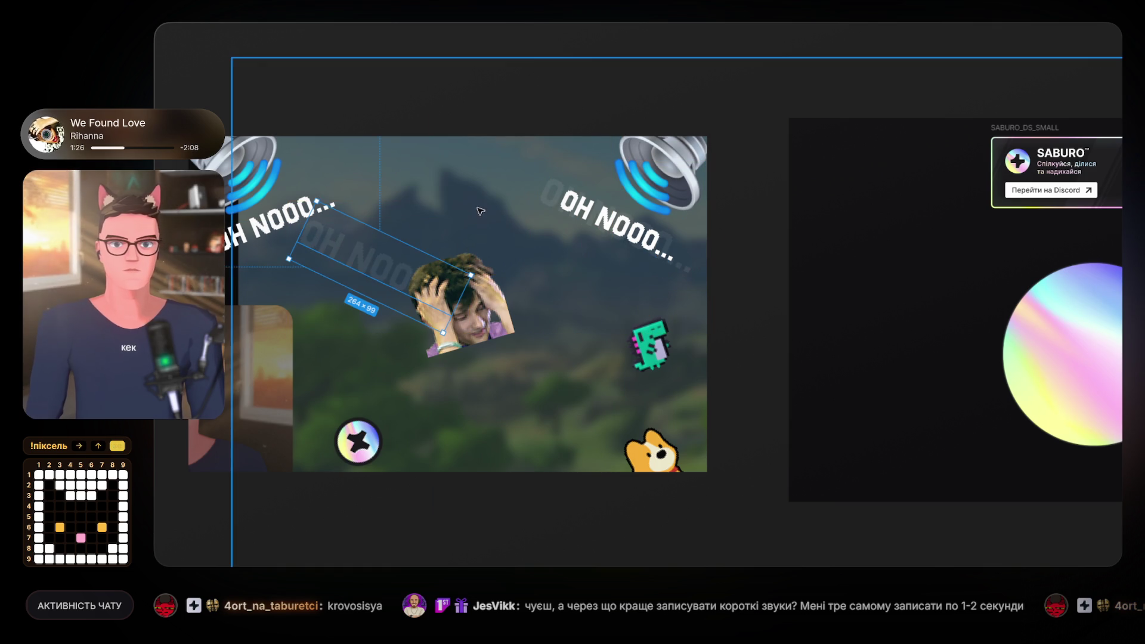
{"action": "mouse_move", "coordinate": [479, 273]}
{"action": "left_mouse_down"}
{"action": "mouse_move", "coordinate": [483, 235]}
{"action": "mouse_move", "coordinate": [457, 178]}
{"action": "left_mouse_up"}
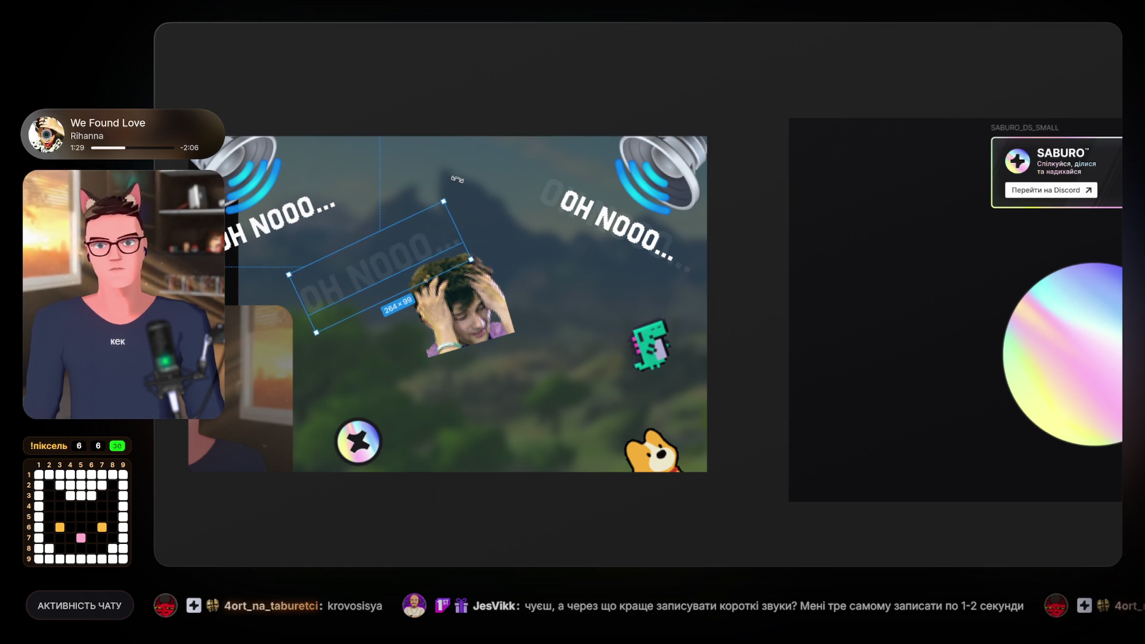
Re-tilt and reposition the upper-left caption, then enlarge its faded copy to 318×120.
{"action": "left_click", "coordinate": [286, 221]}
{"action": "left_click_drag", "start_coordinate": [356, 227], "coordinate": [383, 195]}
{"action": "left_click_drag", "start_coordinate": [290, 215], "coordinate": [309, 218]}
{"action": "left_click_drag", "start_coordinate": [393, 201], "coordinate": [401, 194]}
{"action": "left_click_drag", "start_coordinate": [321, 211], "coordinate": [357, 257]}
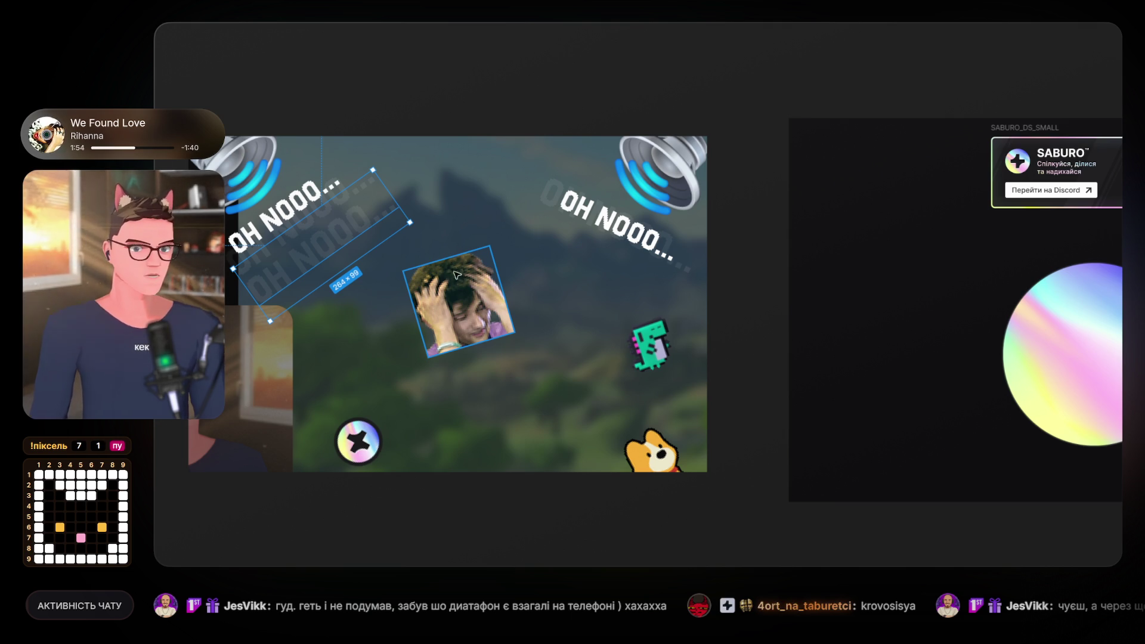
{"action": "left_click_drag", "start_coordinate": [410, 223], "coordinate": [447, 213]}
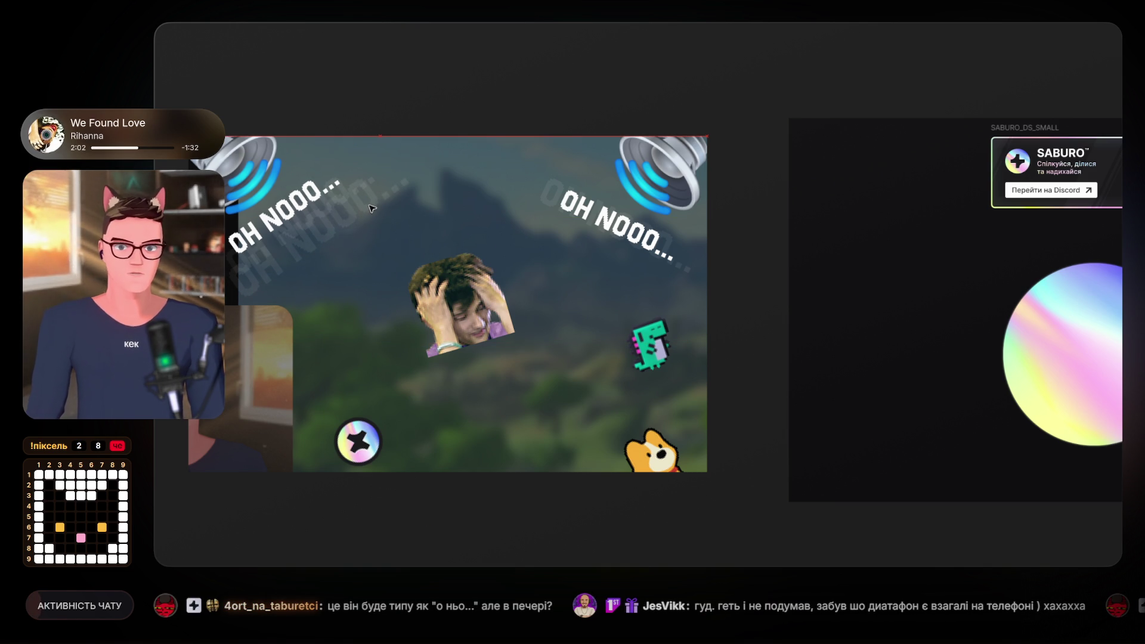
{"action": "left_click", "coordinate": [372, 208]}
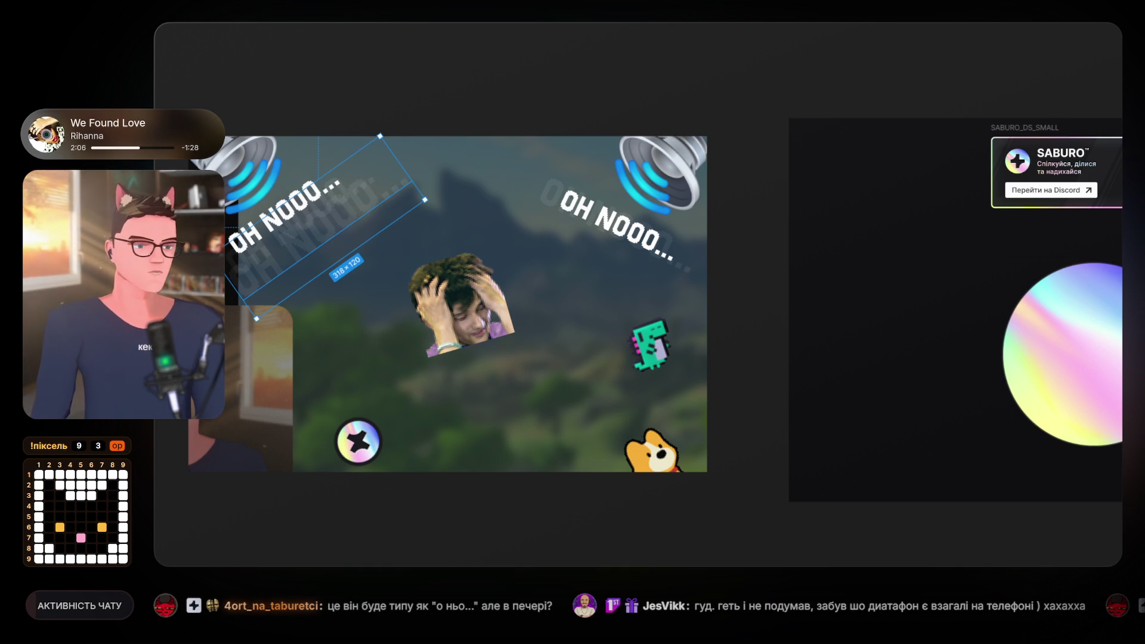
{"action": "key", "text": "Escape"}
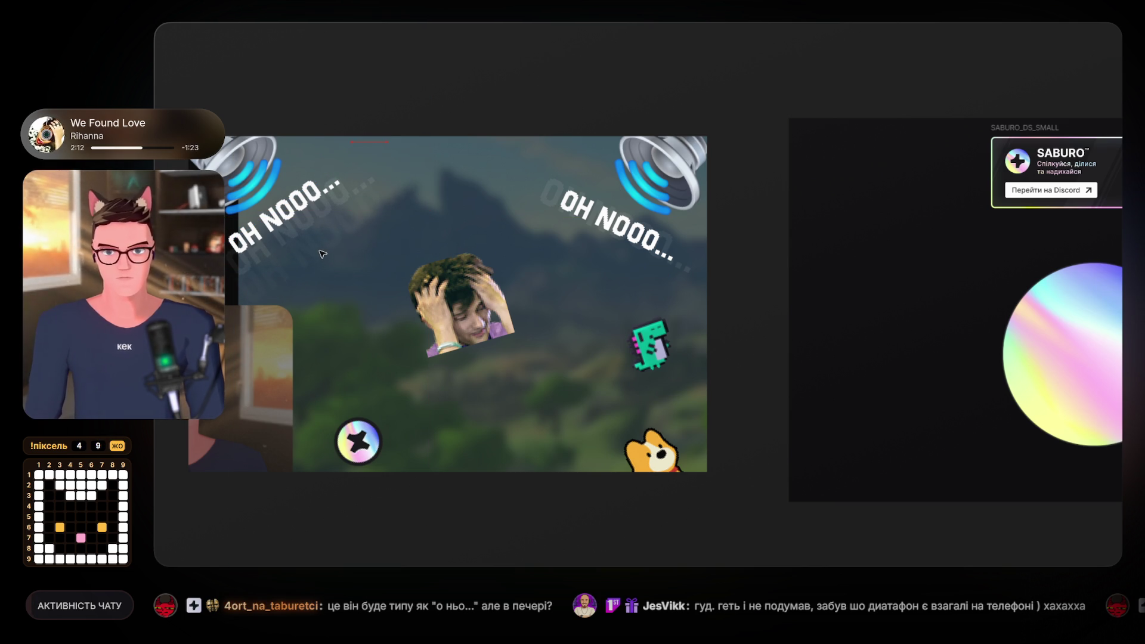
{"action": "left_click", "coordinate": [327, 260]}
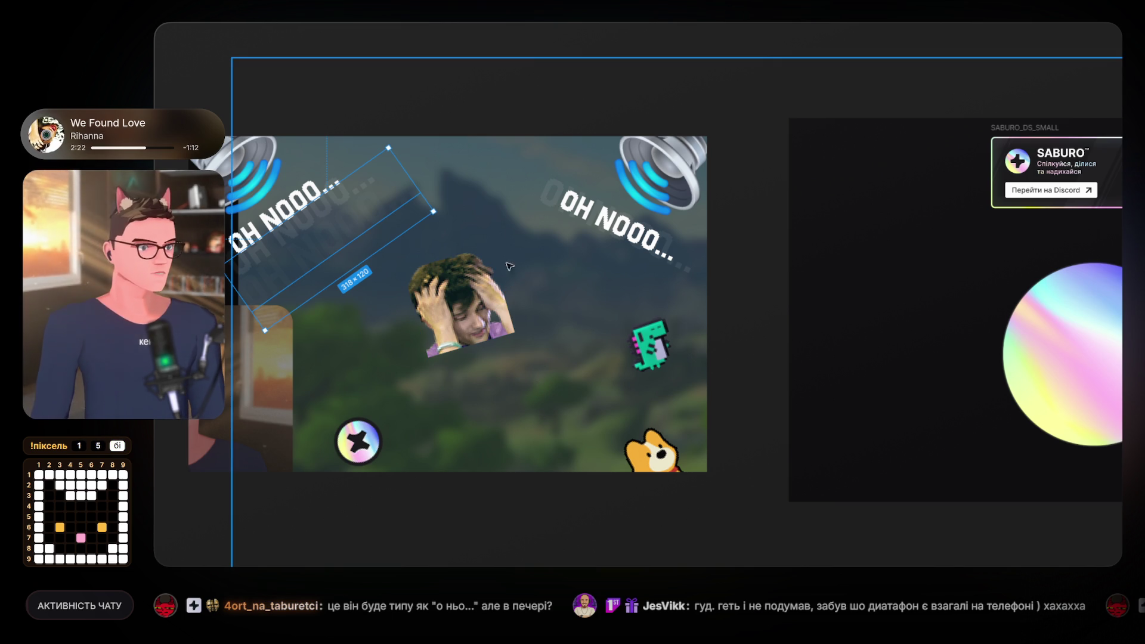
{"action": "mouse_move", "coordinate": [311, 69]}
{"action": "left_mouse_down"}
{"action": "mouse_move", "coordinate": [485, 56]}
{"action": "mouse_move", "coordinate": [473, 94]}
{"action": "left_mouse_up"}
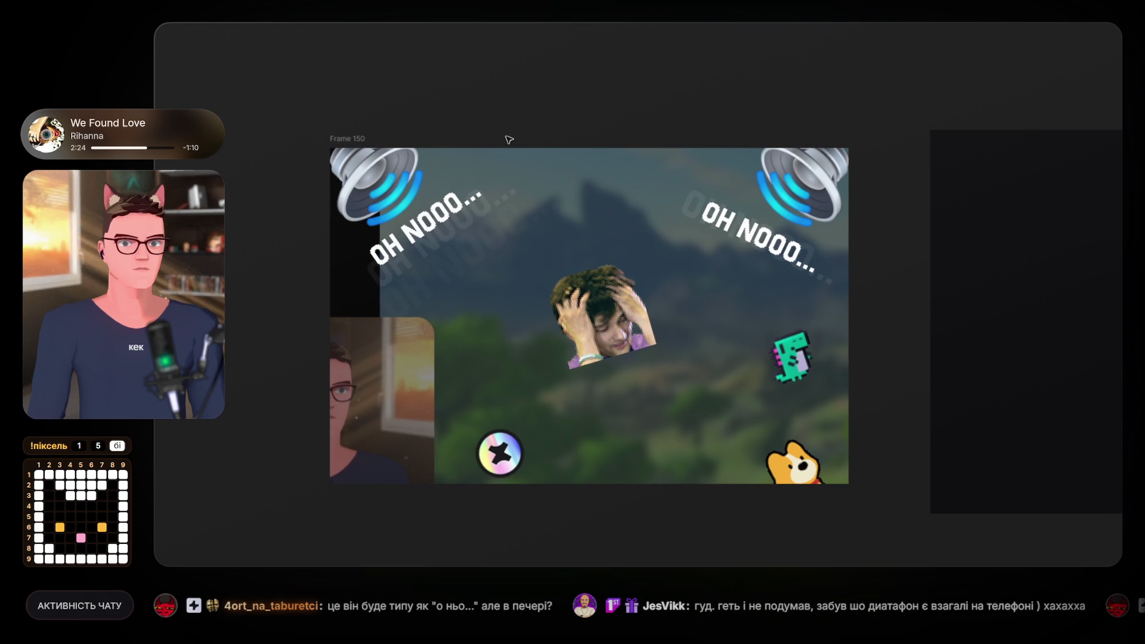
{"action": "mouse_move", "coordinate": [618, 423]}
{"action": "left_mouse_down"}
{"action": "mouse_move", "coordinate": [704, 414]}
{"action": "mouse_move", "coordinate": [644, 374]}
{"action": "left_mouse_up"}
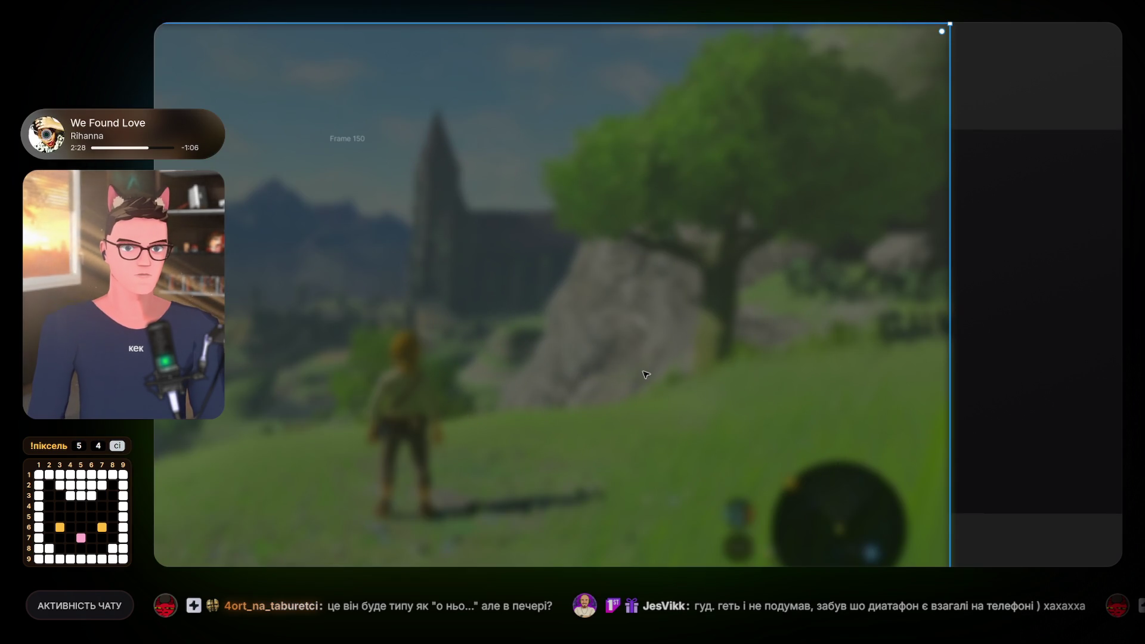
{"action": "key", "text": "ctrl+z"}
{"action": "key", "text": "Escape"}
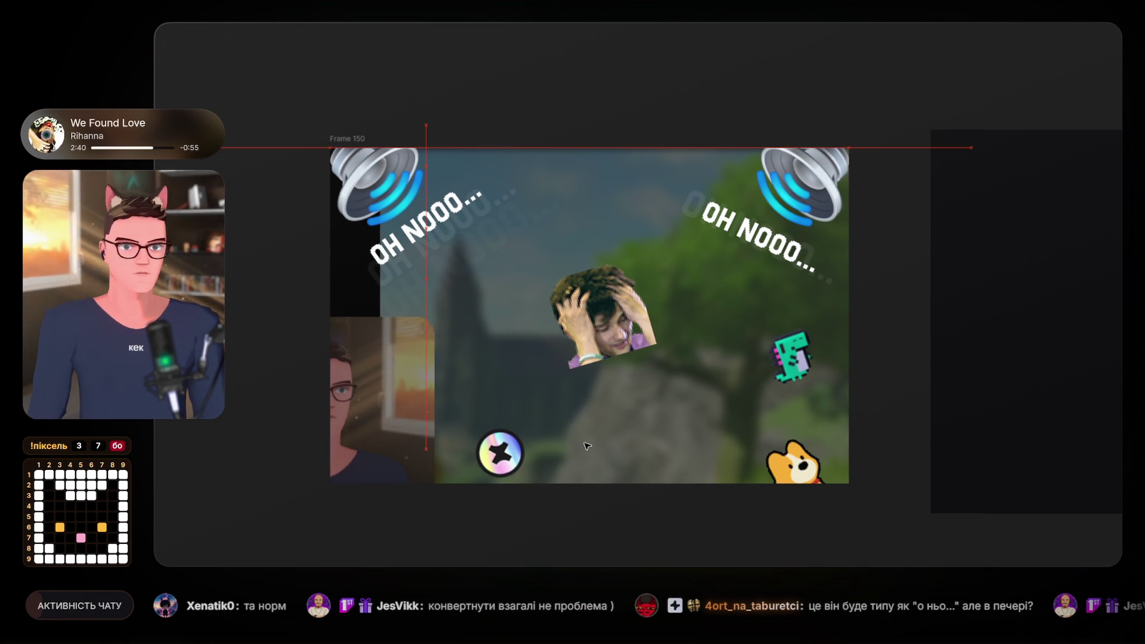
{"action": "left_click", "coordinate": [587, 444]}
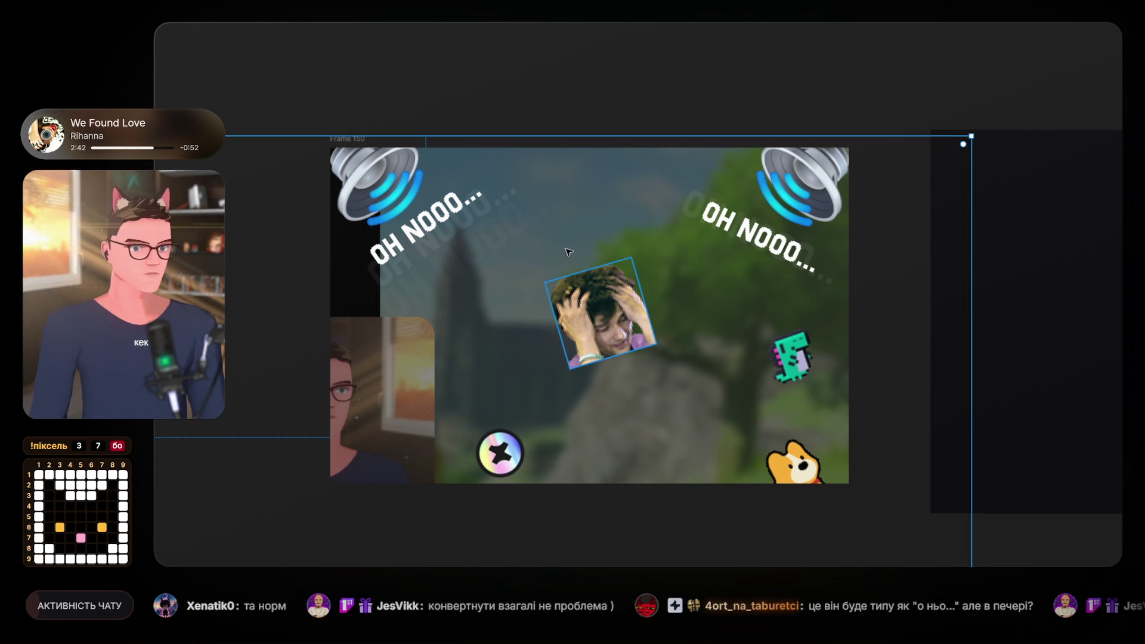
{"action": "left_click", "coordinate": [535, 91]}
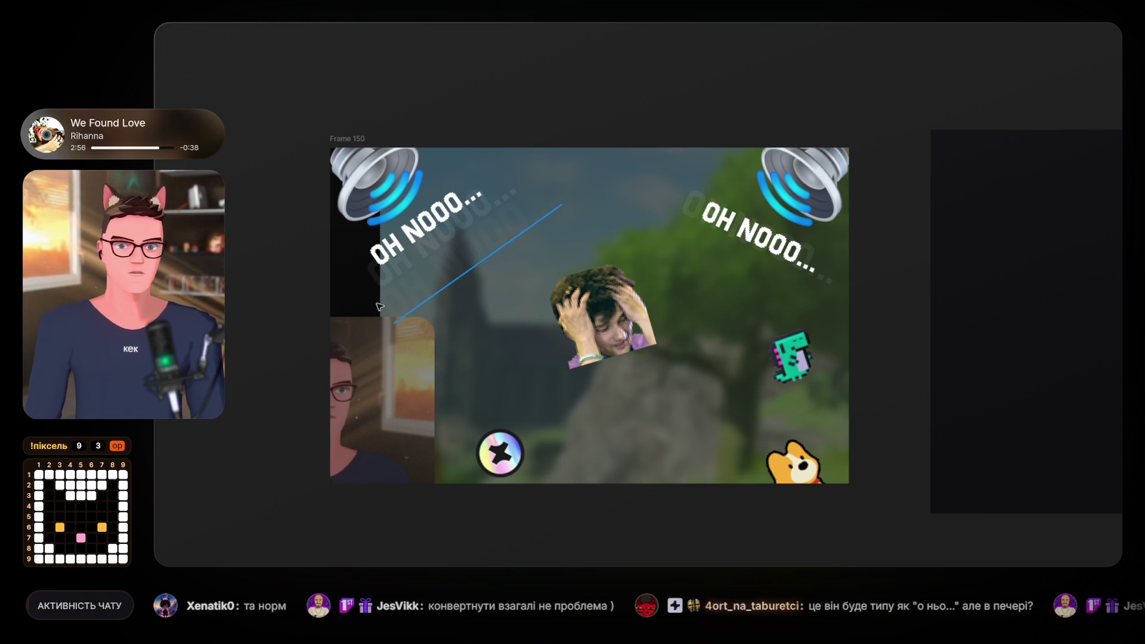
{"action": "left_click", "coordinate": [356, 294]}
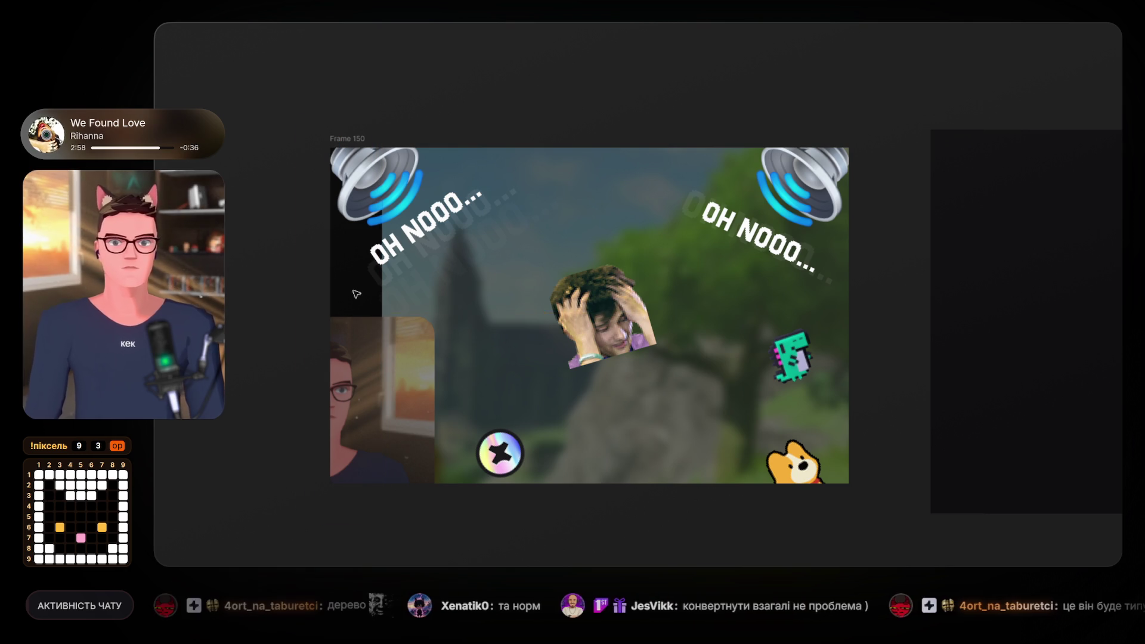
{"action": "left_click", "coordinate": [488, 89]}
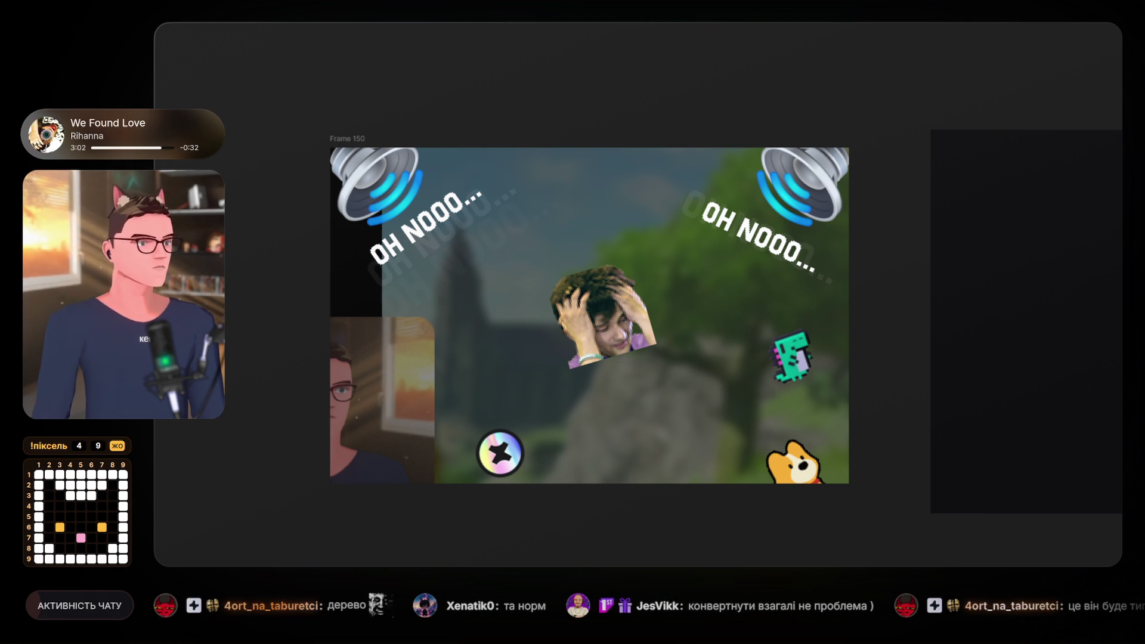
{"action": "left_click", "coordinate": [692, 332]}
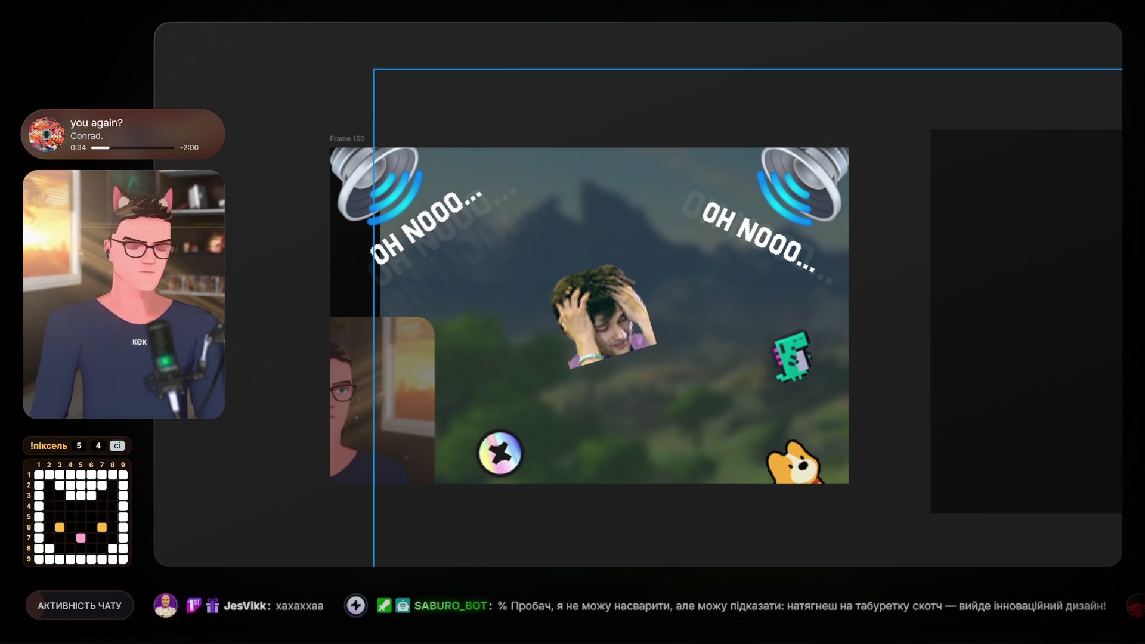
Select the faded OH NOOO copy among the stacked captions and nudge it slightly down.
{"action": "left_click", "coordinate": [459, 243]}
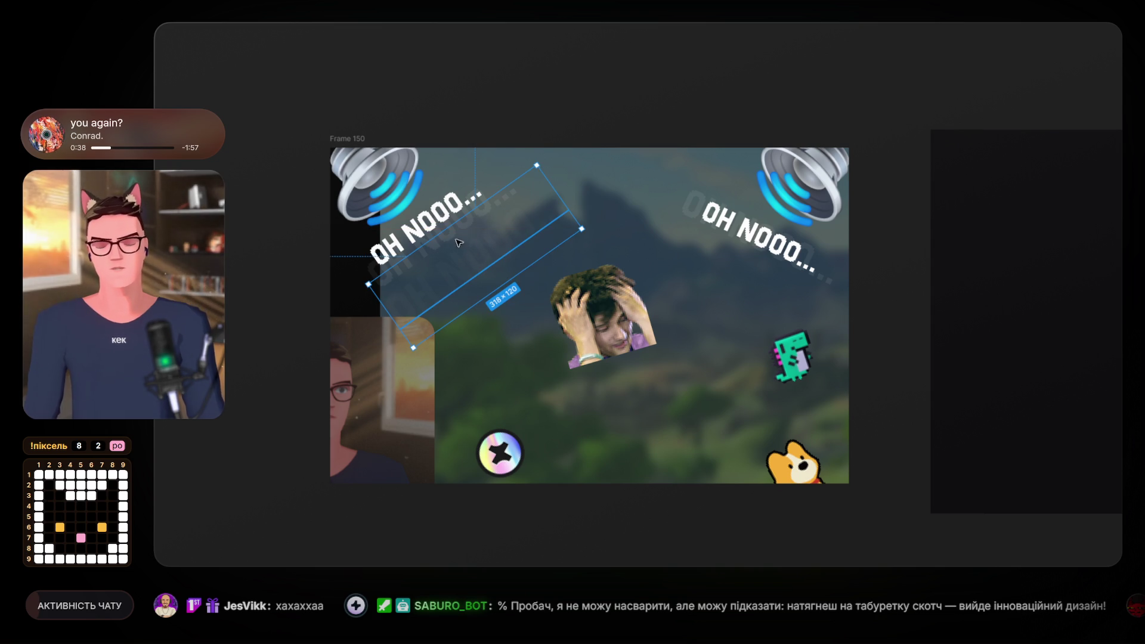
{"action": "left_click", "coordinate": [425, 222]}
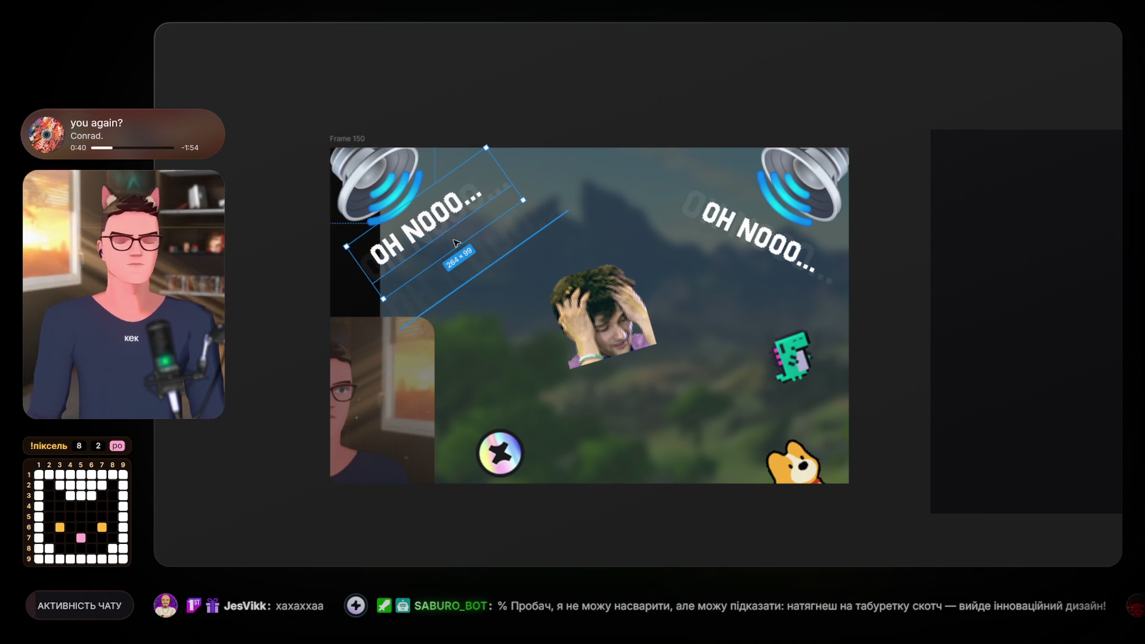
{"action": "left_click", "coordinate": [511, 204]}
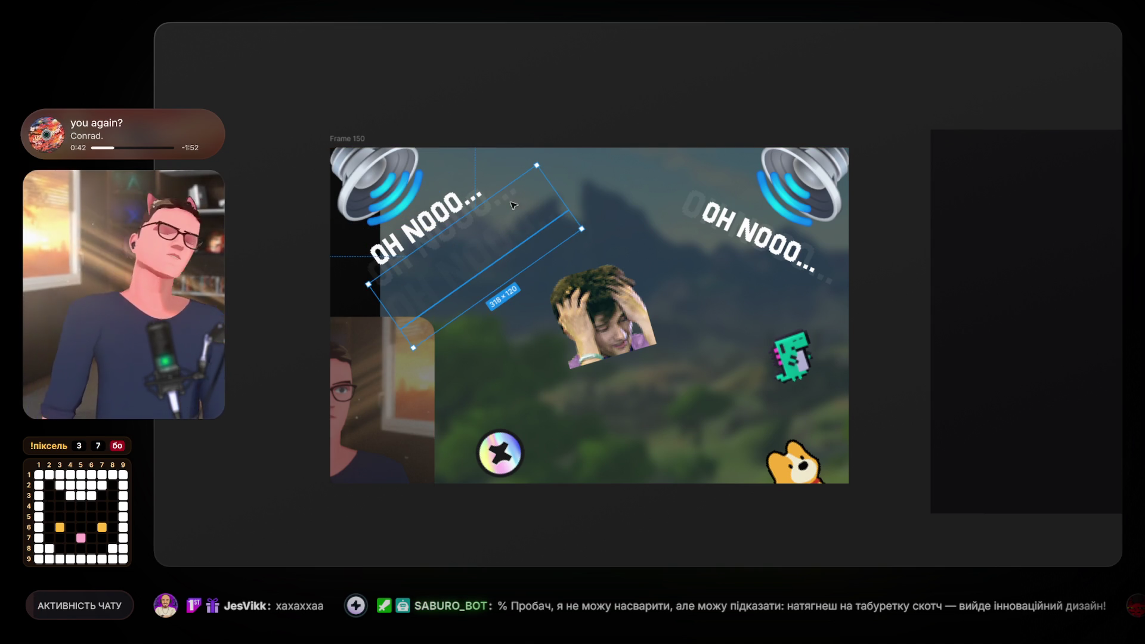
{"action": "left_click_drag", "start_coordinate": [500, 174], "coordinate": [503, 191]}
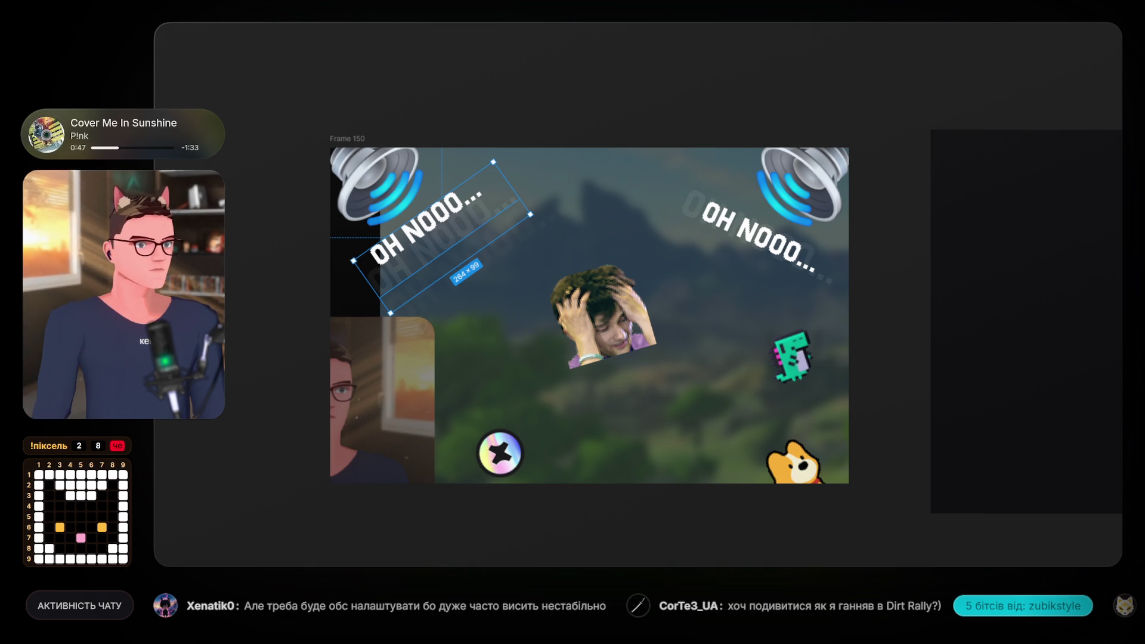
Reselect the front OH NOOO... caption and shift it slightly.
{"action": "key", "text": "Escape"}
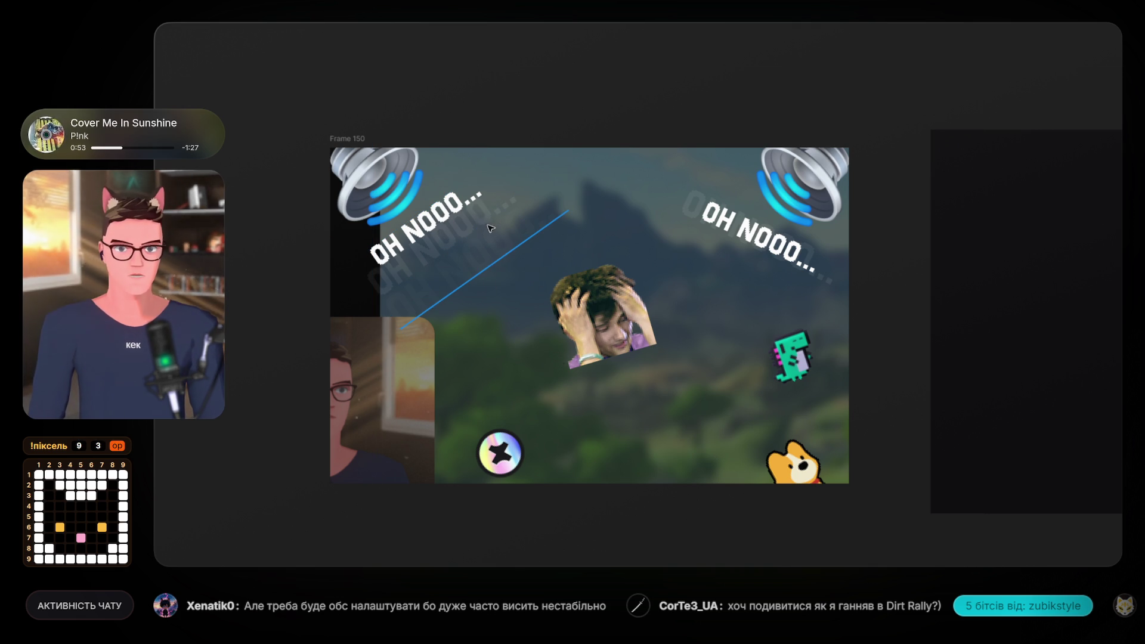
{"action": "left_click", "coordinate": [479, 187]}
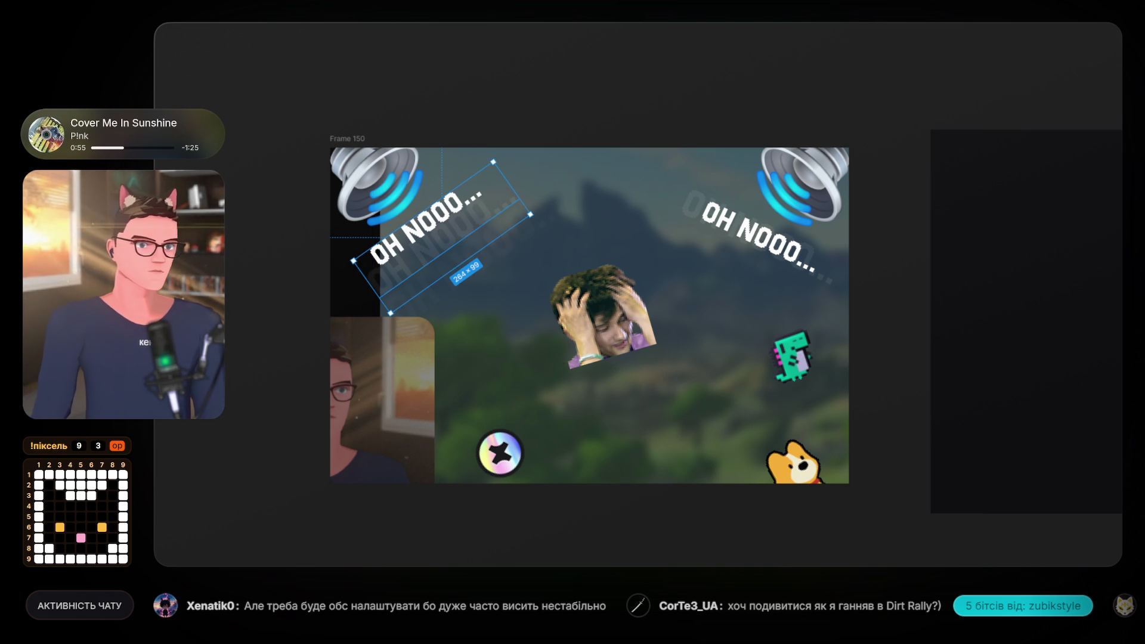
{"action": "key", "text": "Escape"}
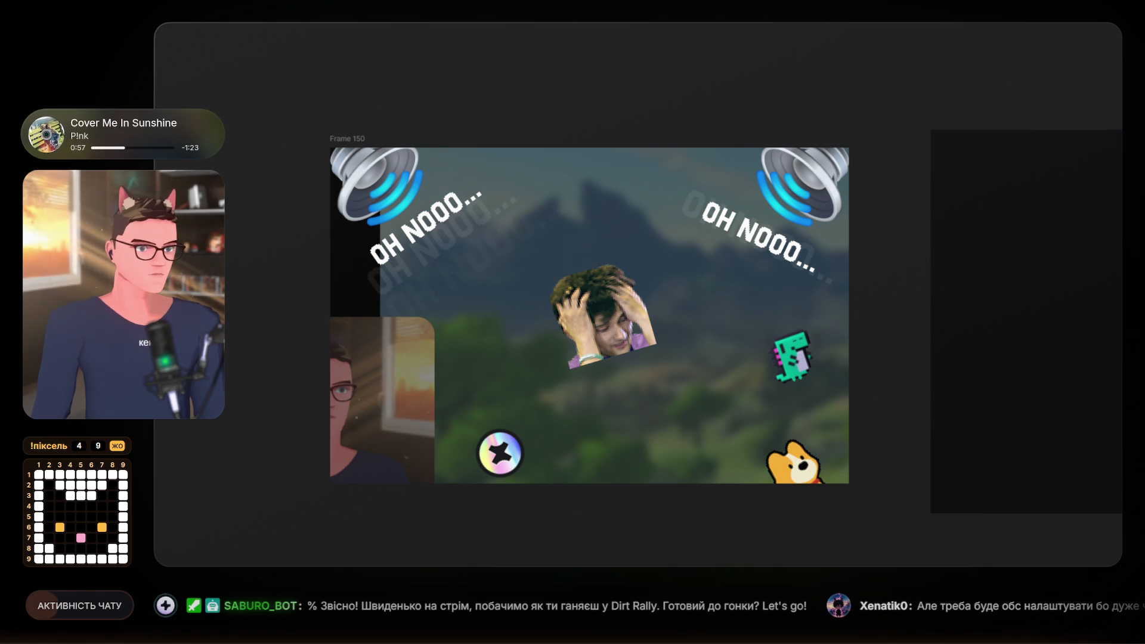
{"action": "left_click", "coordinate": [424, 228]}
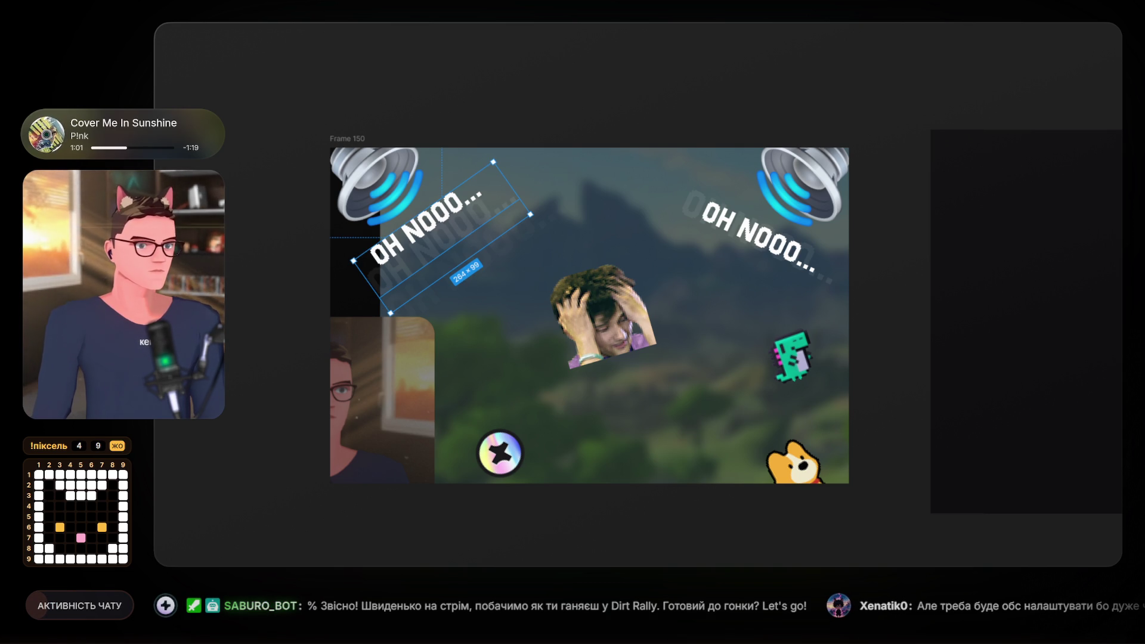
{"action": "key", "text": "Escape"}
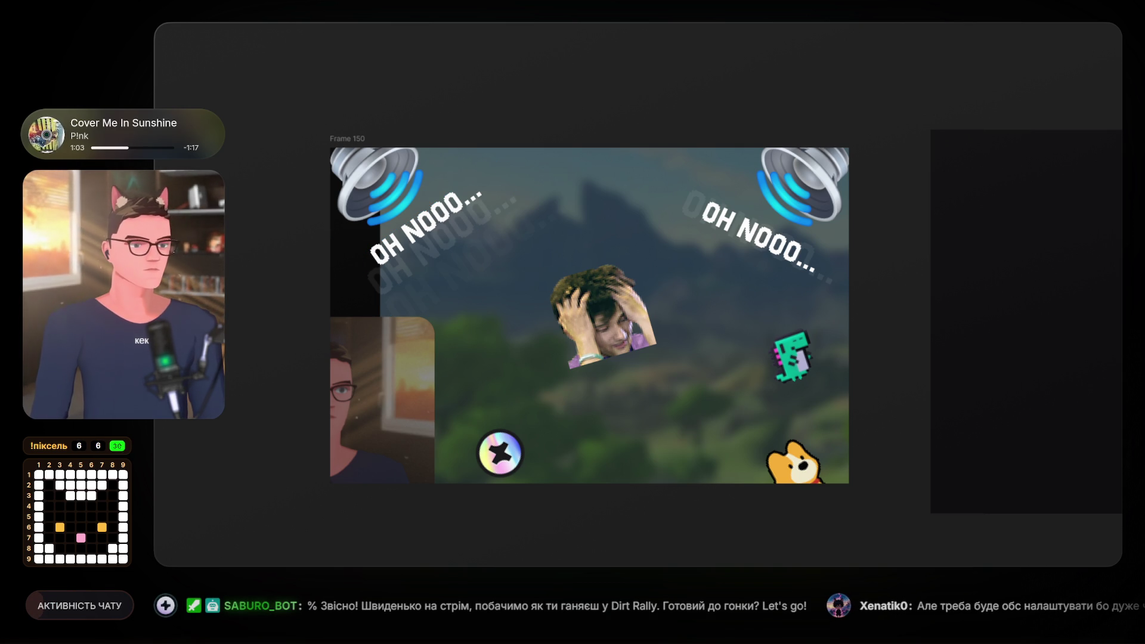
{"action": "left_click", "coordinate": [426, 226]}
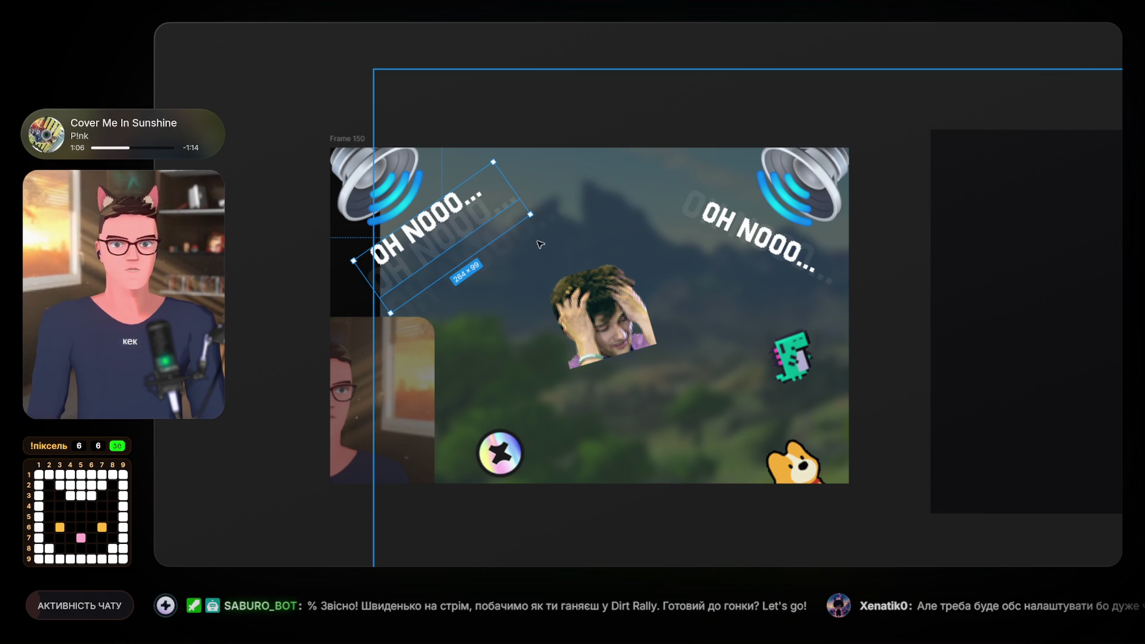
{"action": "left_click_drag", "start_coordinate": [497, 197], "coordinate": [510, 246]}
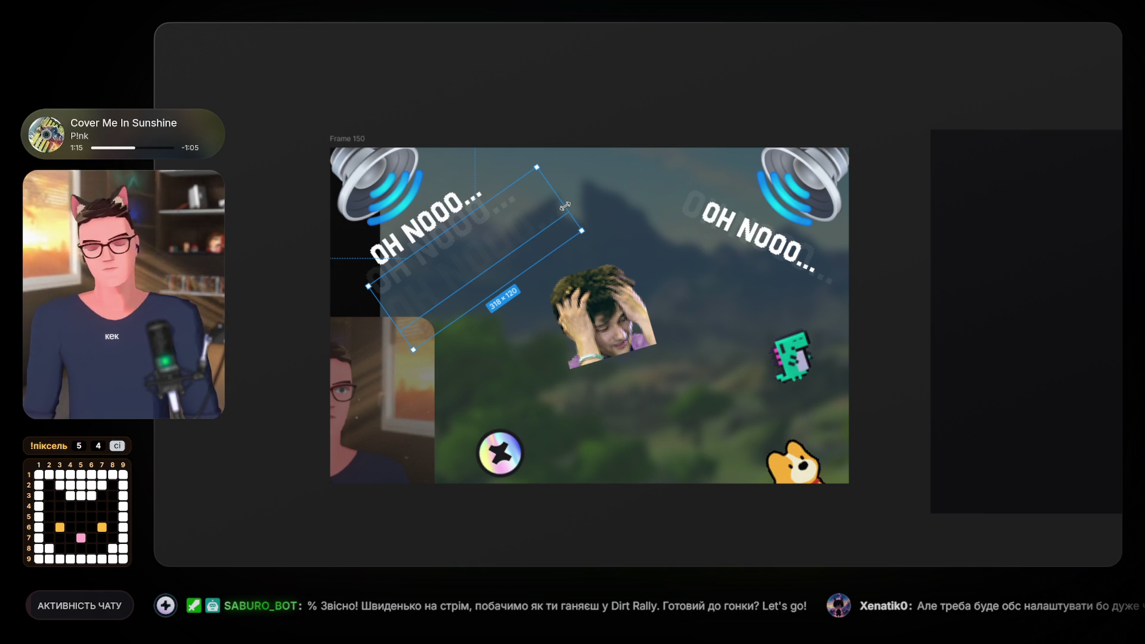
Resize and reposition the caption copies to 337×126 and 264×99, evenly spaced.
{"action": "mouse_move", "coordinate": [565, 206]}
{"action": "left_mouse_down"}
{"action": "mouse_move", "coordinate": [574, 196]}
{"action": "mouse_move", "coordinate": [542, 227]}
{"action": "mouse_move", "coordinate": [446, 217]}
{"action": "mouse_move", "coordinate": [457, 223]}
{"action": "mouse_move", "coordinate": [442, 210]}
{"action": "left_mouse_up"}
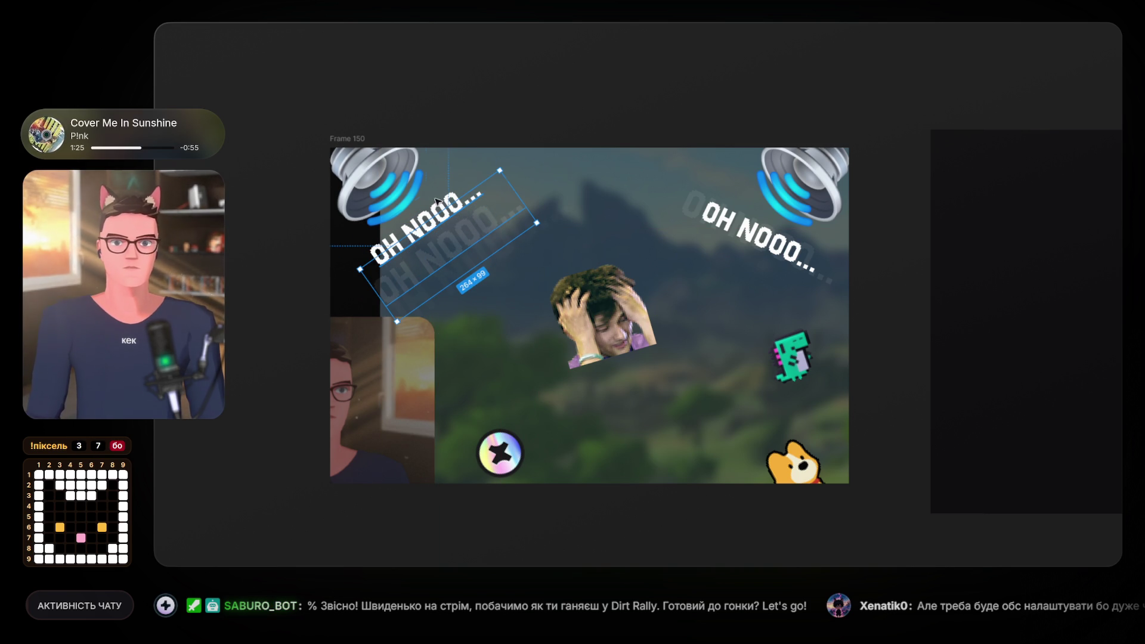
{"action": "left_click_drag", "start_coordinate": [437, 201], "coordinate": [433, 197]}
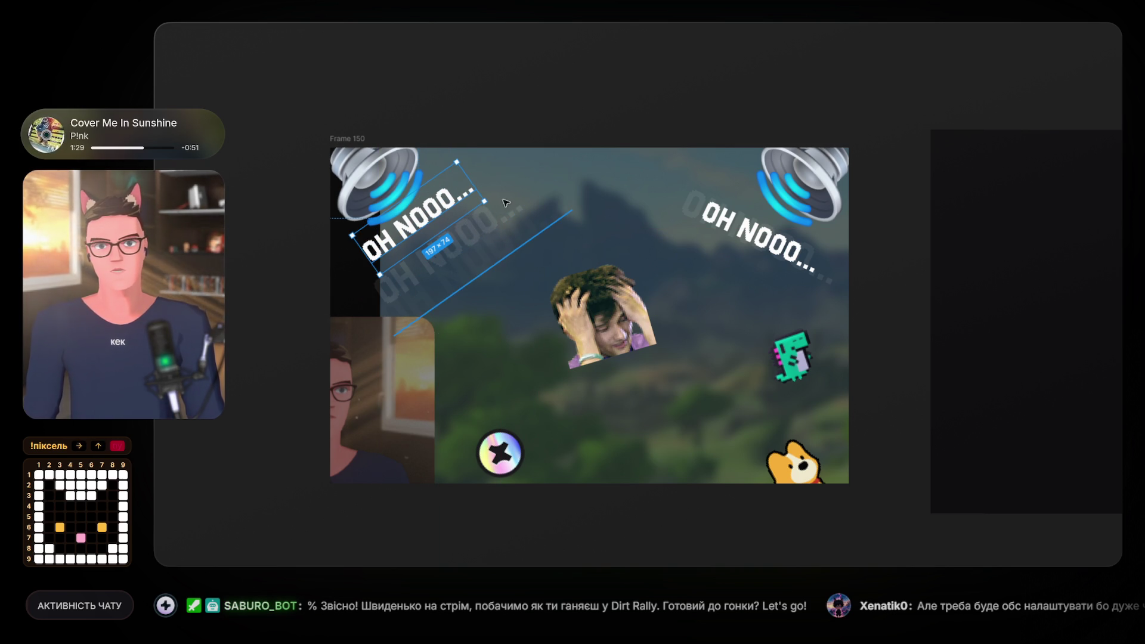
{"action": "mouse_move", "coordinate": [485, 201]}
{"action": "left_mouse_down"}
{"action": "mouse_move", "coordinate": [495, 183]}
{"action": "mouse_move", "coordinate": [456, 201]}
{"action": "left_mouse_up"}
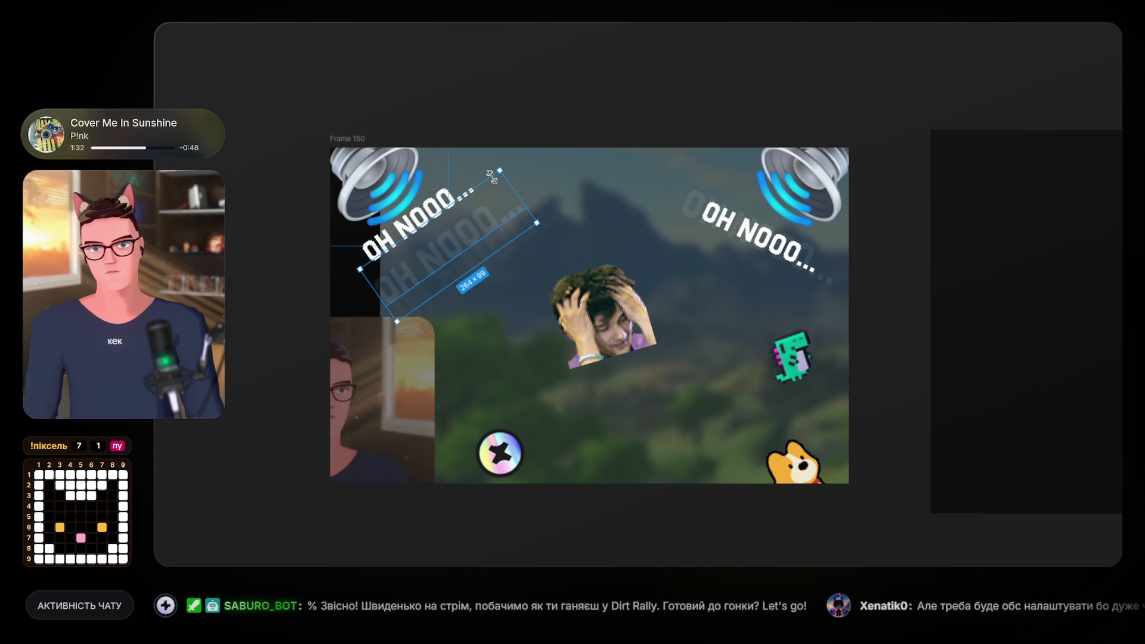
{"action": "left_click_drag", "start_coordinate": [498, 182], "coordinate": [493, 178]}
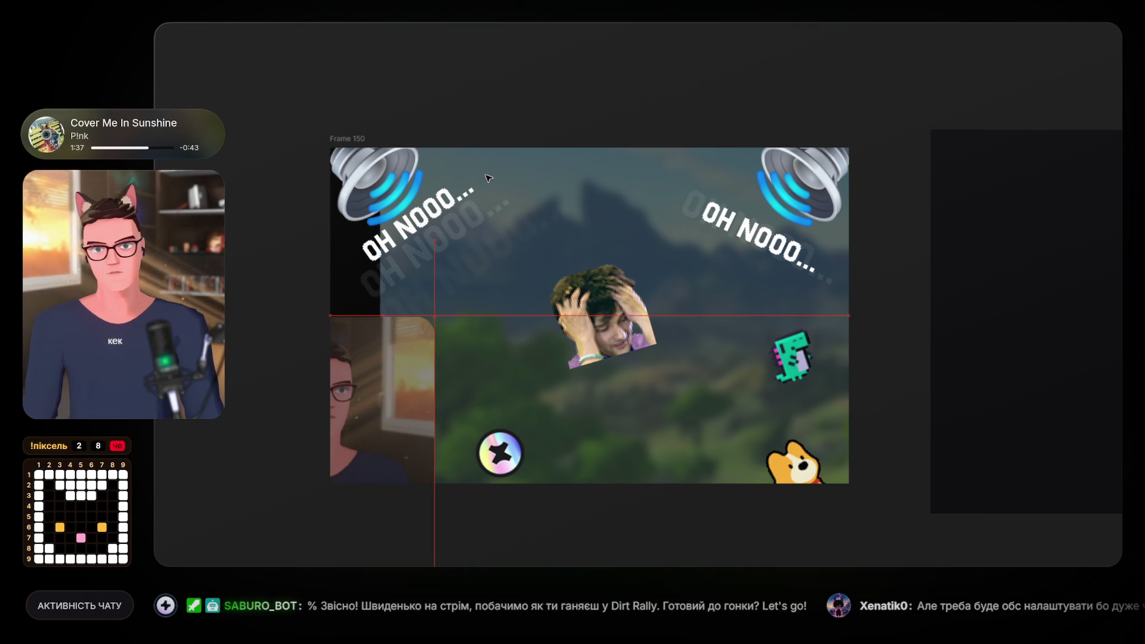
Undo the last change, then drag the right caption's faded echo down-left.
{"action": "left_click", "coordinate": [594, 167]}
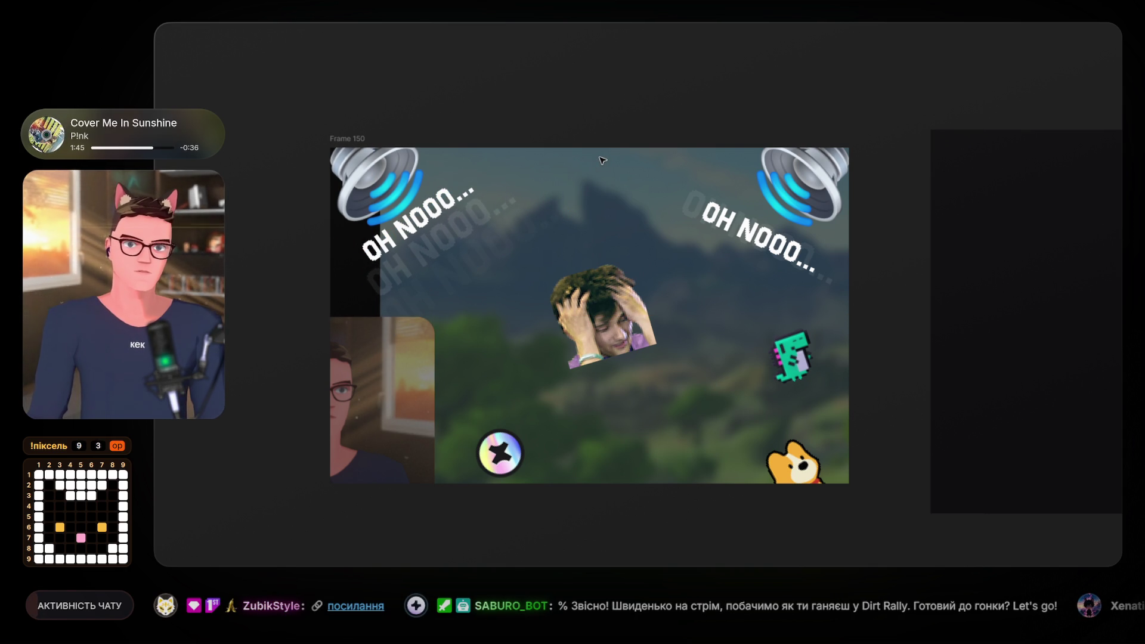
{"action": "key", "text": "ctrl+z"}
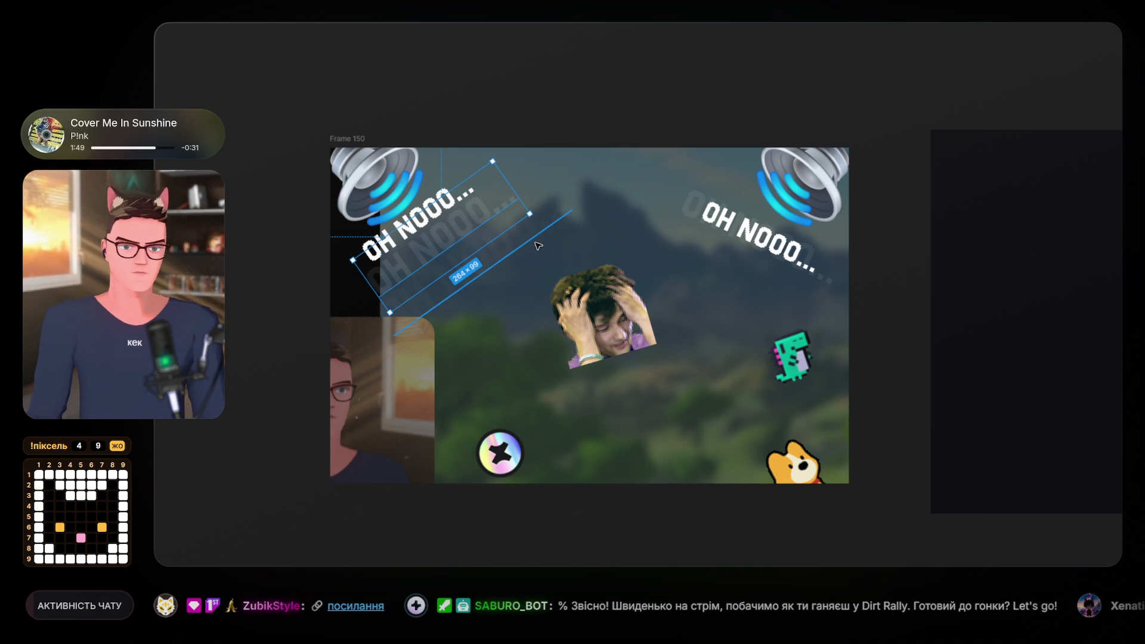
{"action": "left_click_drag", "start_coordinate": [684, 205], "coordinate": [668, 235]}
Raise the bright right caption and delete its old faded echo.
{"action": "left_click_drag", "start_coordinate": [647, 181], "coordinate": [660, 167]}
{"action": "left_click_drag", "start_coordinate": [766, 244], "coordinate": [764, 227]}
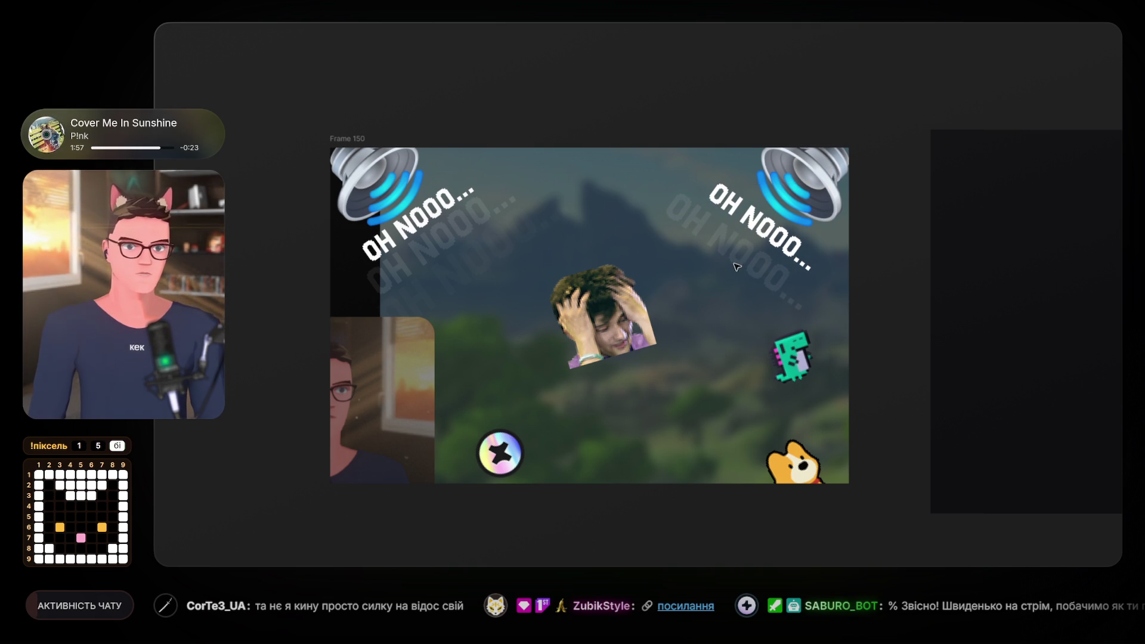
{"action": "left_click", "coordinate": [575, 54]}
{"action": "left_click", "coordinate": [701, 225]}
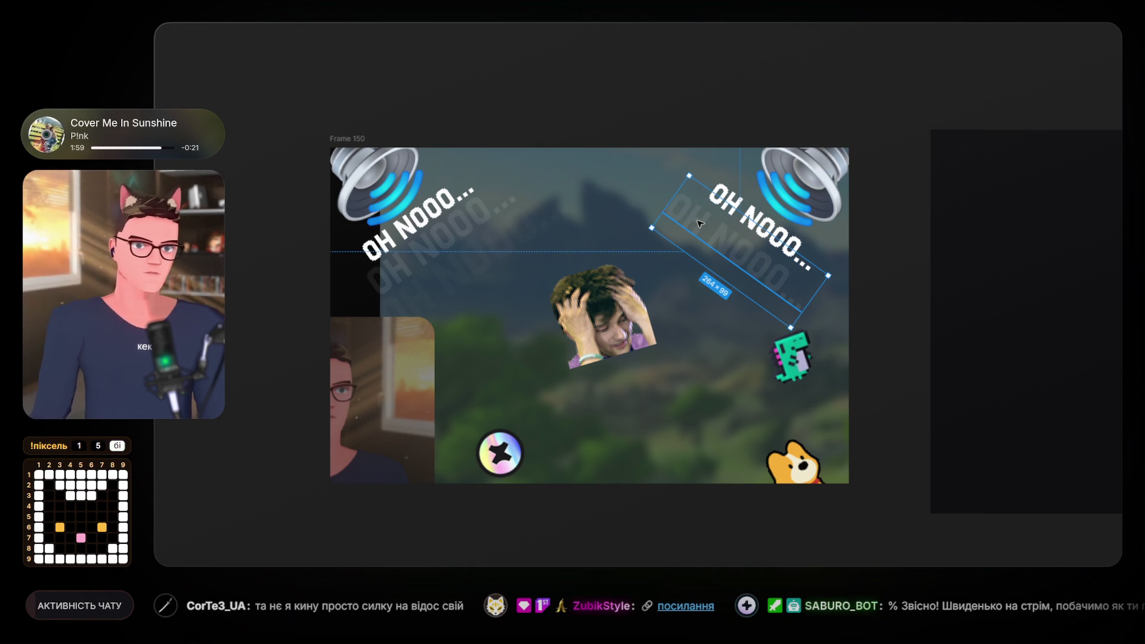
{"action": "key", "text": "Delete"}
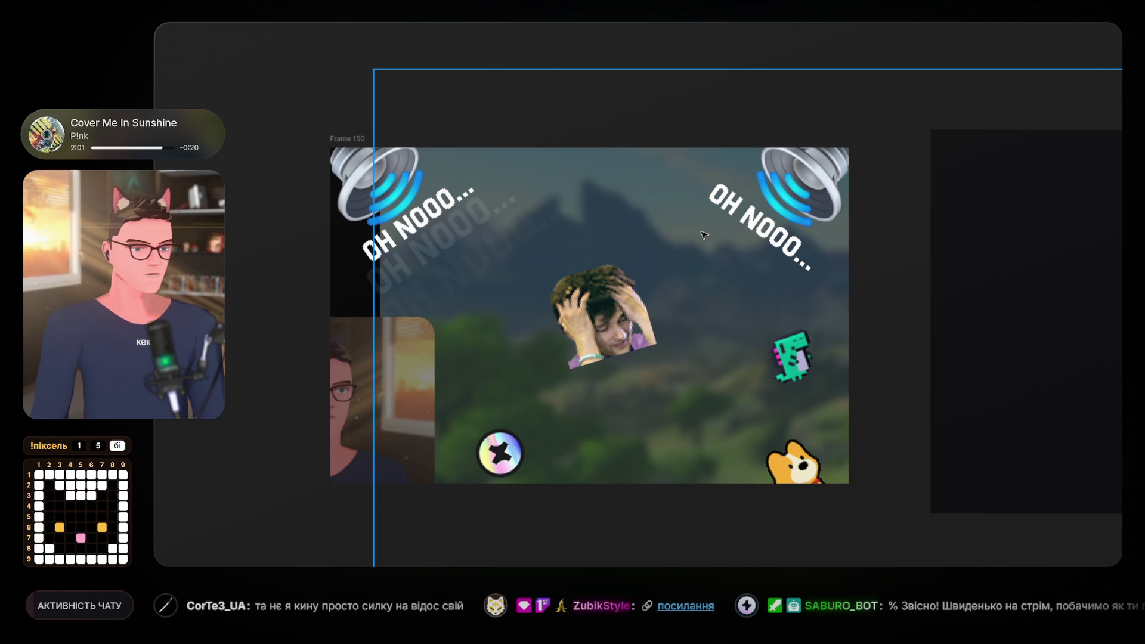
Duplicate the left caption's echo group to the right caption and rotate it to match.
{"action": "left_click", "coordinate": [491, 259]}
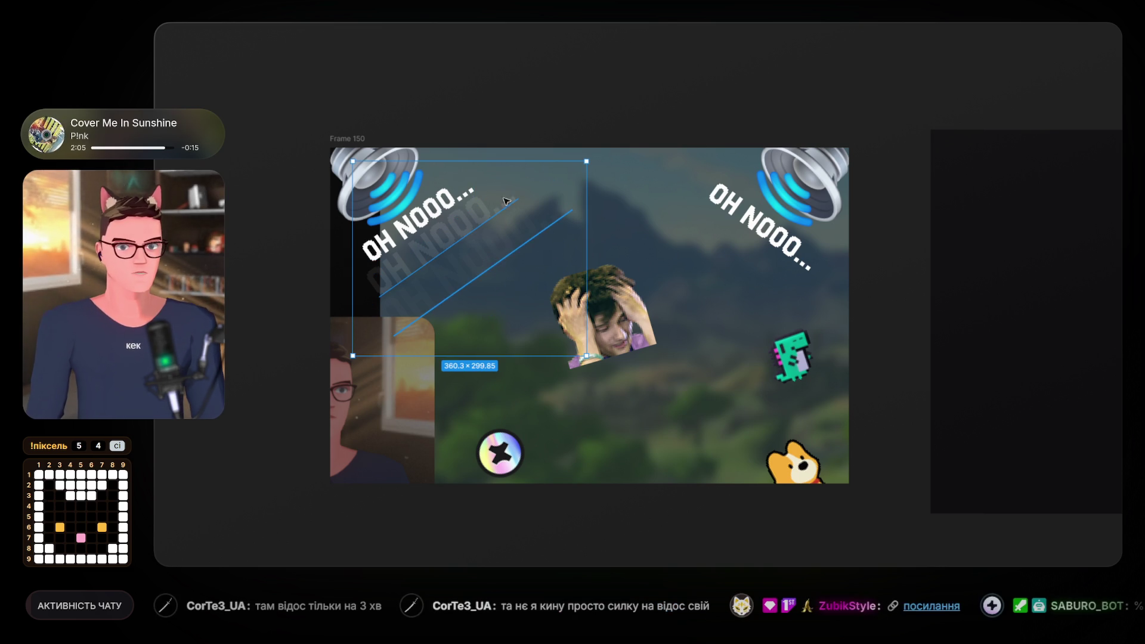
{"action": "left_click_drag", "start_coordinate": [498, 208], "coordinate": [695, 239]}
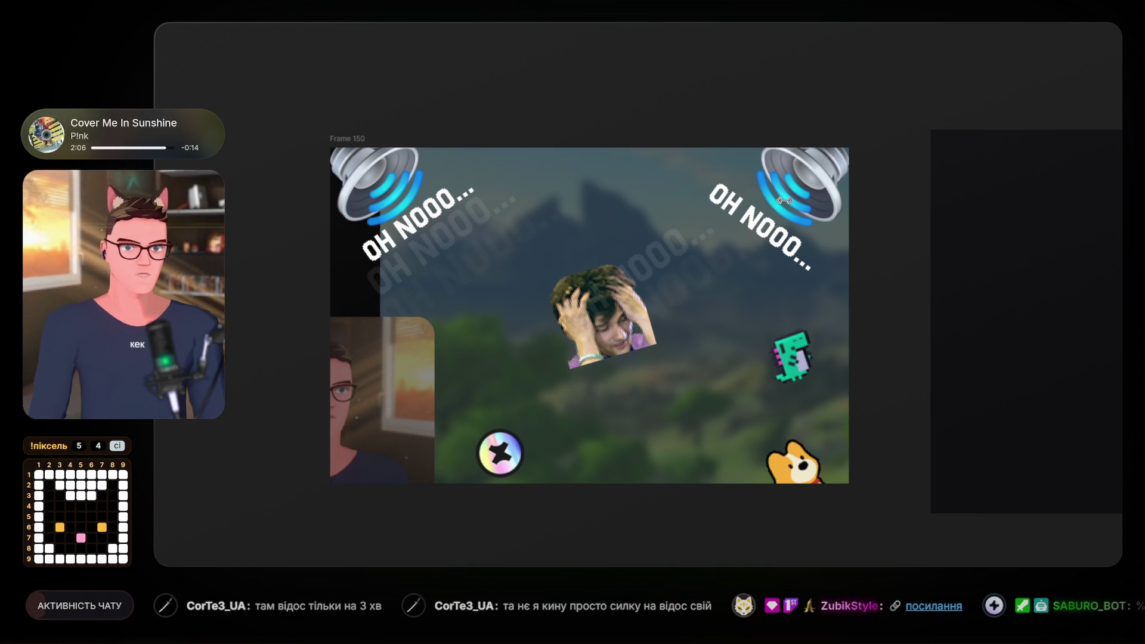
{"action": "left_click", "coordinate": [713, 224]}
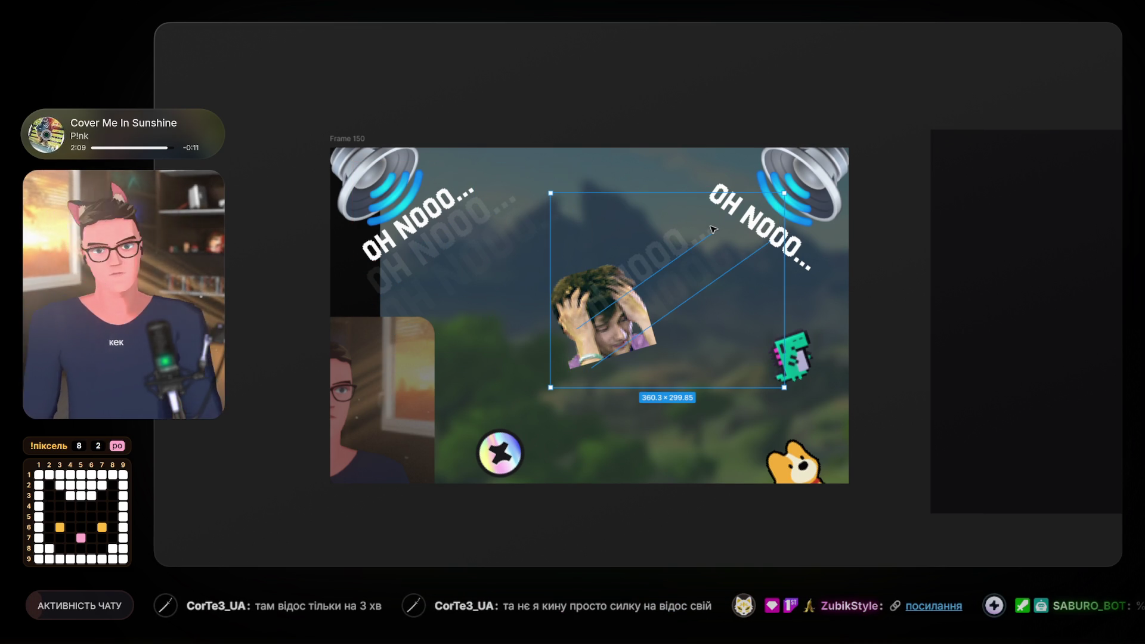
{"action": "mouse_move", "coordinate": [786, 187]}
{"action": "left_mouse_down"}
{"action": "mouse_move", "coordinate": [822, 271]}
{"action": "mouse_move", "coordinate": [808, 363]}
{"action": "left_mouse_up"}
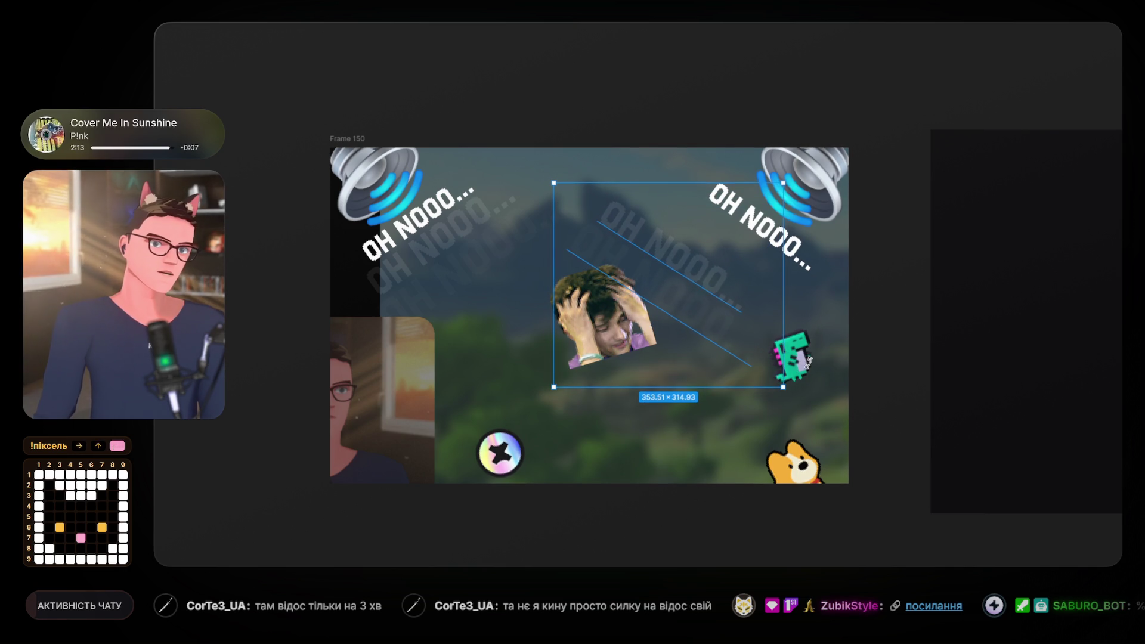
{"action": "left_click_drag", "start_coordinate": [698, 278], "coordinate": [764, 274]}
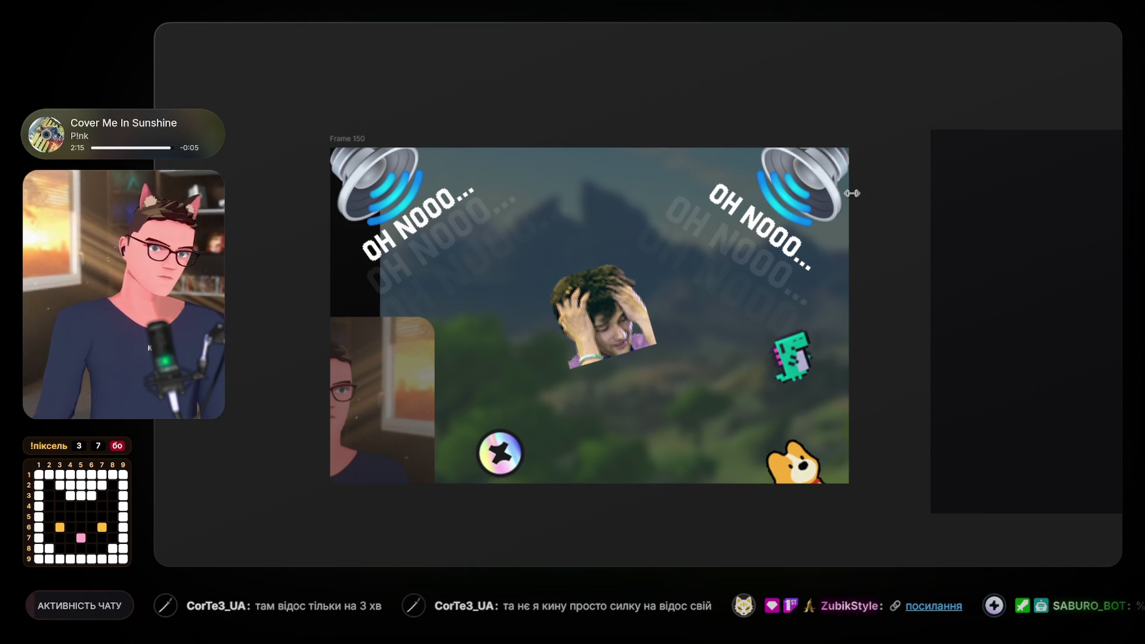
Fine-tune the echo group's angle and position beneath the bright right caption.
{"action": "left_click", "coordinate": [832, 204]}
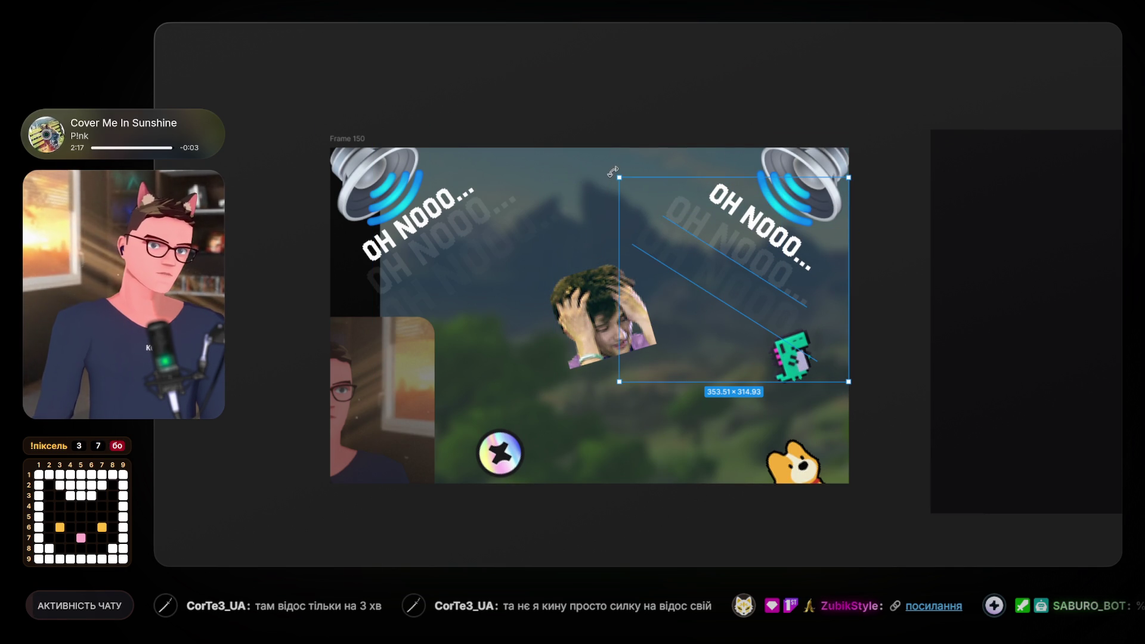
{"action": "left_click_drag", "start_coordinate": [619, 166], "coordinate": [618, 164]}
{"action": "left_click_drag", "start_coordinate": [739, 269], "coordinate": [754, 271]}
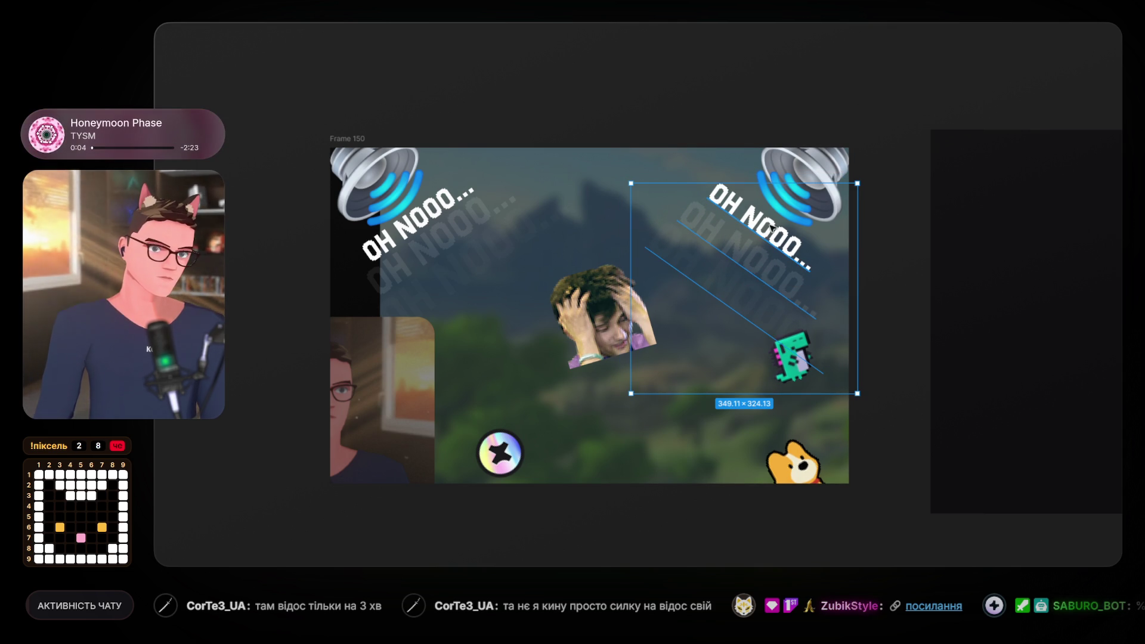
{"action": "left_click_drag", "start_coordinate": [772, 230], "coordinate": [772, 227]}
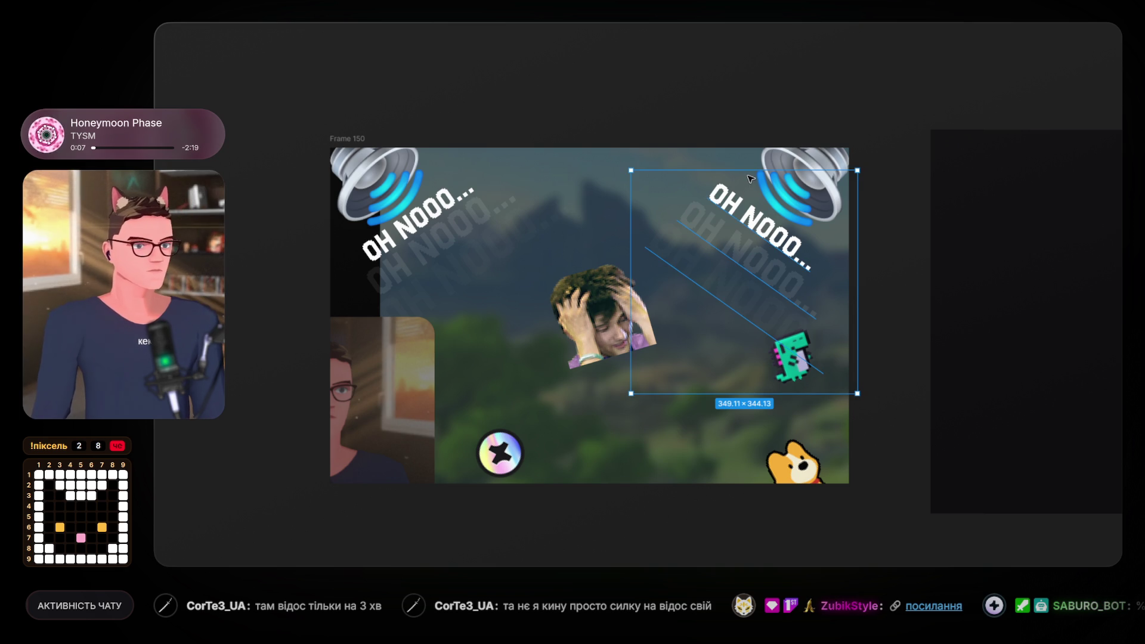
{"action": "left_click", "coordinate": [608, 322]}
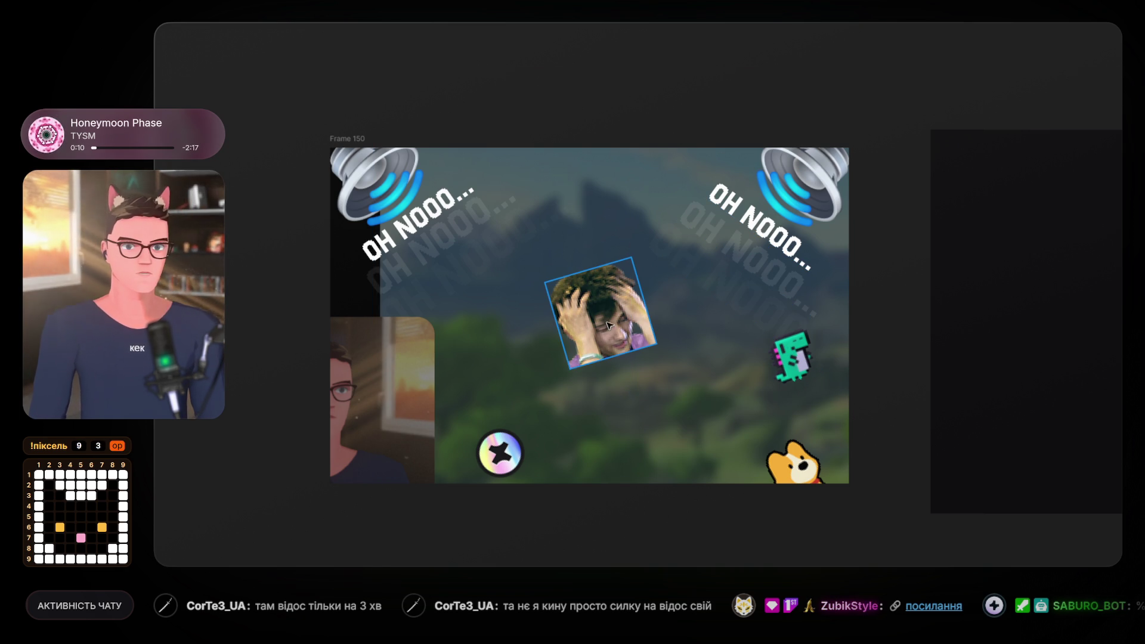
Move the head-holding photo left and drag the swoosh path's anchors and handles into a curve.
{"action": "left_click_drag", "start_coordinate": [589, 319], "coordinate": [564, 318]}
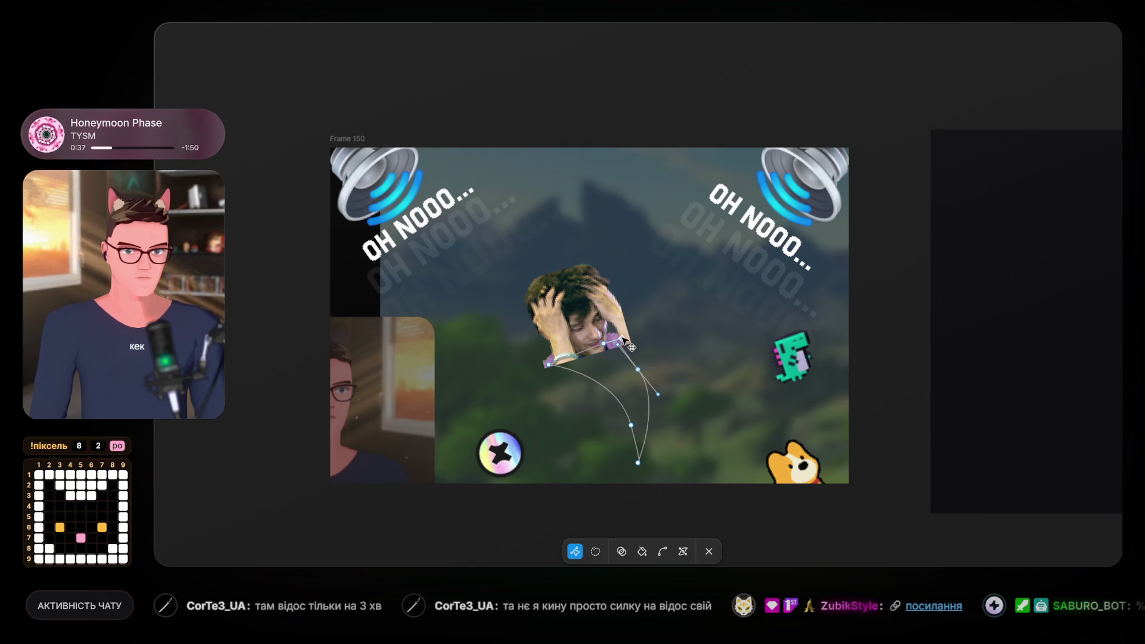
{"action": "left_click_drag", "start_coordinate": [639, 371], "coordinate": [648, 370]}
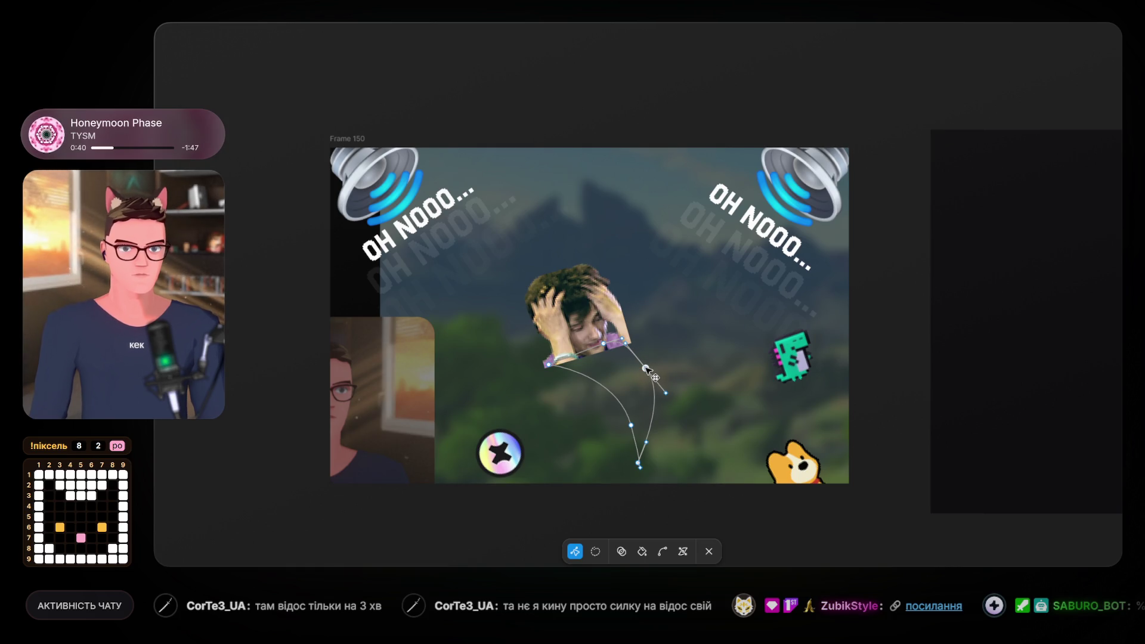
{"action": "left_click", "coordinate": [612, 342]}
{"action": "mouse_move", "coordinate": [606, 345]}
{"action": "left_mouse_down"}
{"action": "mouse_move", "coordinate": [628, 344]}
{"action": "mouse_move", "coordinate": [654, 371]}
{"action": "left_mouse_up"}
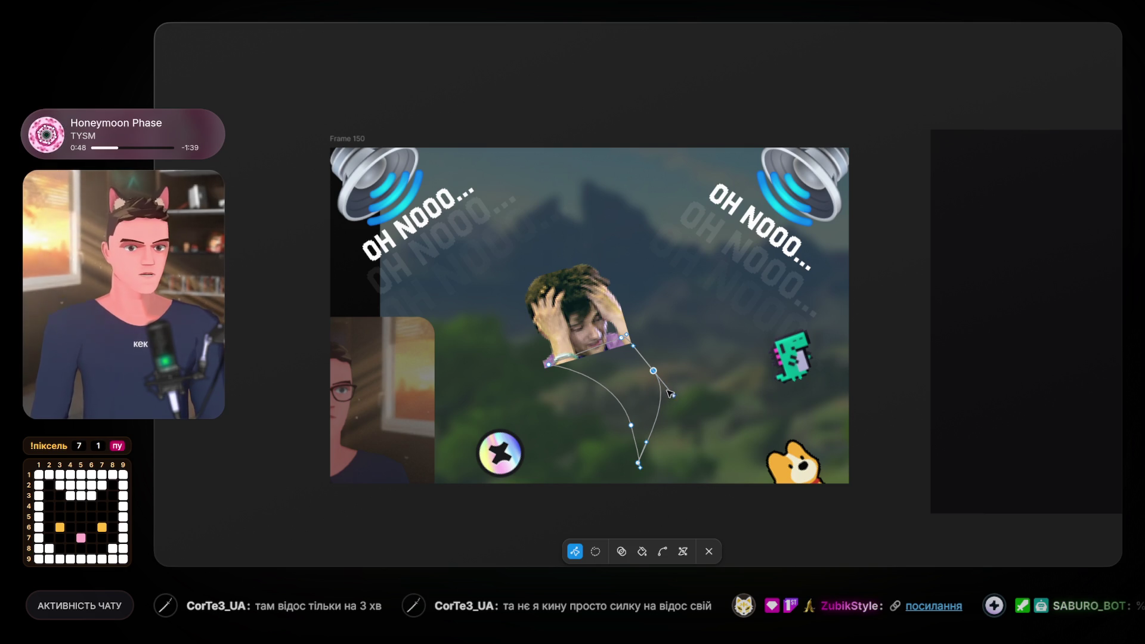
{"action": "left_click_drag", "start_coordinate": [676, 396], "coordinate": [650, 378]}
{"action": "mouse_move", "coordinate": [640, 465]}
{"action": "left_mouse_down"}
{"action": "mouse_move", "coordinate": [653, 471]}
{"action": "mouse_move", "coordinate": [629, 427]}
{"action": "left_mouse_up"}
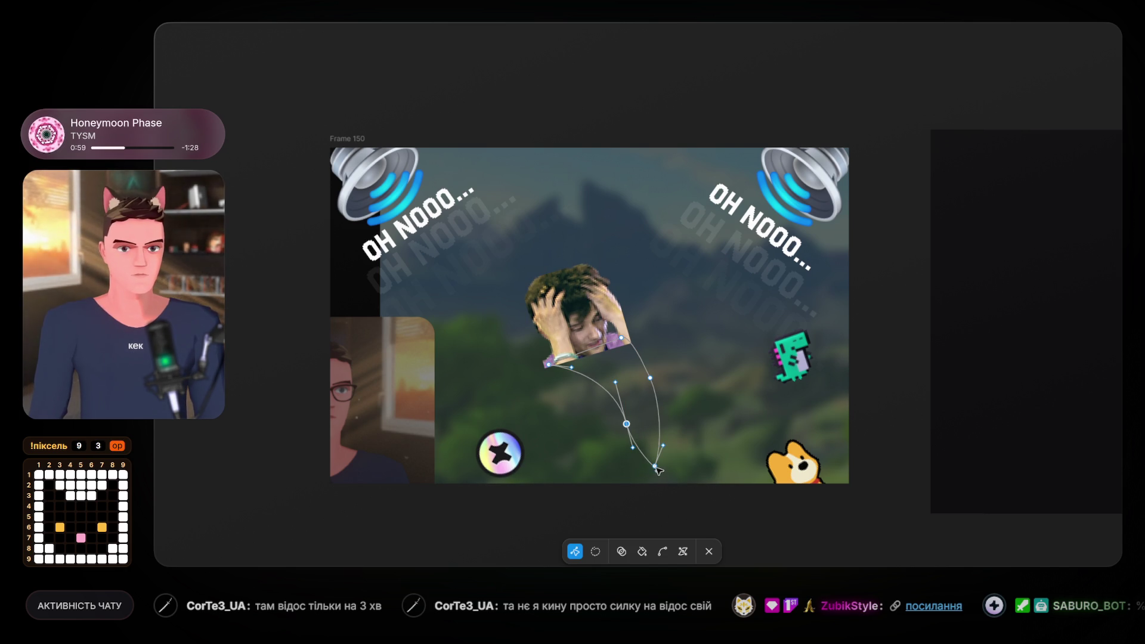
Bend the swoosh's bottom anchor to pull new curve handles, then reposition that anchor.
{"action": "key", "text": "p"}
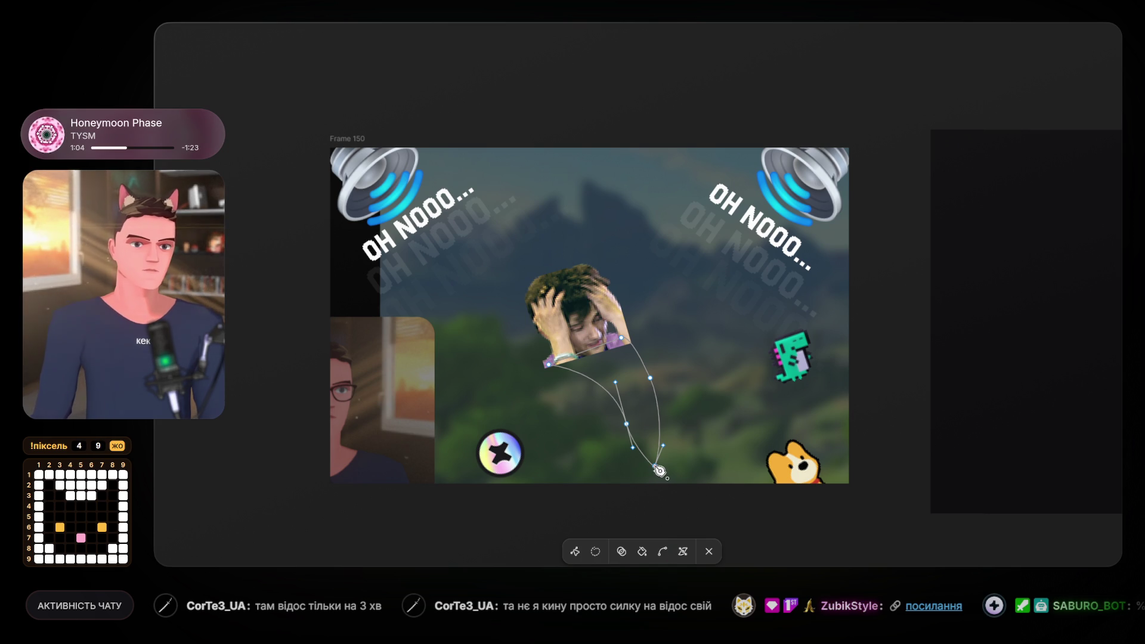
{"action": "left_click", "coordinate": [655, 468], "text": "ctrl"}
{"action": "left_click_drag", "start_coordinate": [655, 467], "coordinate": [650, 488]}
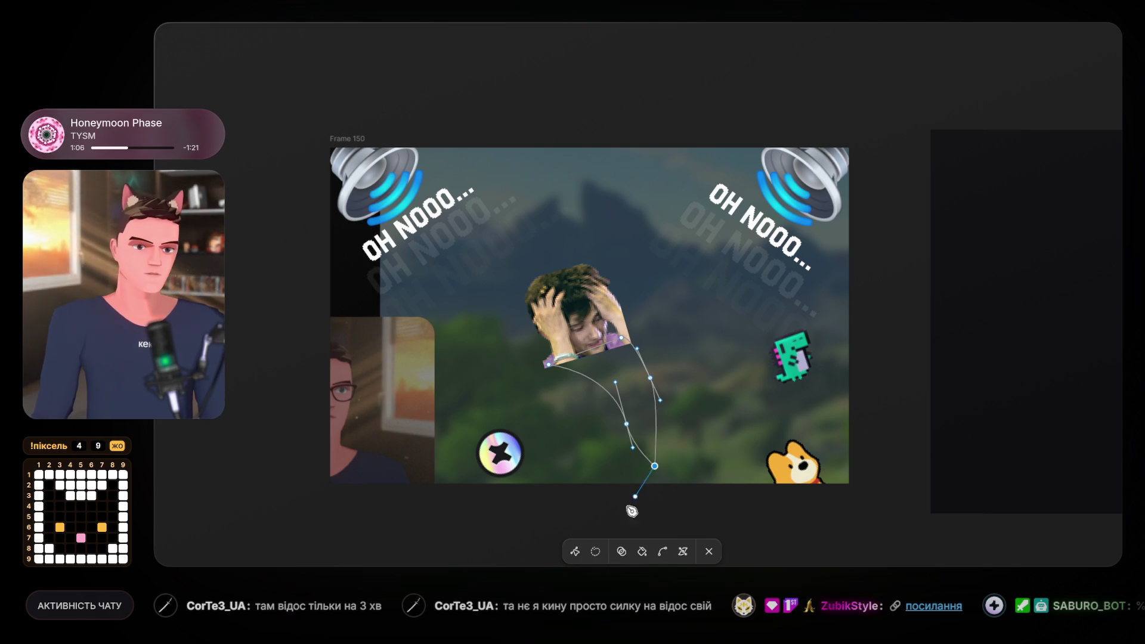
{"action": "key", "text": "v"}
{"action": "mouse_move", "coordinate": [654, 466]}
{"action": "left_mouse_down"}
{"action": "mouse_move", "coordinate": [642, 479]}
{"action": "mouse_move", "coordinate": [655, 461]}
{"action": "mouse_move", "coordinate": [625, 406]}
{"action": "mouse_move", "coordinate": [652, 379]}
{"action": "mouse_move", "coordinate": [661, 386]}
{"action": "mouse_move", "coordinate": [649, 381]}
{"action": "left_mouse_up"}
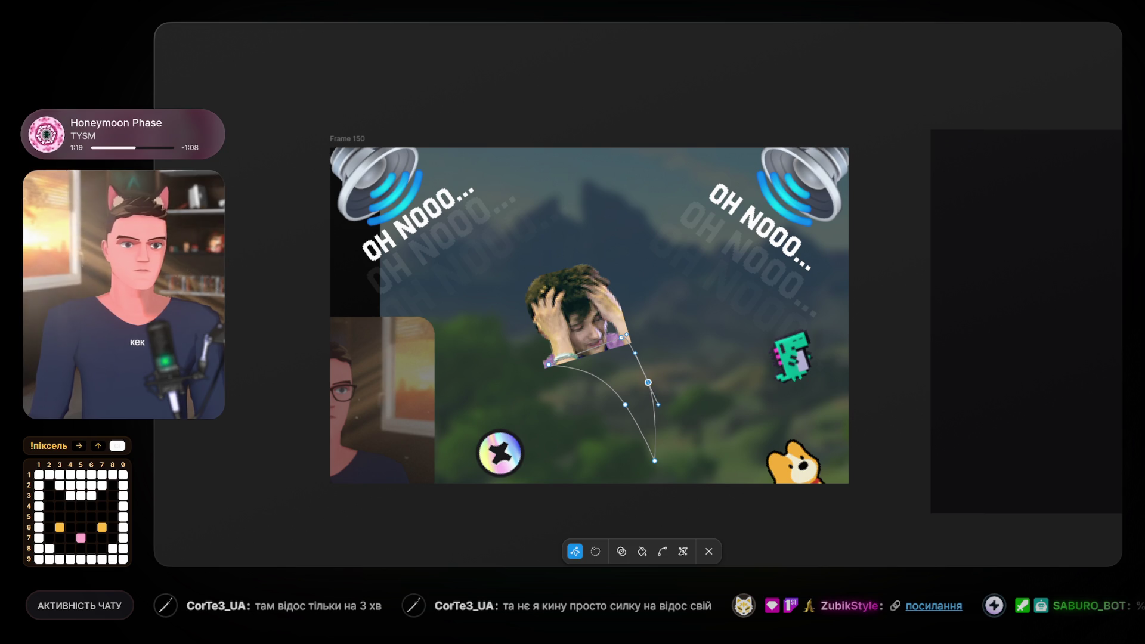
{"action": "left_click", "coordinate": [1109, 385]}
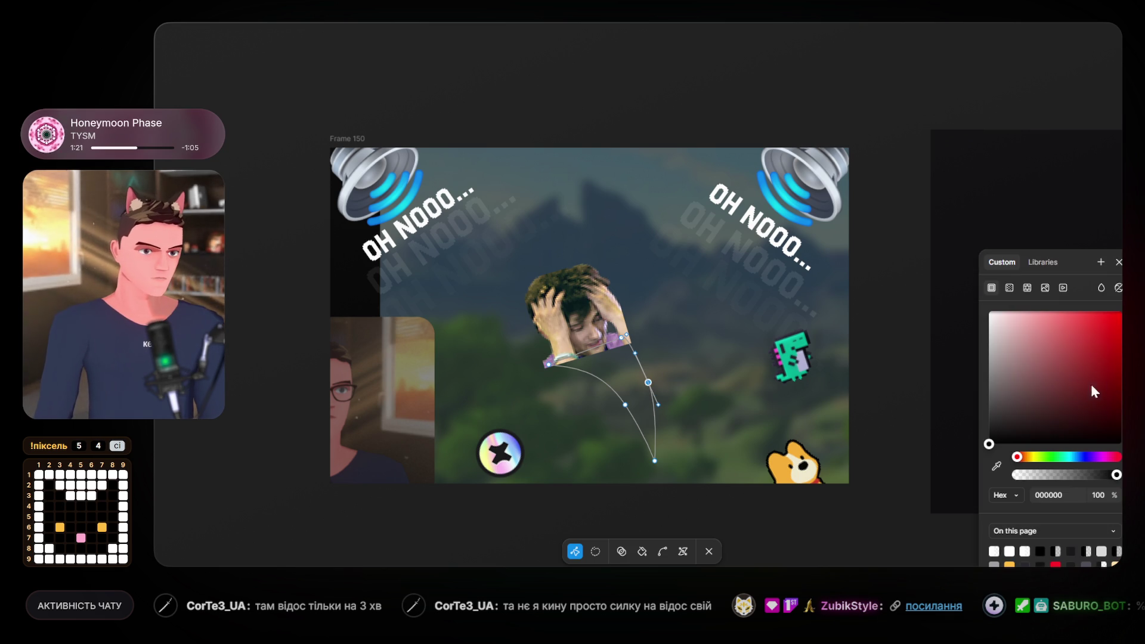
Give the swoosh a linear gradient fill angled toward the bottom right.
{"action": "key", "text": "Escape"}
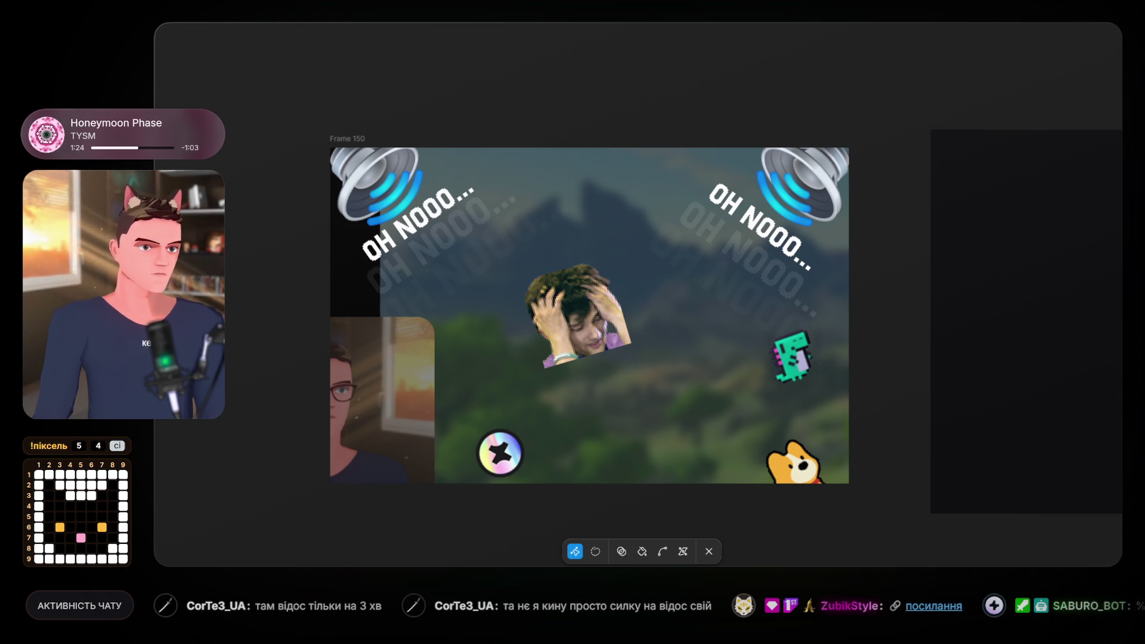
{"action": "left_click", "coordinate": [1056, 345]}
{"action": "left_click", "coordinate": [1008, 289]}
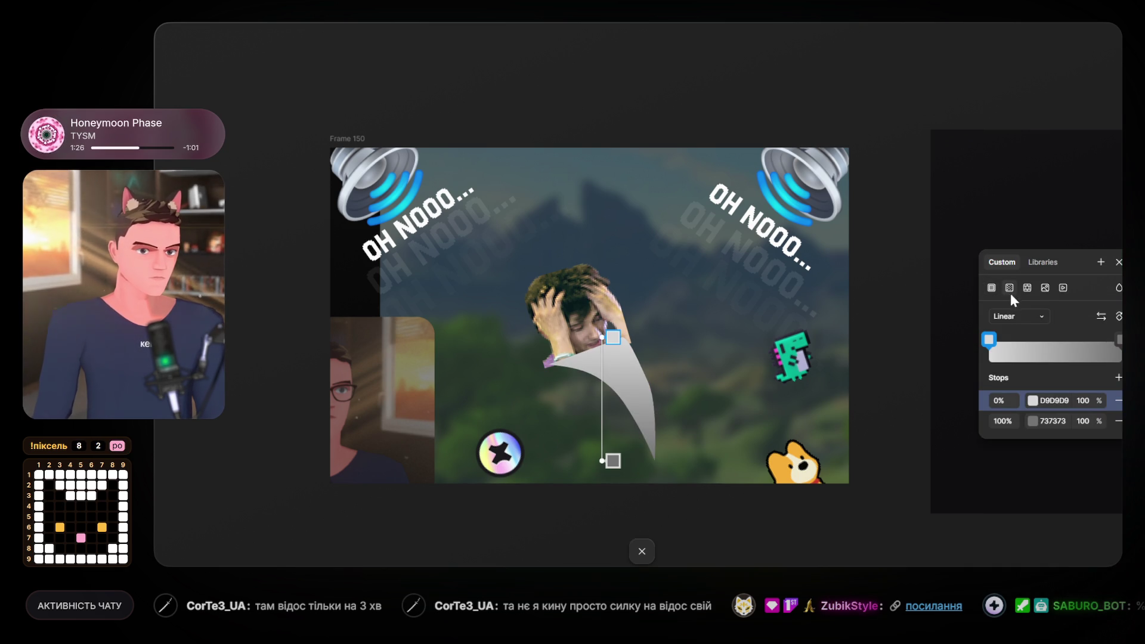
{"action": "mouse_move", "coordinate": [603, 458]}
{"action": "left_mouse_down"}
{"action": "mouse_move", "coordinate": [647, 447]}
{"action": "mouse_move", "coordinate": [656, 463]}
{"action": "left_mouse_up"}
{"action": "left_click_drag", "start_coordinate": [607, 329], "coordinate": [601, 329]}
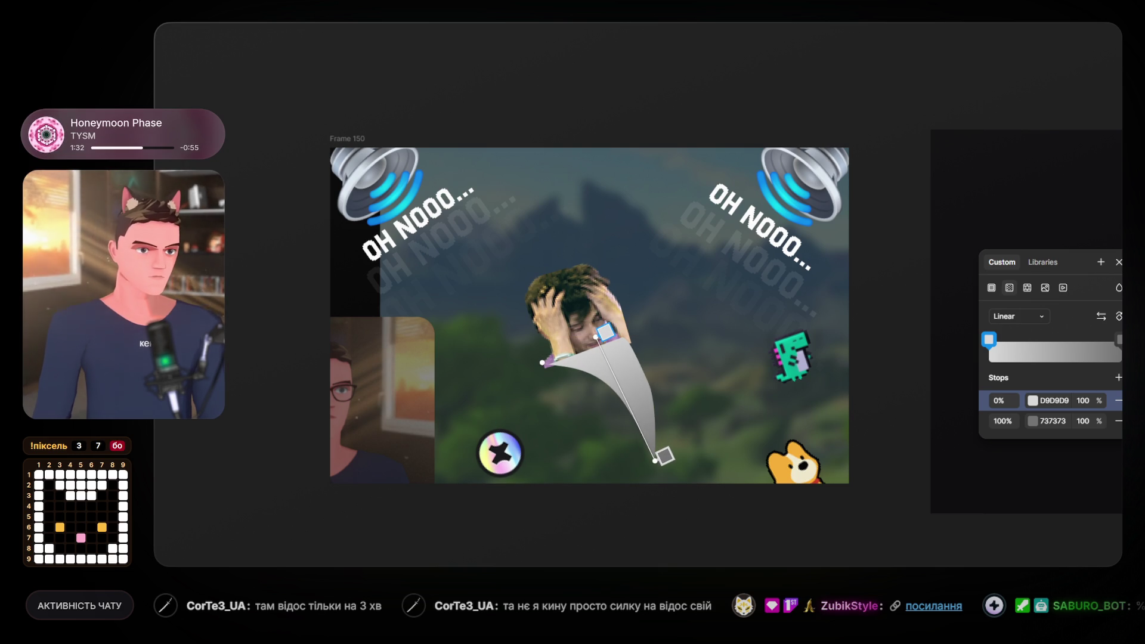
{"action": "left_click", "coordinate": [1008, 421]}
{"action": "mouse_move", "coordinate": [937, 378]}
{"action": "left_mouse_down"}
{"action": "mouse_move", "coordinate": [836, 312]}
{"action": "mouse_move", "coordinate": [753, 537]}
{"action": "mouse_move", "coordinate": [829, 477]}
{"action": "left_mouse_up"}
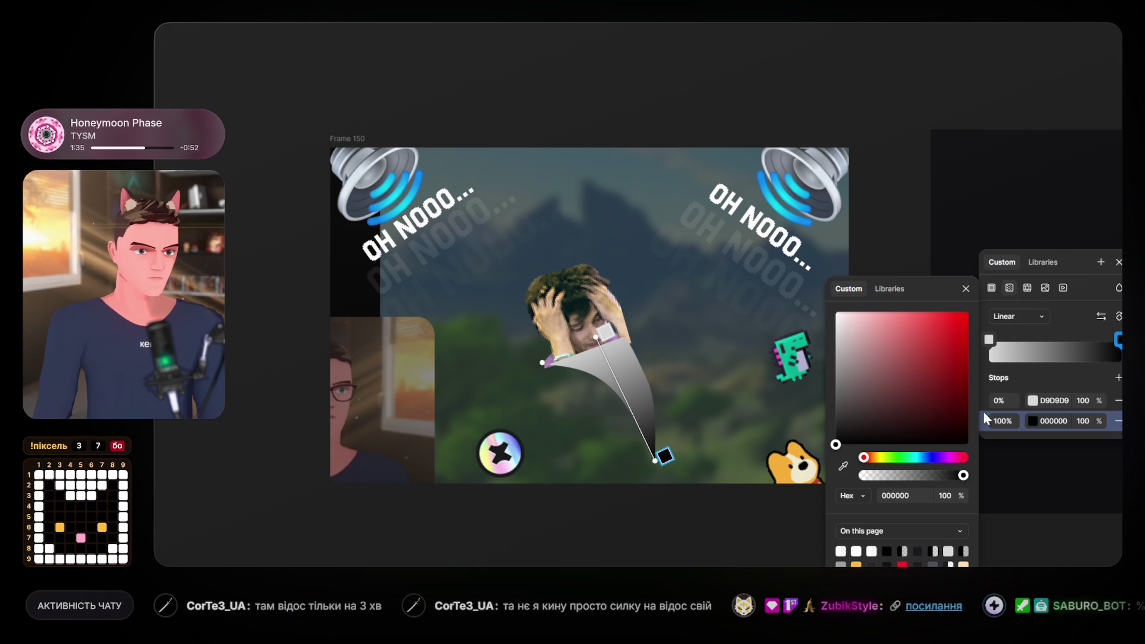
Make the gradient's end stop white at 0% opacity.
{"action": "key", "text": "Escape"}
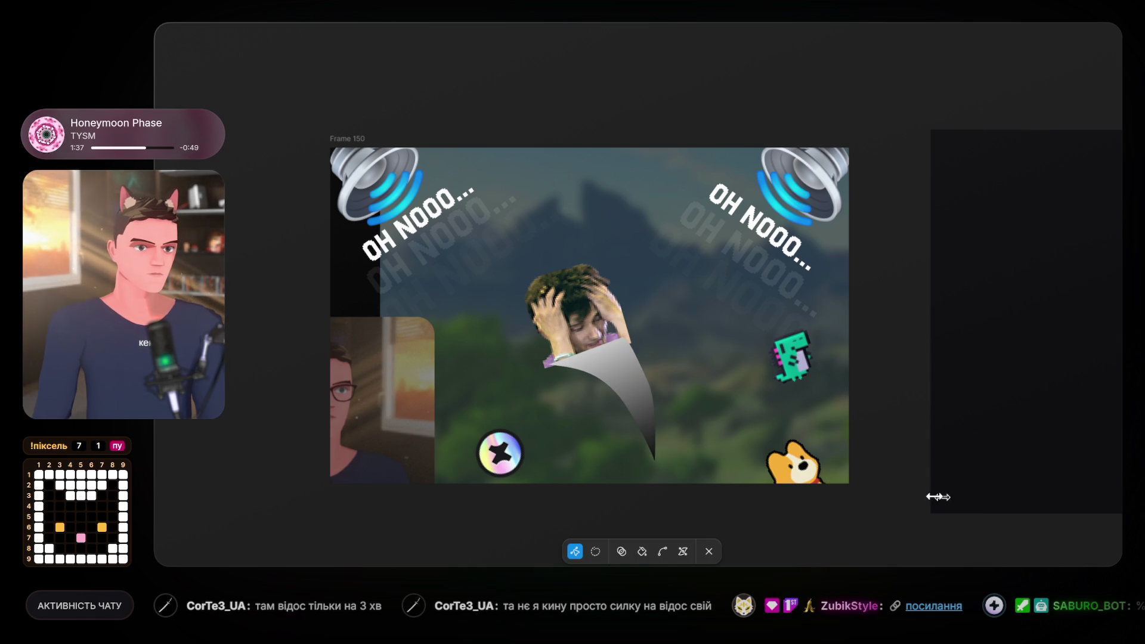
{"action": "left_click", "coordinate": [649, 382]}
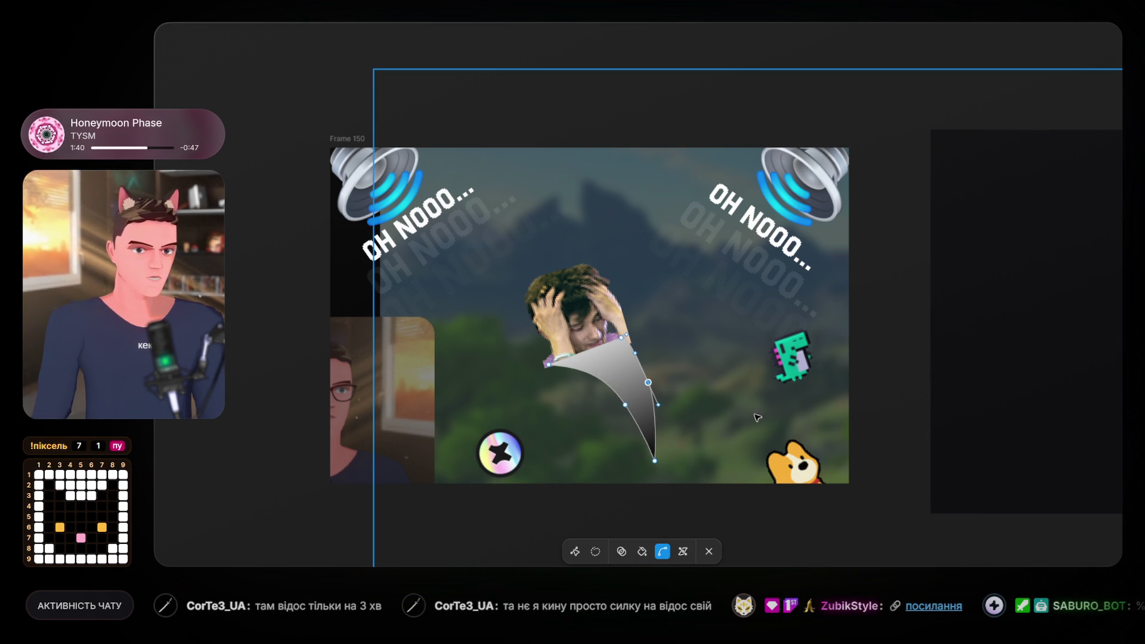
{"action": "left_click", "coordinate": [1105, 391]}
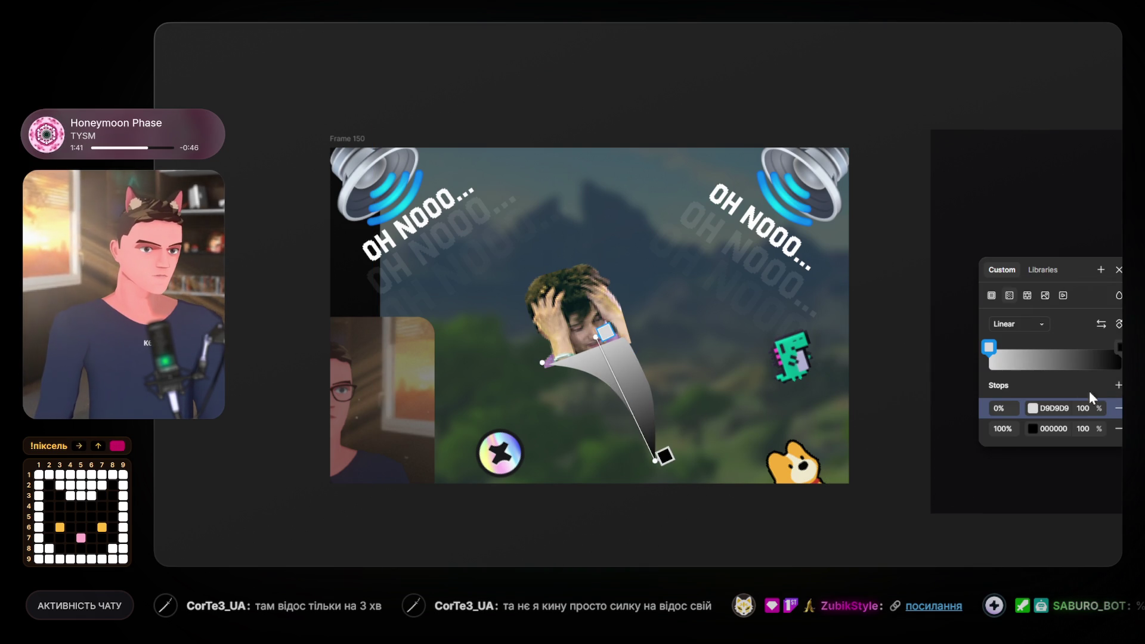
{"action": "left_click_drag", "start_coordinate": [1031, 440], "coordinate": [727, 453]}
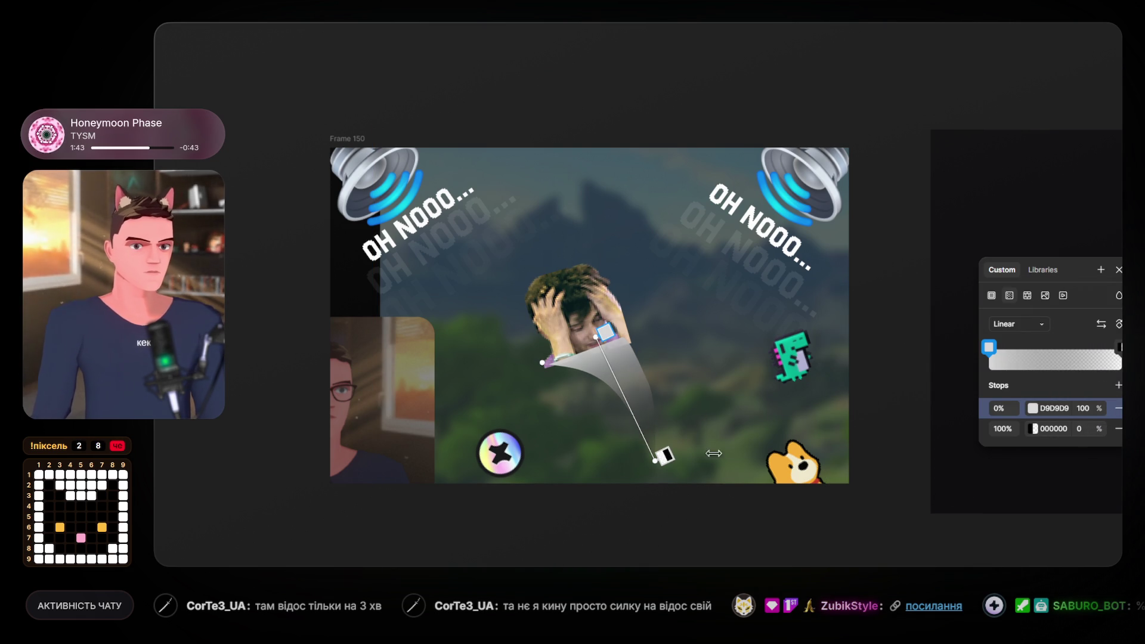
{"action": "left_click", "coordinate": [1033, 429]}
{"action": "left_click_drag", "start_coordinate": [894, 382], "coordinate": [836, 312]}
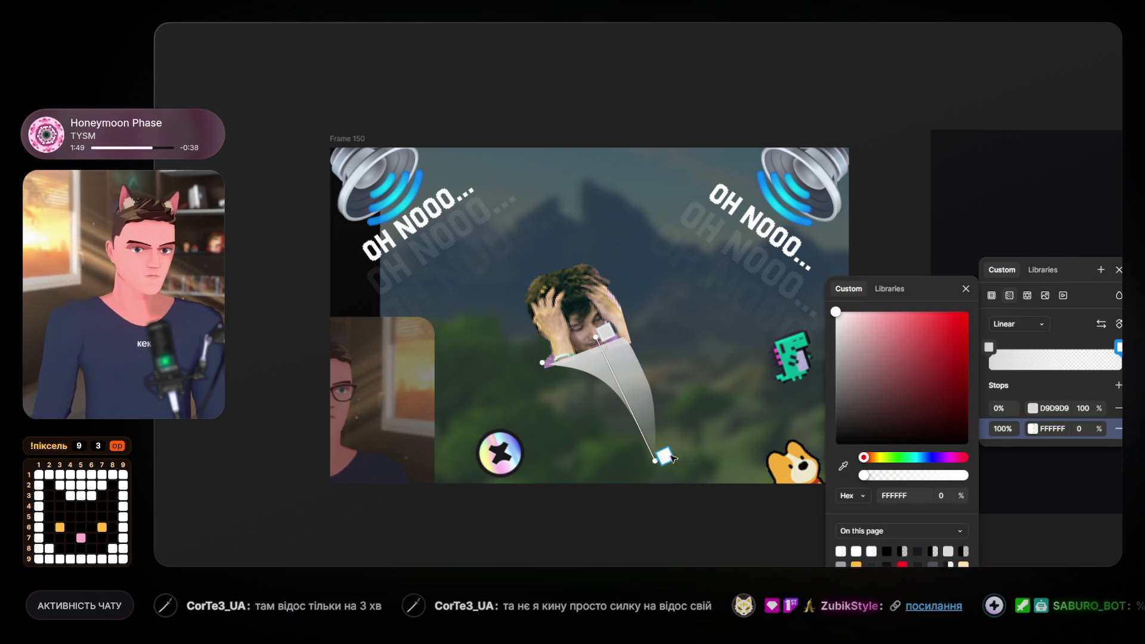
Stretch the gradient from the photo to the swoosh tip and add a 53% stop.
{"action": "mouse_move", "coordinate": [655, 459]}
{"action": "left_mouse_down"}
{"action": "mouse_move", "coordinate": [646, 439]}
{"action": "mouse_move", "coordinate": [655, 465]}
{"action": "left_mouse_up"}
{"action": "mouse_move", "coordinate": [596, 337]}
{"action": "left_mouse_down"}
{"action": "mouse_move", "coordinate": [571, 234]}
{"action": "mouse_move", "coordinate": [577, 262]}
{"action": "left_mouse_up"}
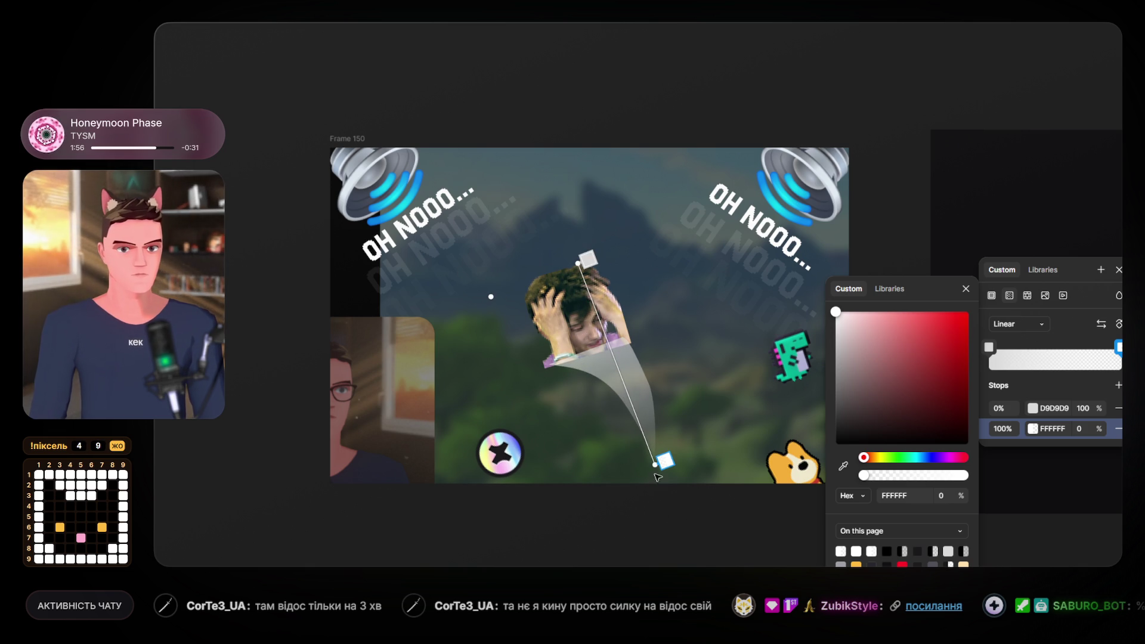
{"action": "left_click", "coordinate": [617, 368]}
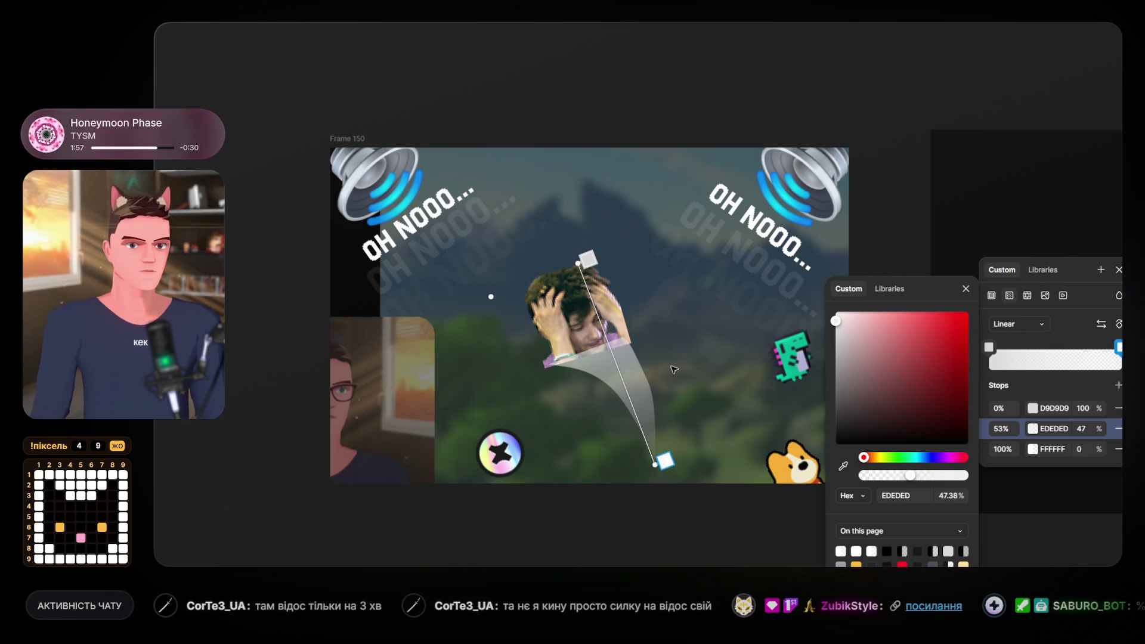
{"action": "key", "text": "Escape"}
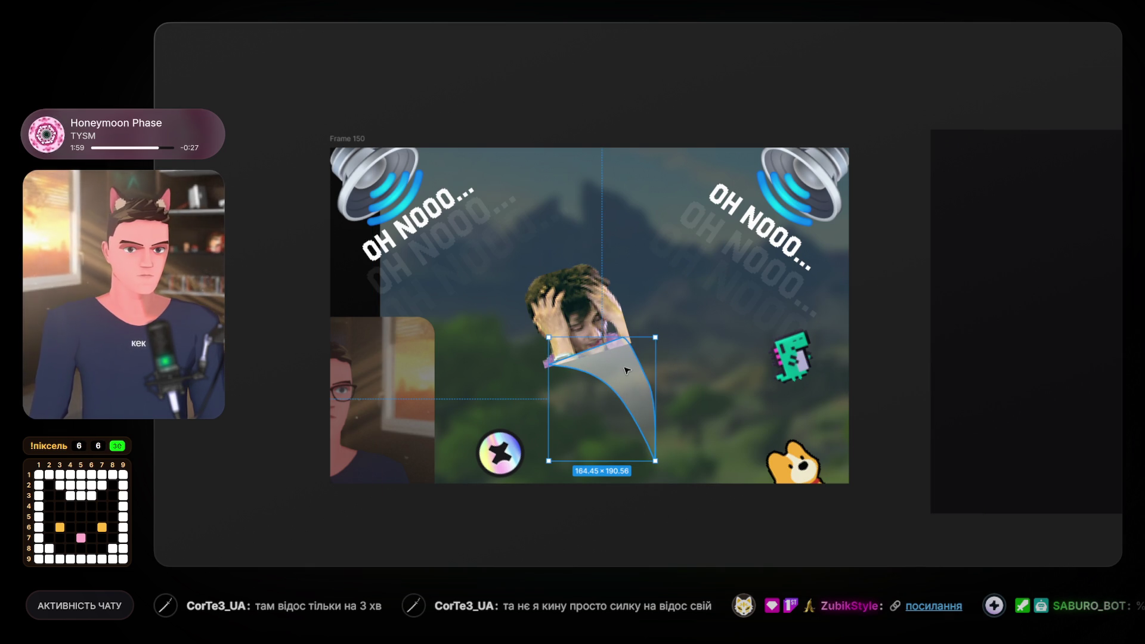
Adjust a vertex on the swoosh curve in vector edit mode, then select the meme photo.
{"action": "double_click", "coordinate": [627, 371]}
{"action": "left_click", "coordinate": [649, 382]}
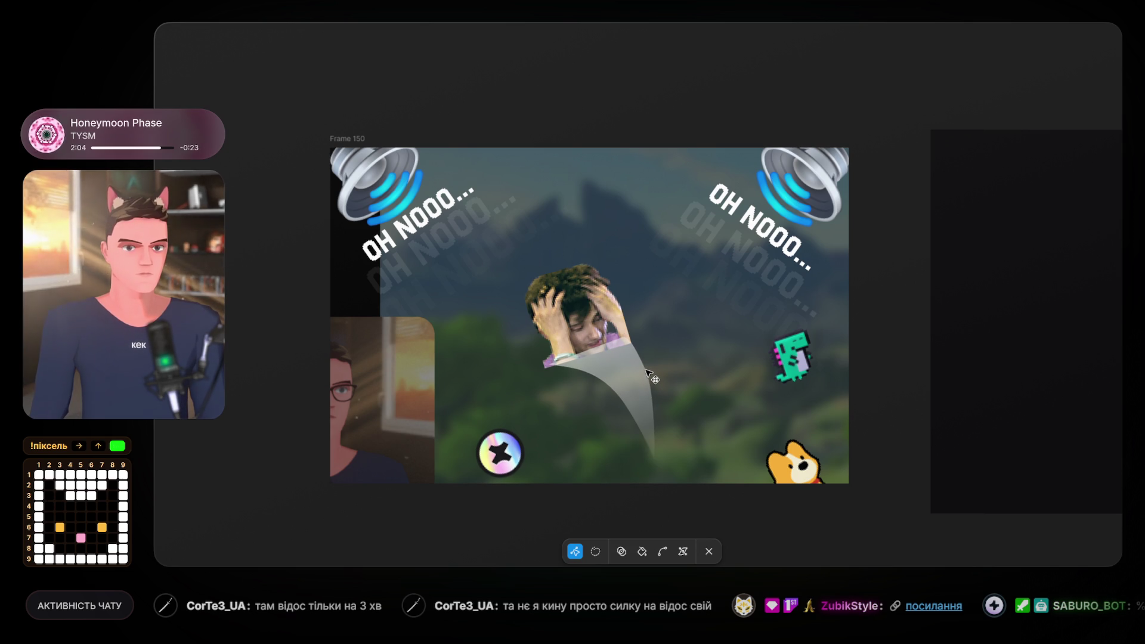
{"action": "left_click", "coordinate": [645, 371]}
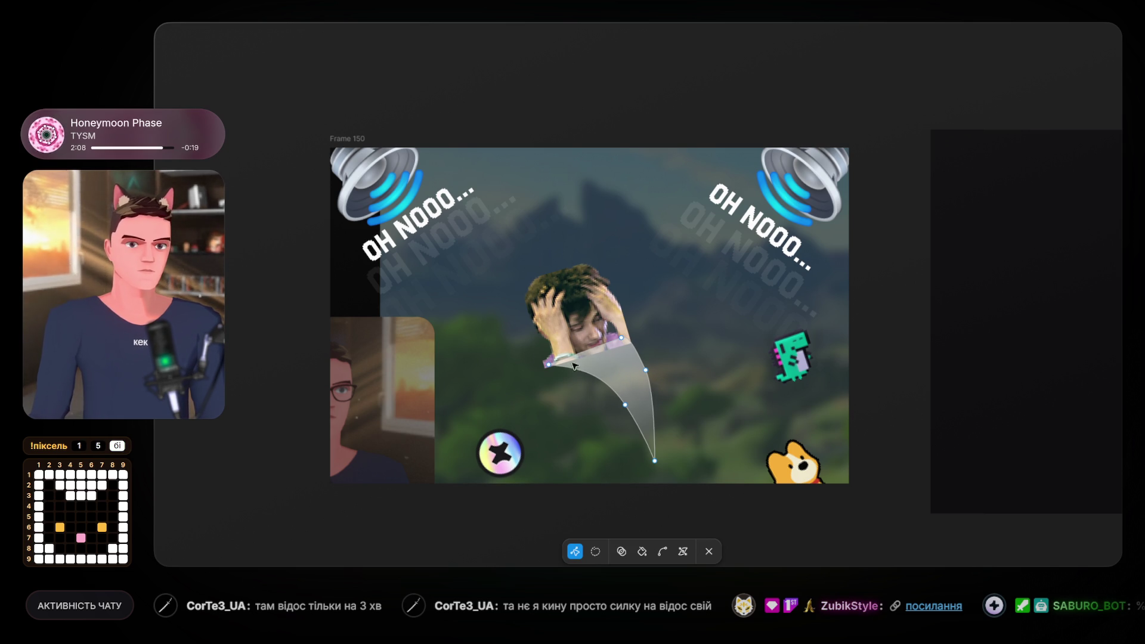
{"action": "key", "text": "Escape"}
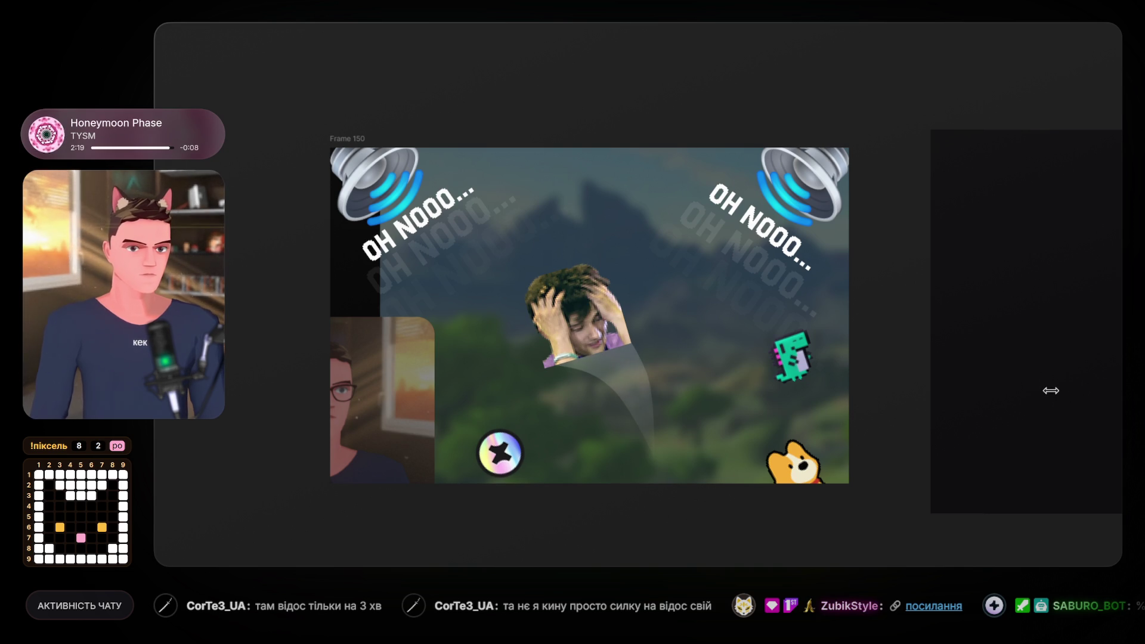
{"action": "left_click", "coordinate": [608, 364]}
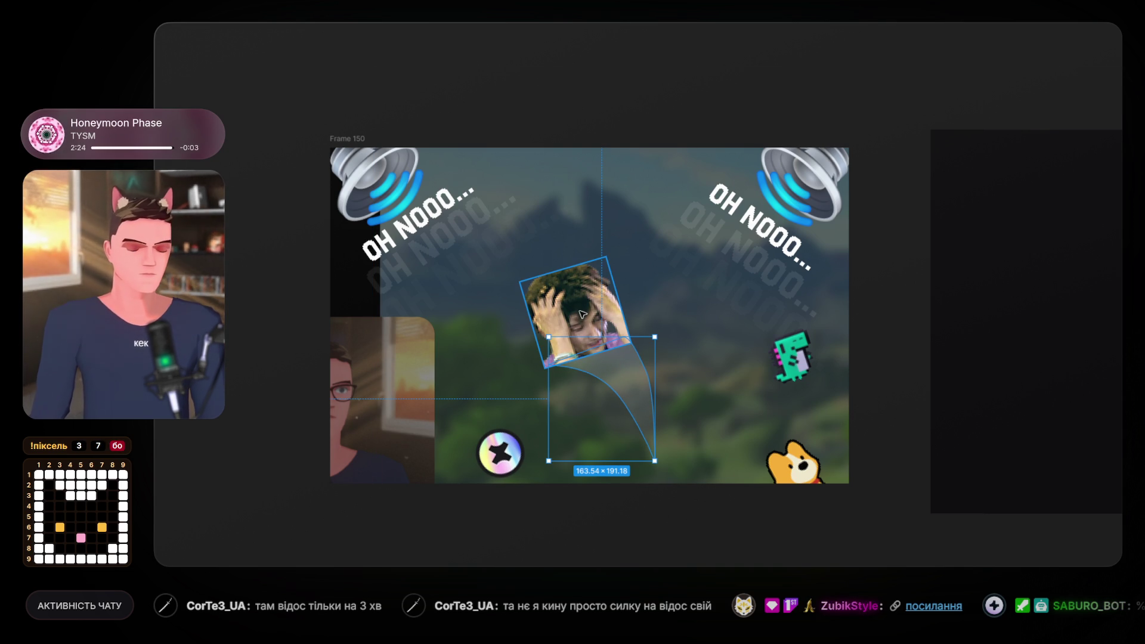
{"action": "left_click", "coordinate": [584, 311]}
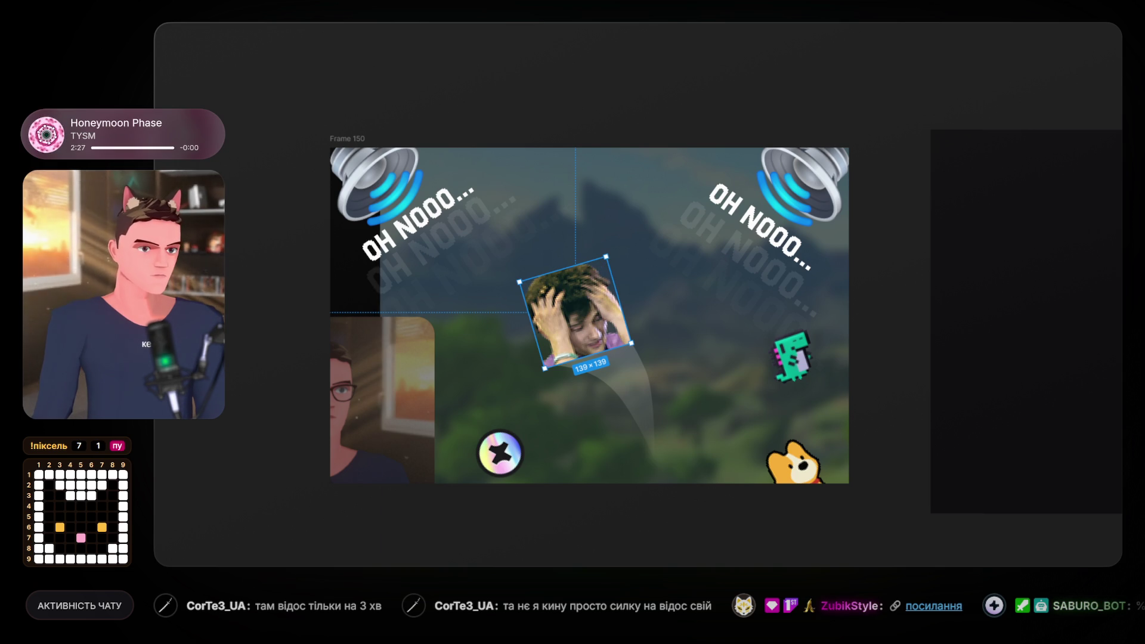
Move the meme photo slightly right and down.
{"action": "left_click", "coordinate": [1032, 438]}
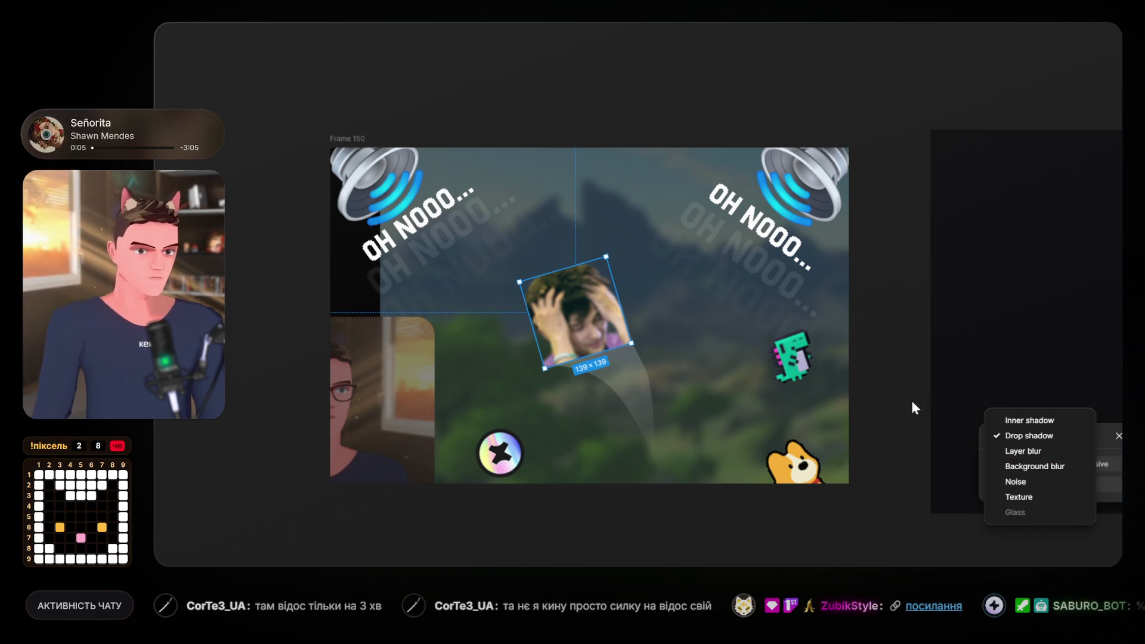
{"action": "key", "text": "Escape"}
{"action": "left_click_drag", "start_coordinate": [598, 320], "coordinate": [609, 338]}
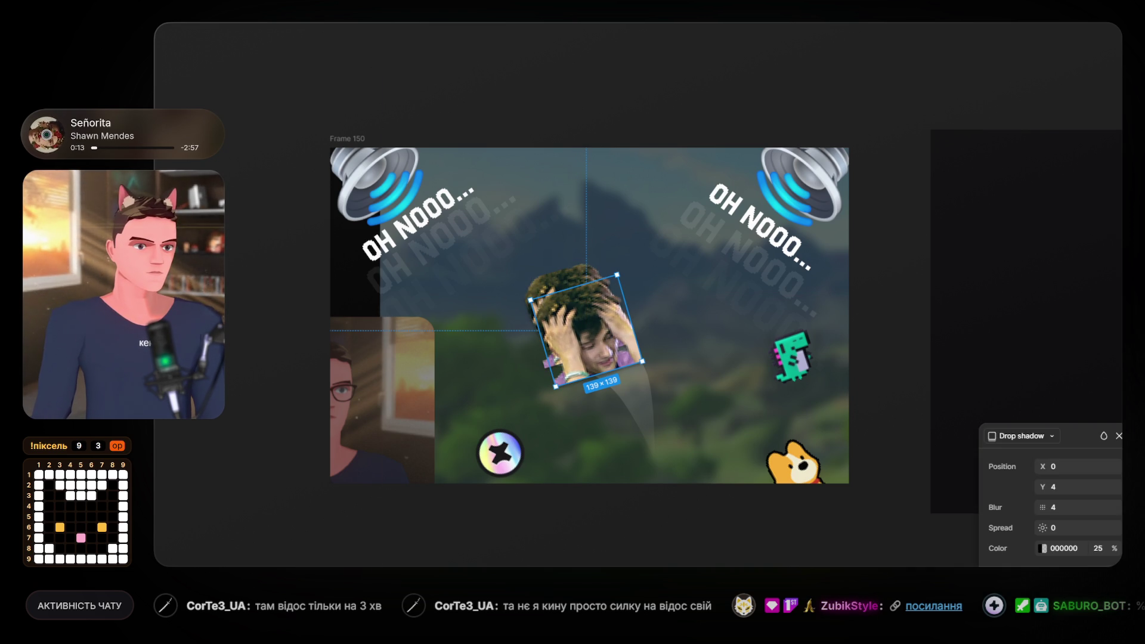
Try a stronger Layer blur on the photo, then undo back to its drop shadow.
{"action": "left_click", "coordinate": [1017, 441]}
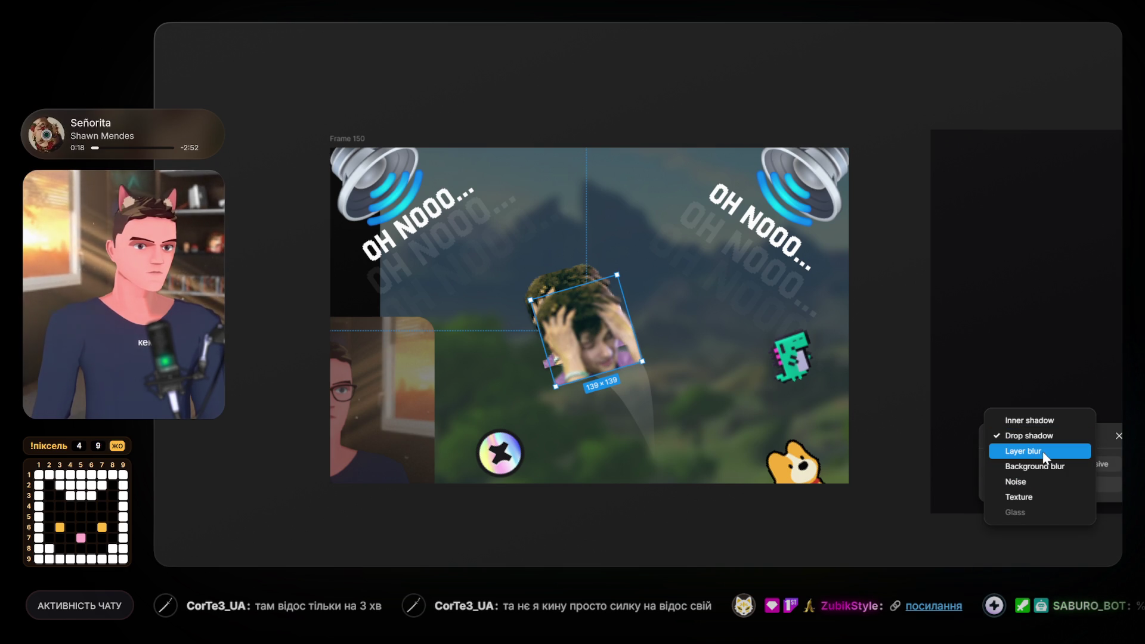
{"action": "left_click", "coordinate": [1045, 457]}
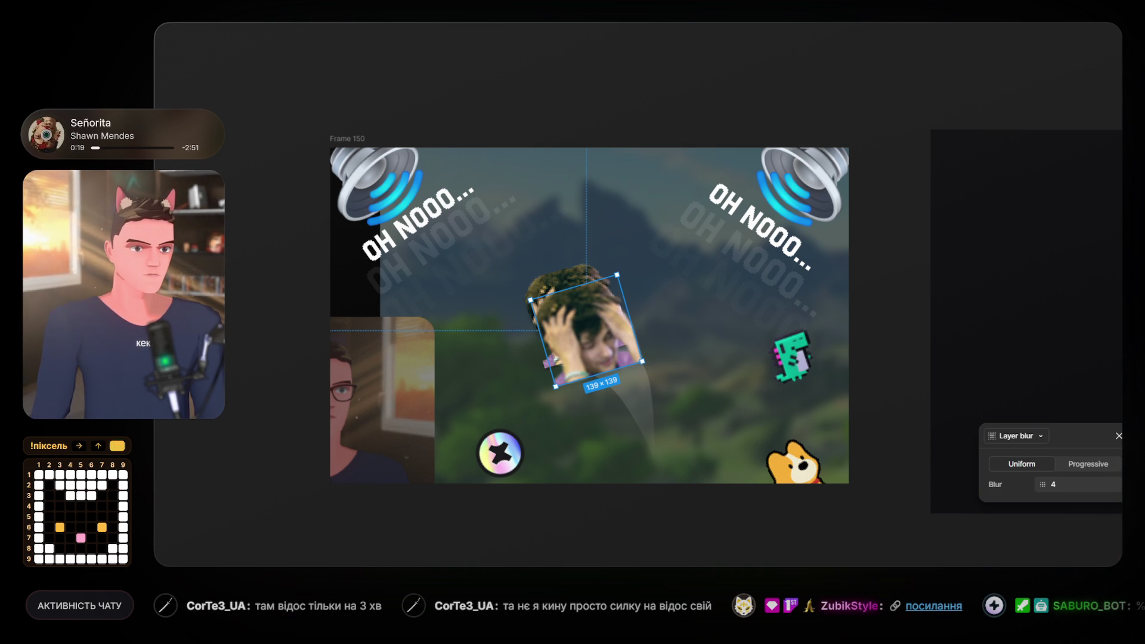
{"action": "left_click_drag", "start_coordinate": [1042, 484], "coordinate": [1139, 493]}
{"action": "left_click", "coordinate": [1059, 495]}
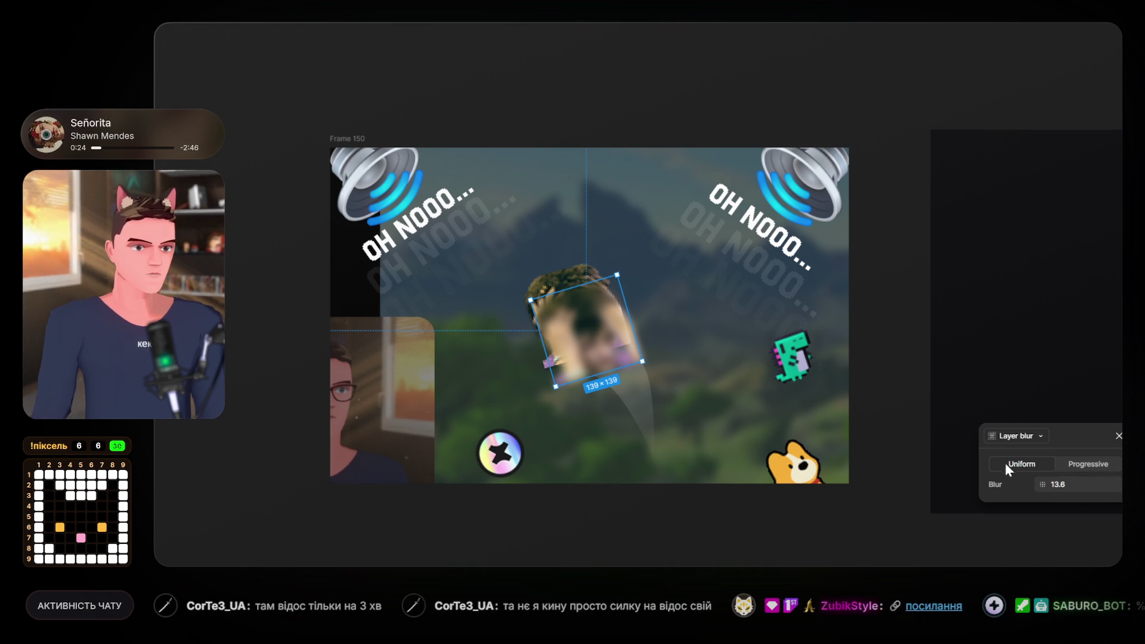
{"action": "key", "text": "Escape"}
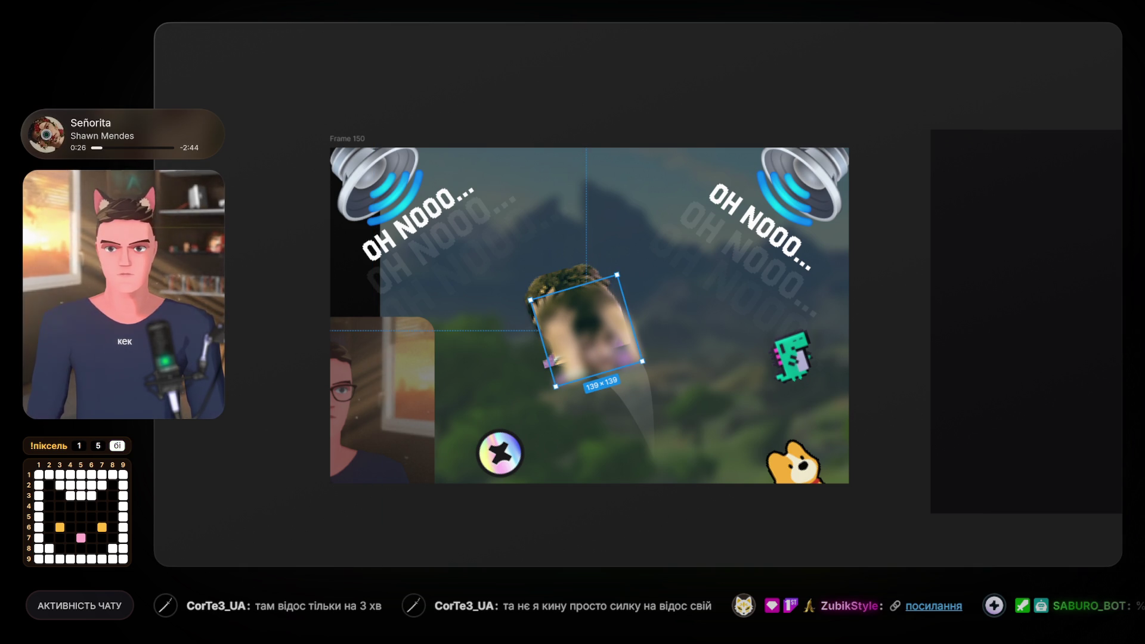
{"action": "key", "text": "ctrl+z"}
Drag the meme photo further right and down, then reselect it.
{"action": "left_click_drag", "start_coordinate": [606, 353], "coordinate": [606, 352]}
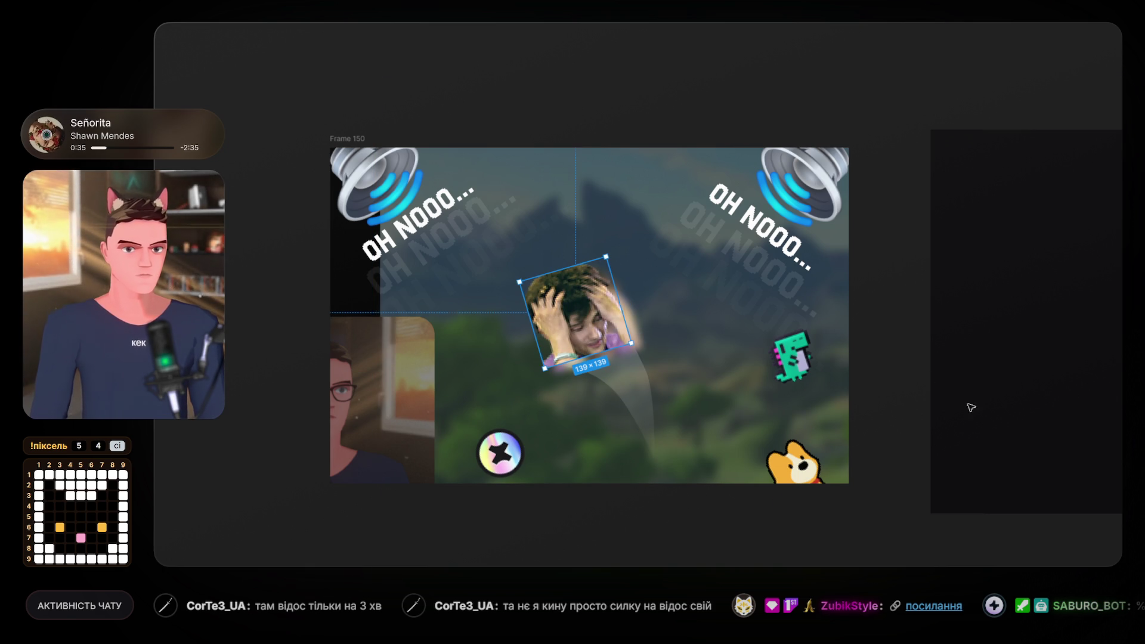
{"action": "left_click_drag", "start_coordinate": [627, 323], "coordinate": [706, 346]}
{"action": "scroll", "coordinate": [649, 342], "scroll_direction": "up", "scroll_amount": 2}
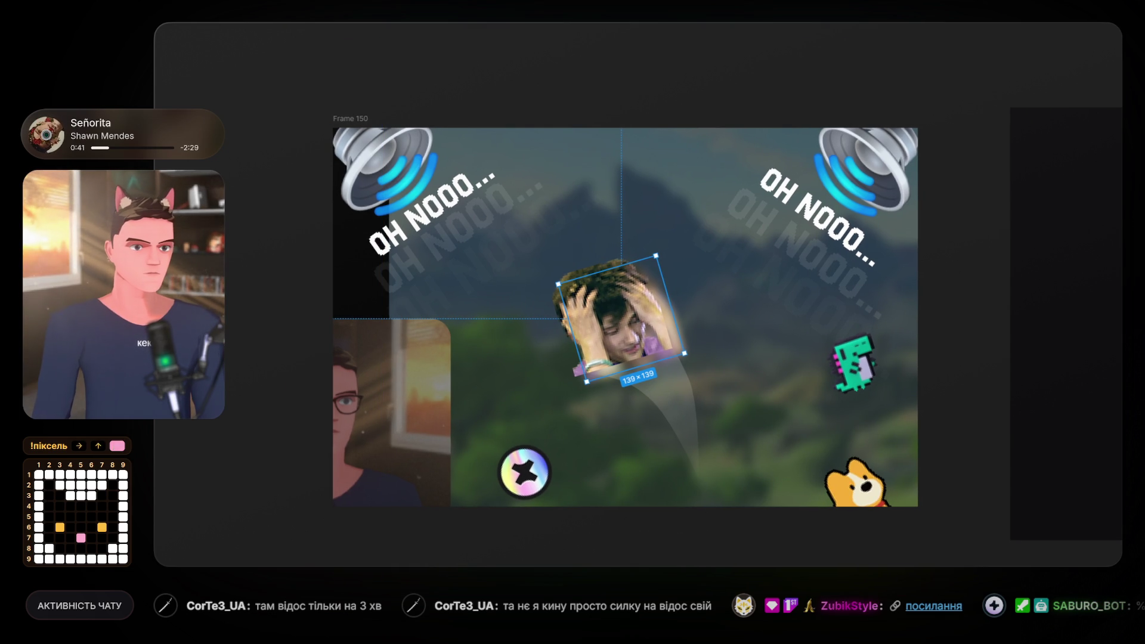
{"action": "left_click", "coordinate": [1060, 397]}
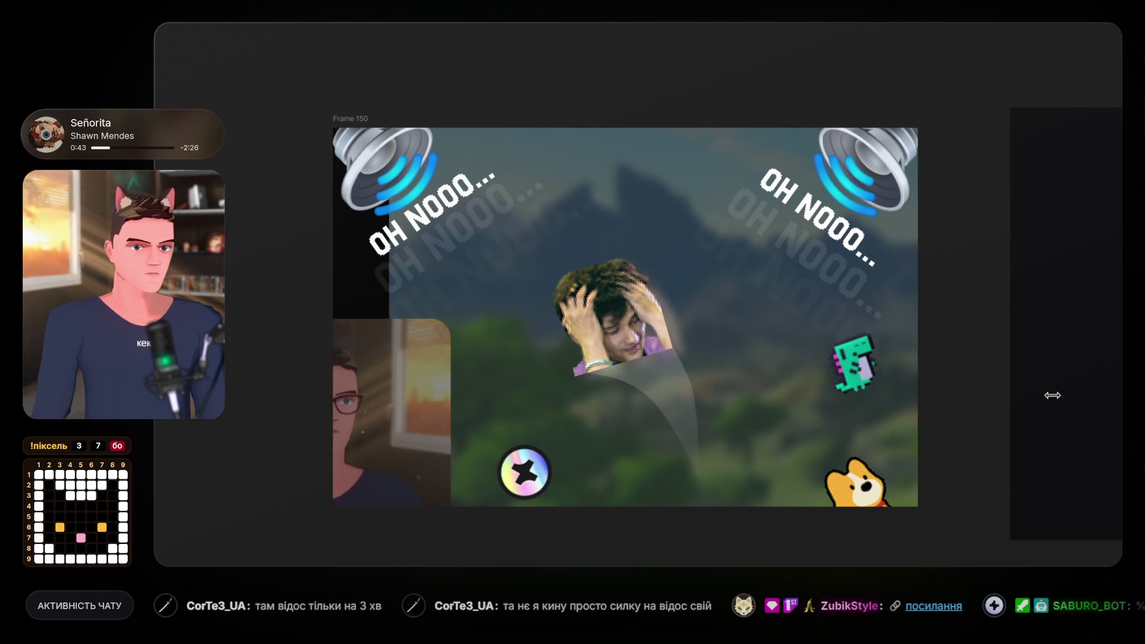
{"action": "left_click", "coordinate": [663, 325]}
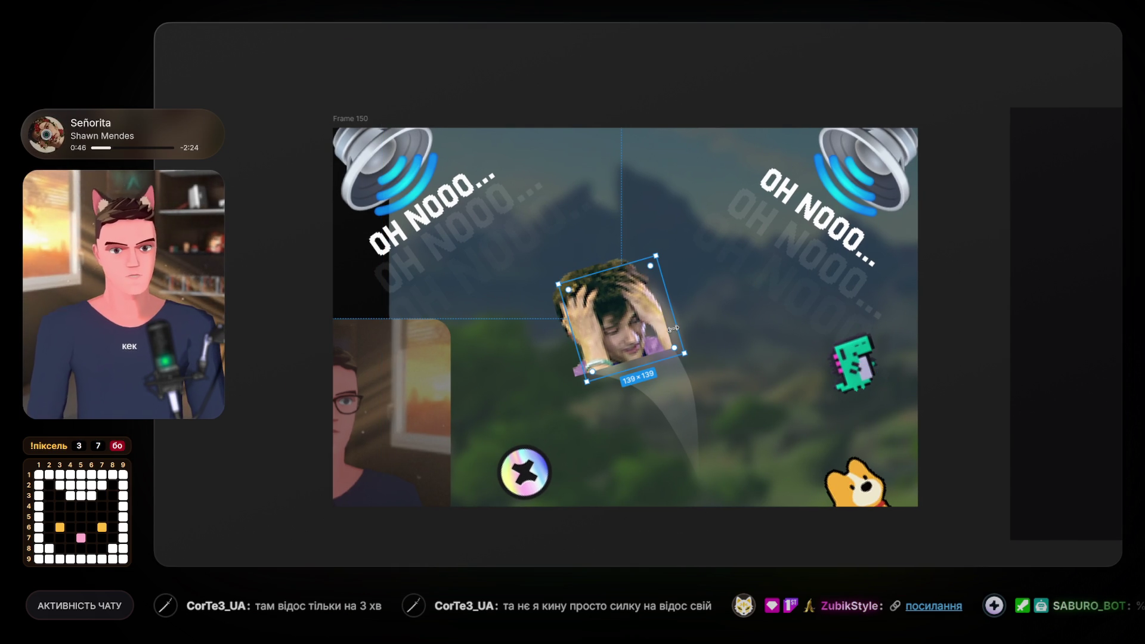
{"action": "scroll", "coordinate": [646, 371], "scroll_direction": "up", "scroll_amount": 5}
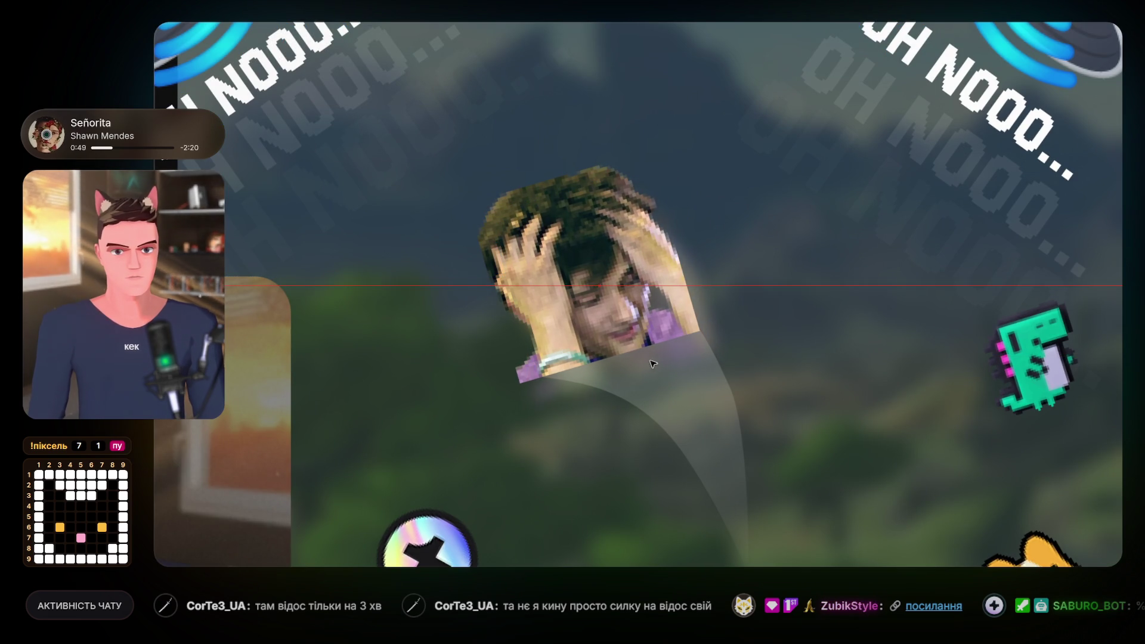
{"action": "left_click", "coordinate": [649, 362]}
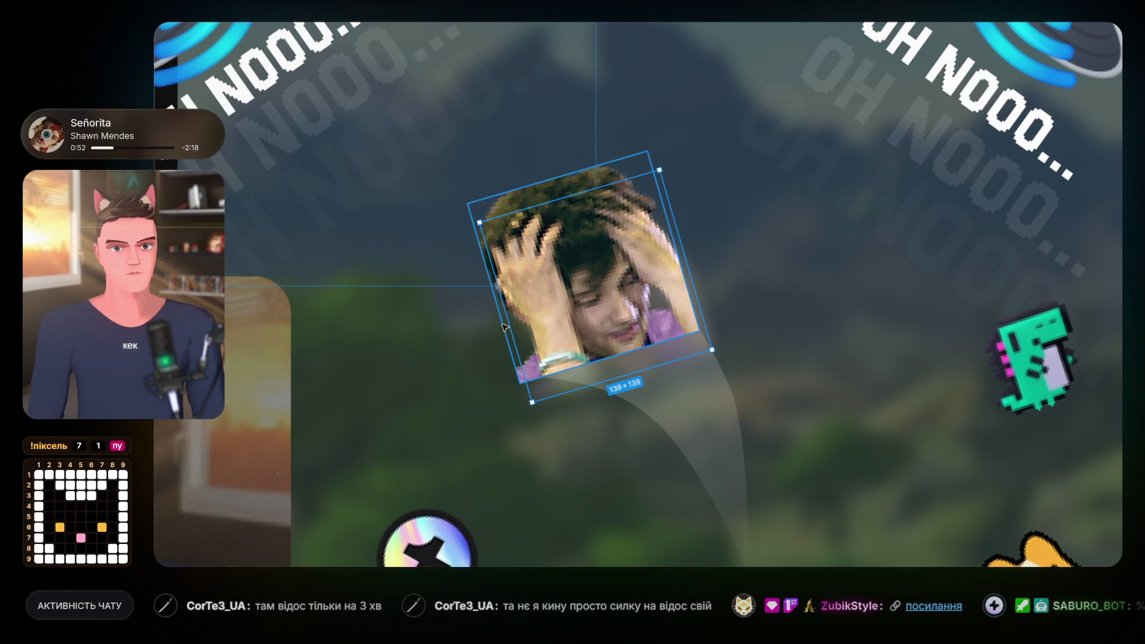
{"action": "left_click_drag", "start_coordinate": [515, 321], "coordinate": [508, 321]}
{"action": "mouse_move", "coordinate": [686, 283]}
{"action": "left_mouse_down"}
{"action": "mouse_move", "coordinate": [694, 281]}
{"action": "mouse_move", "coordinate": [680, 284]}
{"action": "left_mouse_up"}
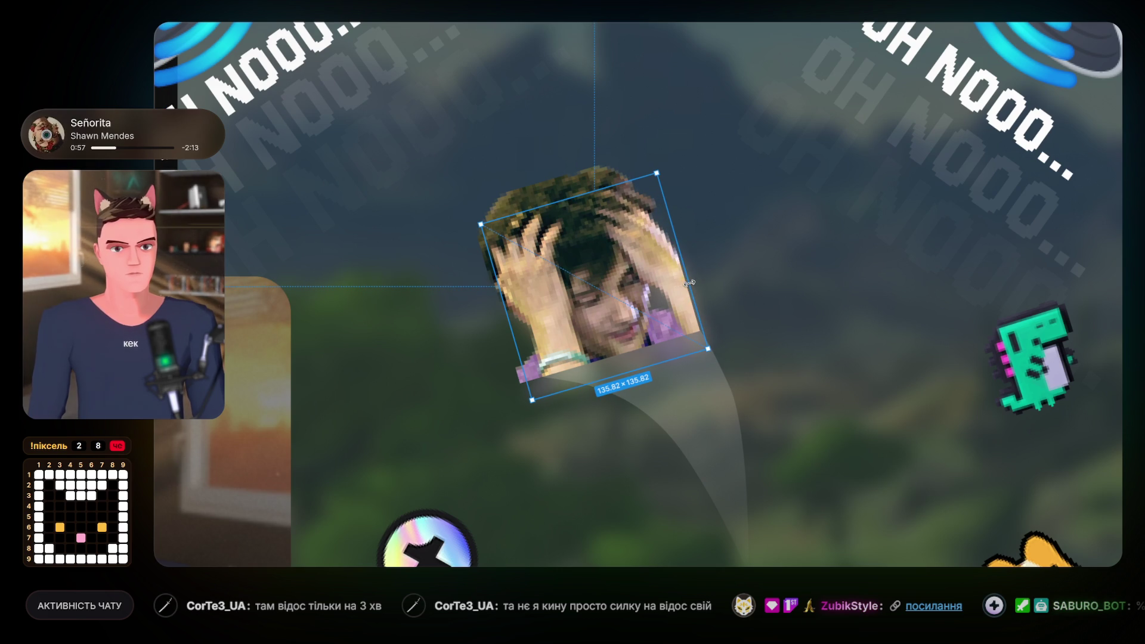
{"action": "key", "text": "Escape"}
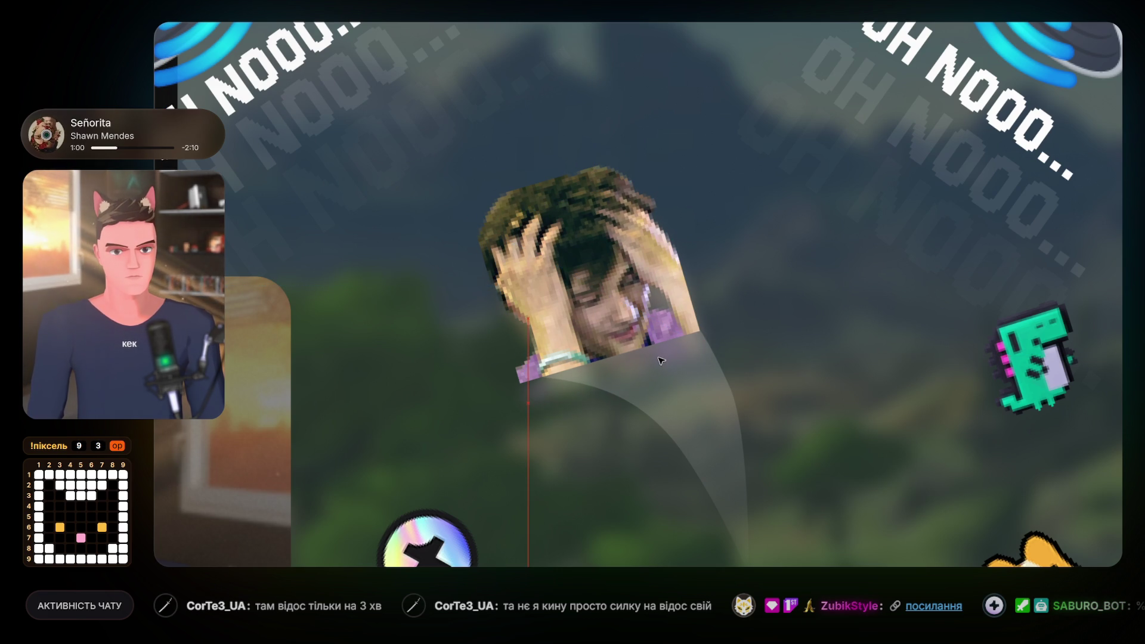
{"action": "left_click", "coordinate": [666, 358]}
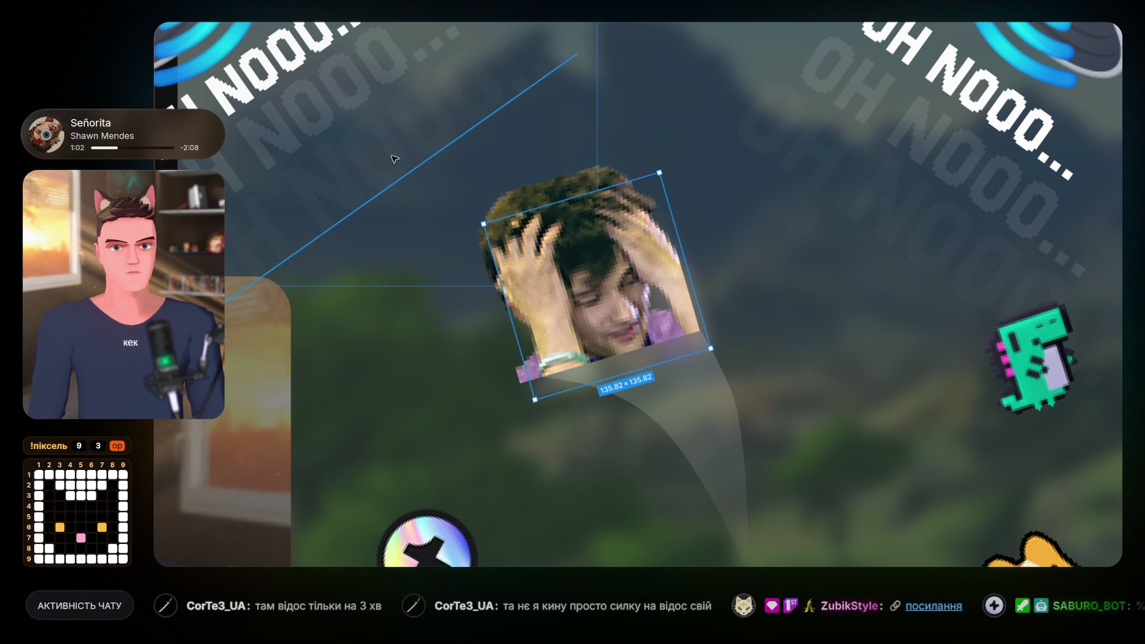
{"action": "left_click_drag", "start_coordinate": [672, 348], "coordinate": [692, 364]}
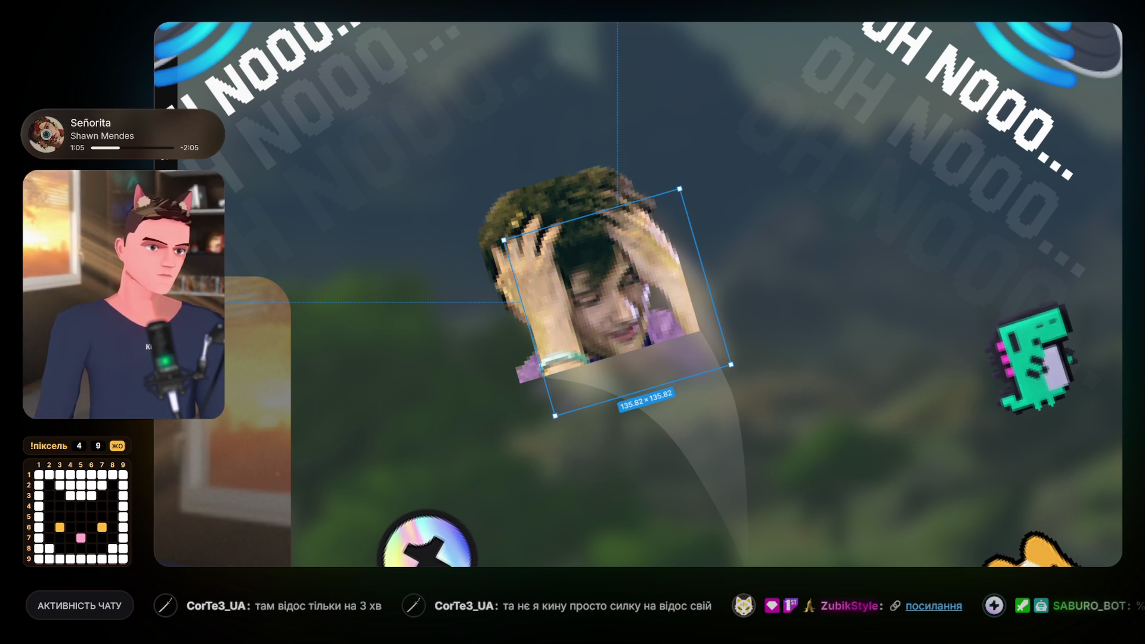
{"action": "key", "text": "Escape"}
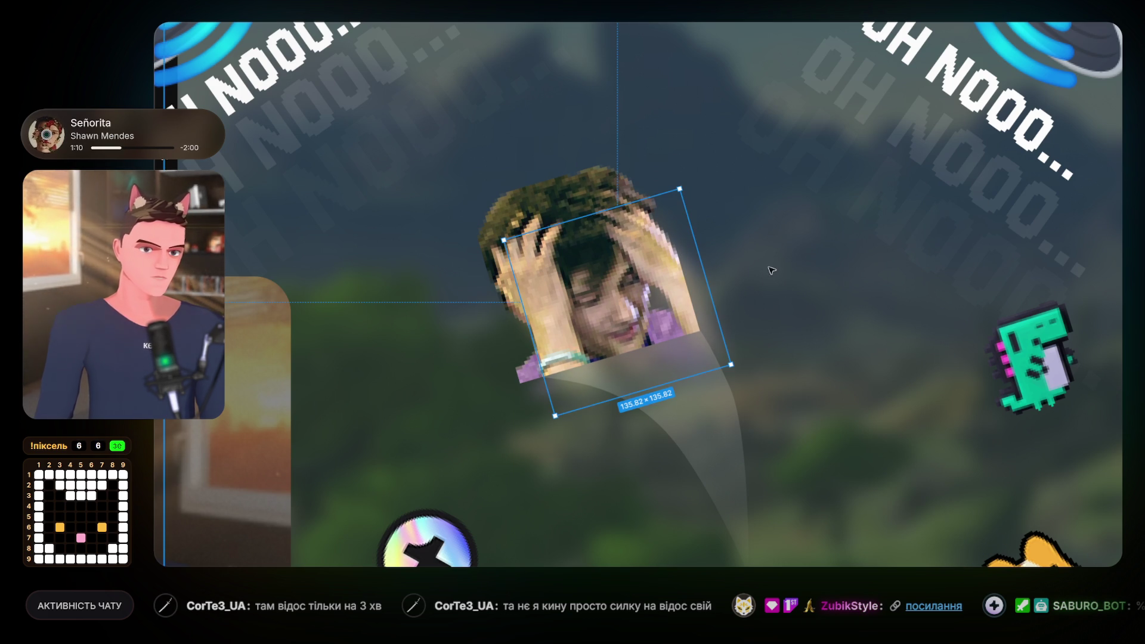
{"action": "left_click", "coordinate": [607, 358]}
{"action": "scroll", "coordinate": [610, 357], "scroll_direction": "down", "scroll_amount": 3}
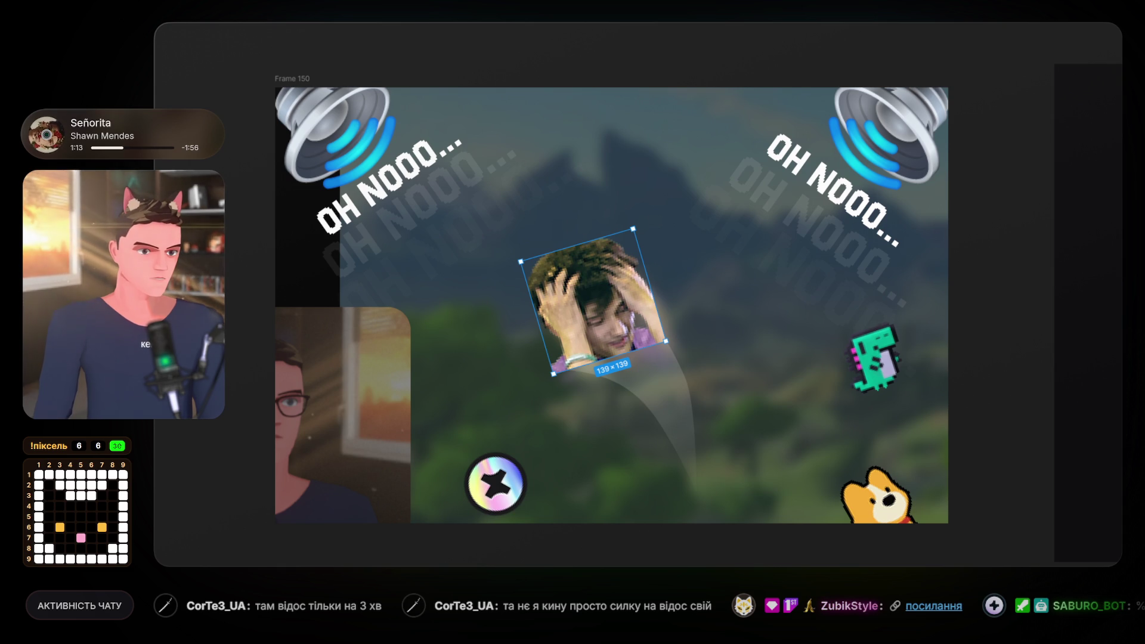
Set the photo's drop shadow to Y 0, blur about 44.8, and colour opacity 93%.
{"action": "left_click", "coordinate": [1137, 436]}
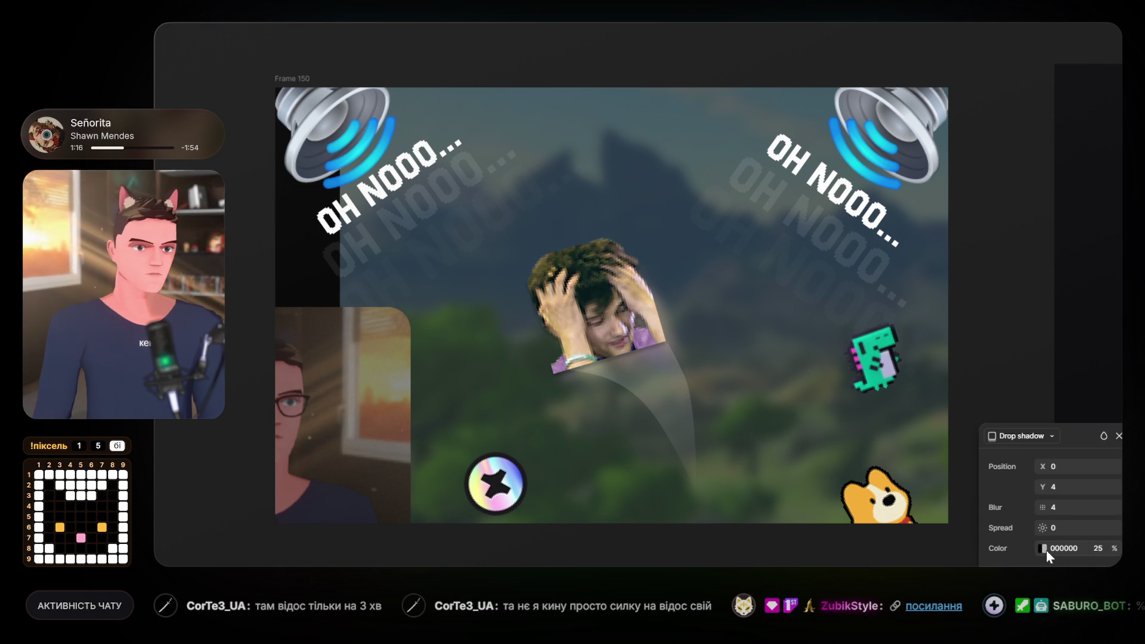
{"action": "mouse_move", "coordinate": [1048, 507]}
{"action": "left_mouse_down"}
{"action": "mouse_move", "coordinate": [1084, 505]}
{"action": "mouse_move", "coordinate": [1036, 508]}
{"action": "left_mouse_up"}
{"action": "type", "text": "55"}
{"action": "key", "text": "Return"}
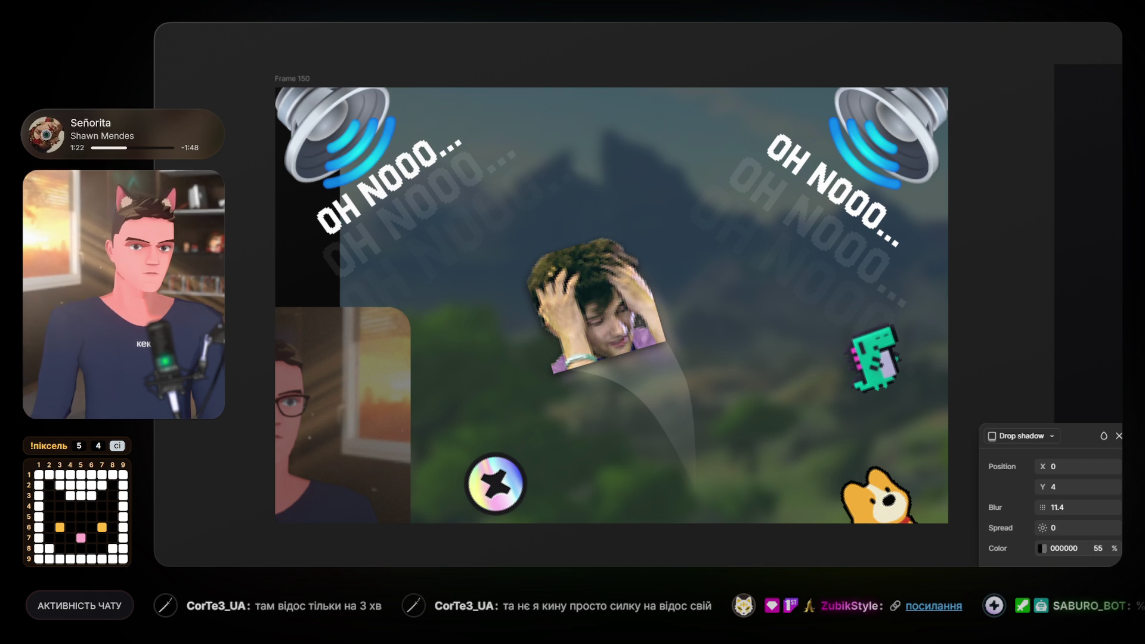
{"action": "type", "text": "88"}
{"action": "key", "text": "Return"}
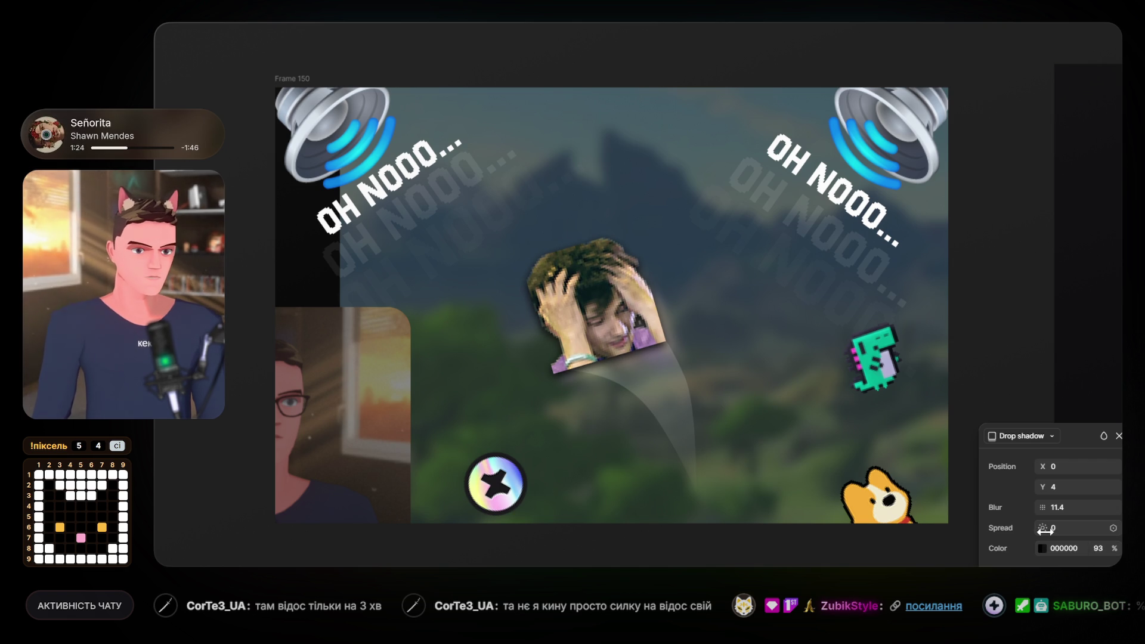
{"action": "left_click", "coordinate": [1074, 486]}
{"action": "type", "text": "0"}
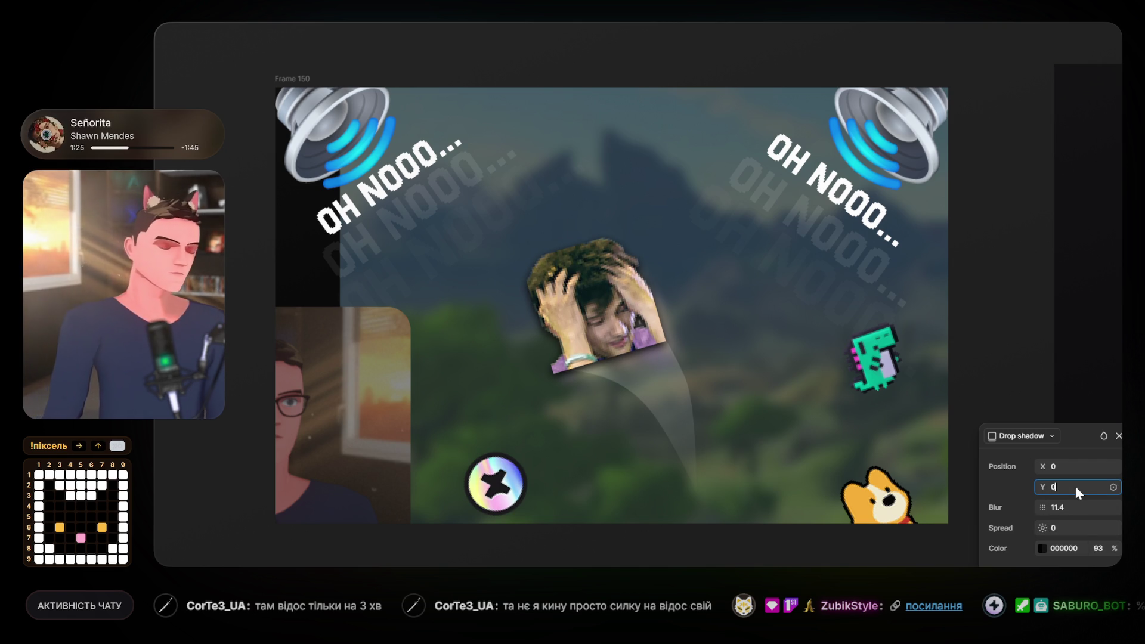
{"action": "left_click_drag", "start_coordinate": [1040, 507], "coordinate": [1058, 508]}
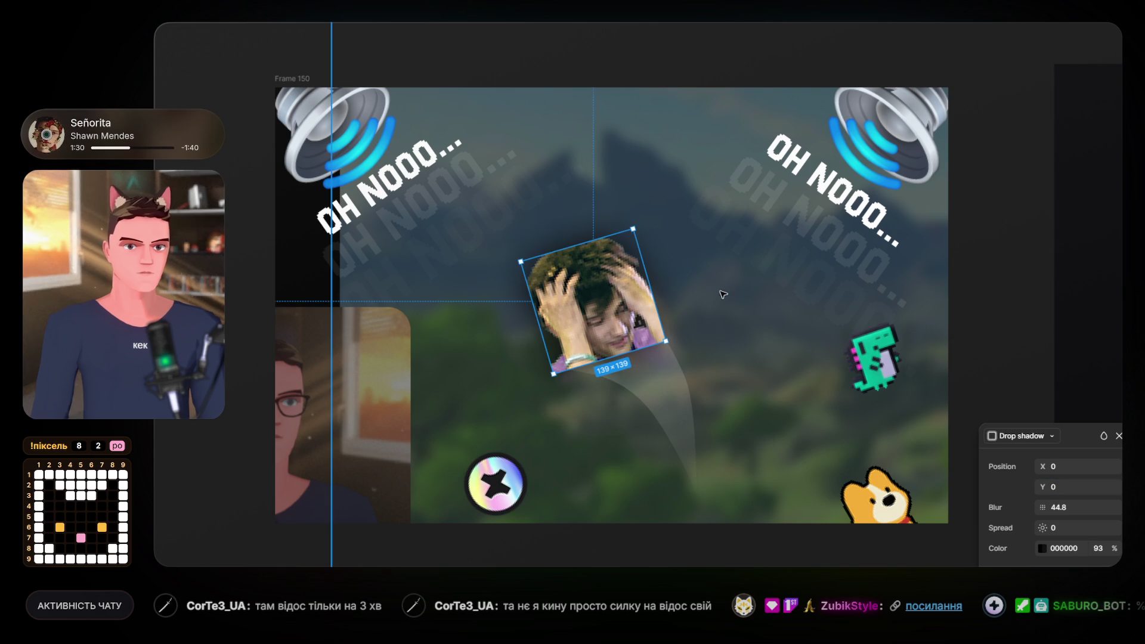
{"action": "key", "text": "Escape"}
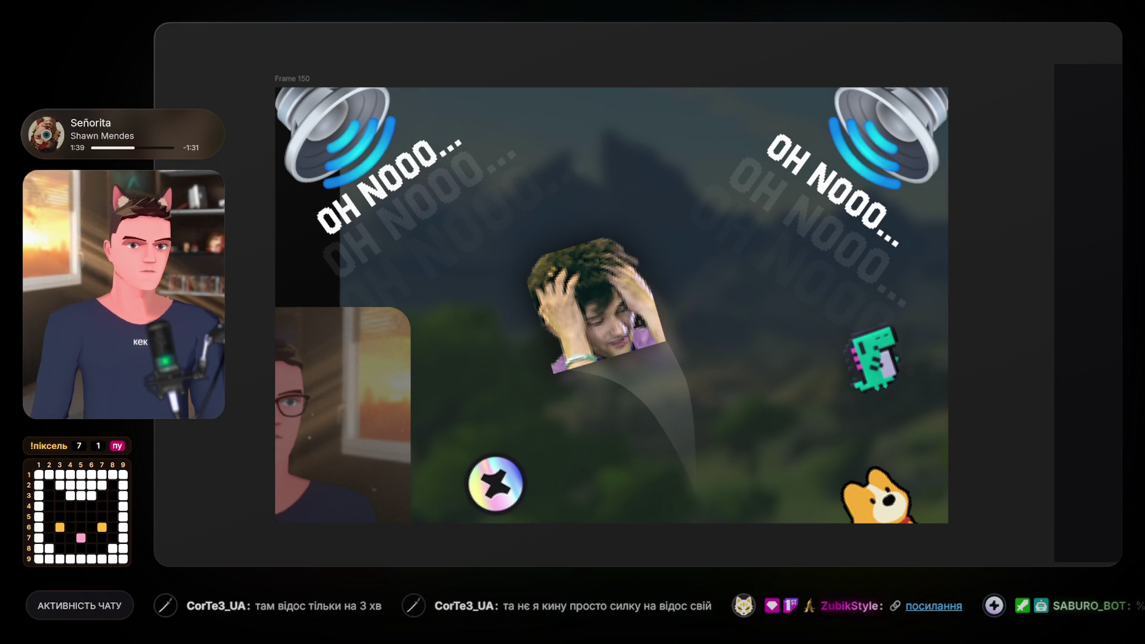
{"action": "left_click", "coordinate": [593, 302]}
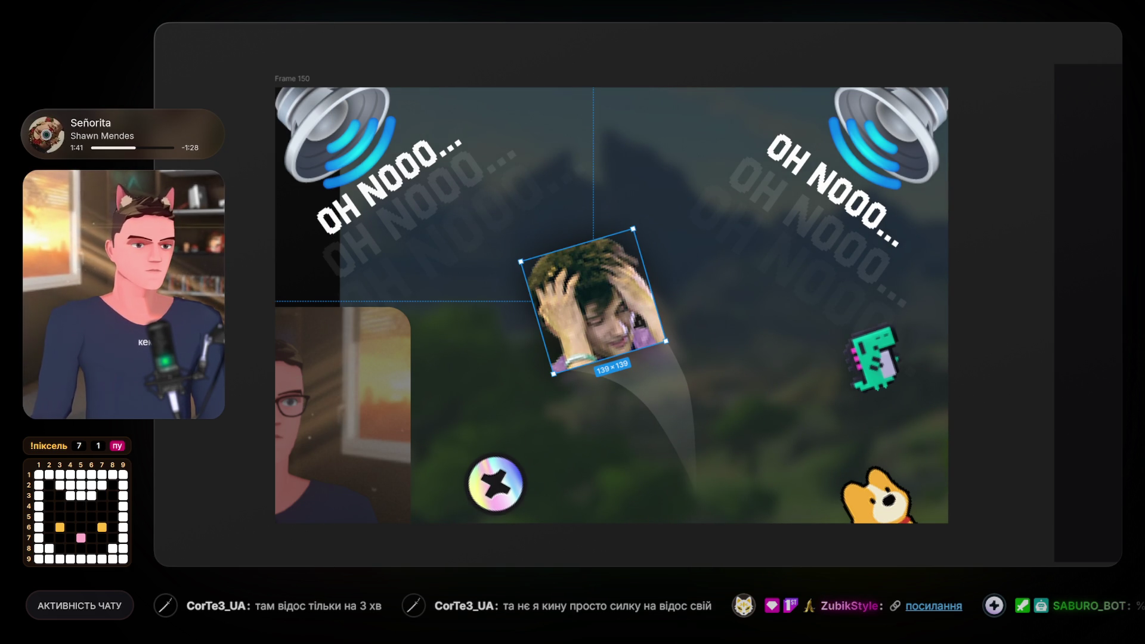
{"action": "left_click", "coordinate": [1067, 427]}
{"action": "mouse_move", "coordinate": [1083, 459]}
{"action": "left_mouse_down"}
{"action": "mouse_move", "coordinate": [1095, 460]}
{"action": "mouse_move", "coordinate": [1078, 464]}
{"action": "mouse_move", "coordinate": [1092, 504]}
{"action": "left_mouse_up"}
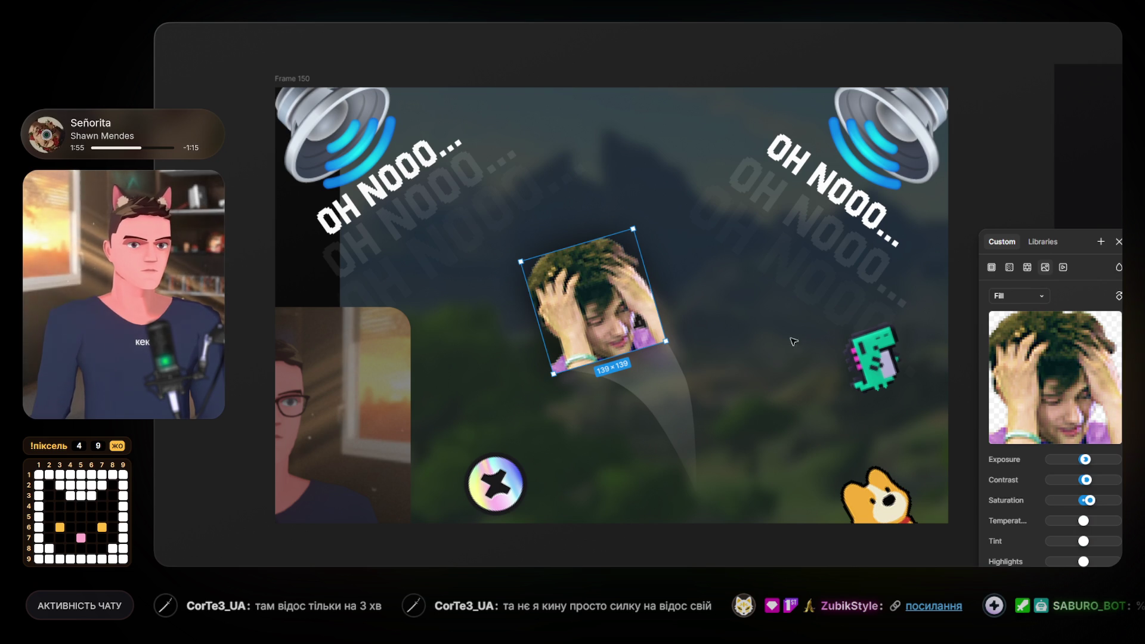
{"action": "left_click", "coordinate": [601, 45]}
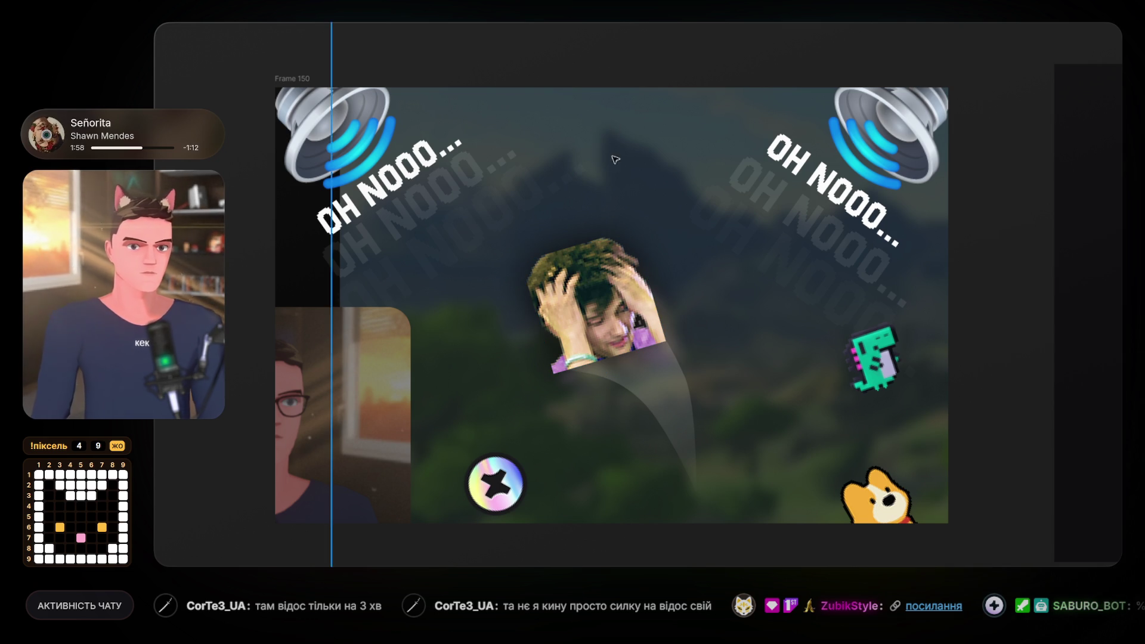
{"action": "scroll", "coordinate": [603, 184], "scroll_direction": "down", "scroll_amount": 5}
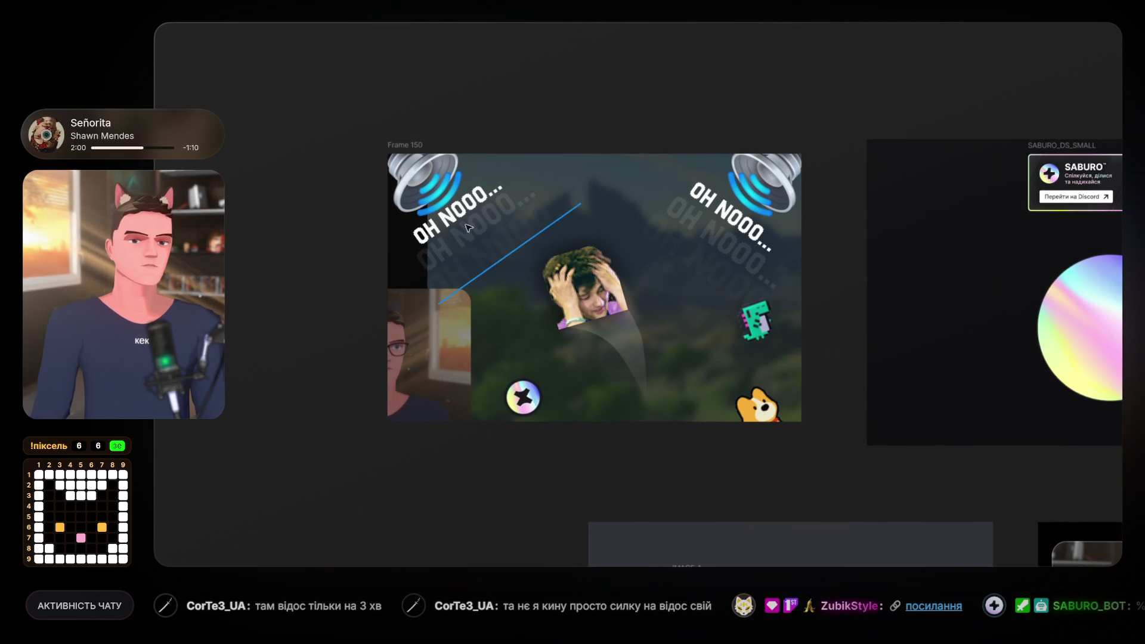
{"action": "left_click", "coordinate": [477, 224]}
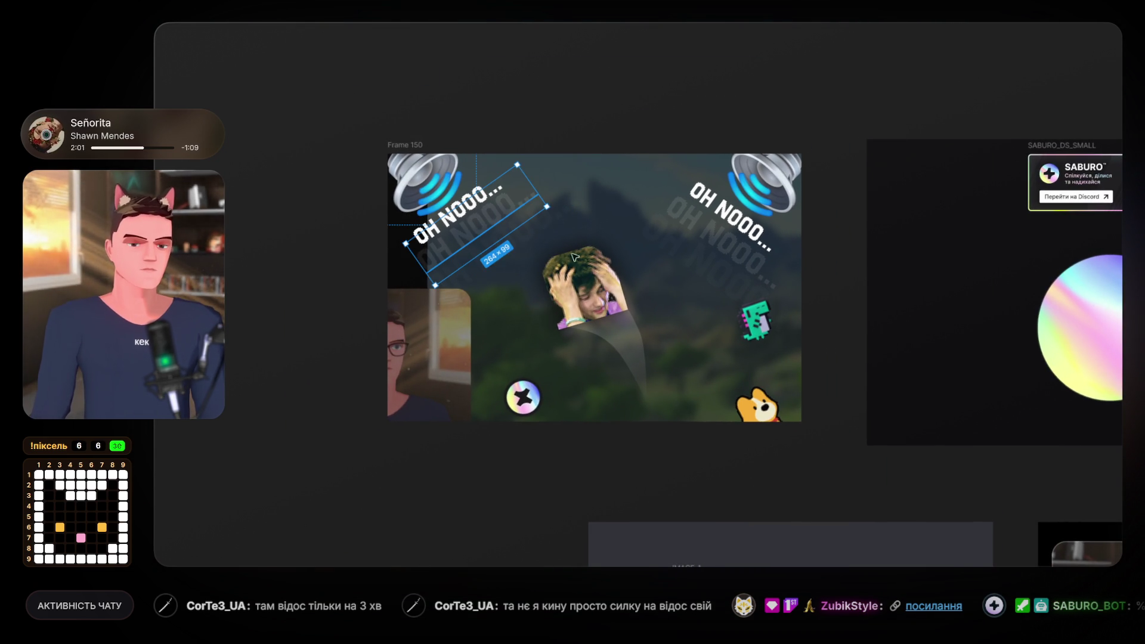
{"action": "key", "text": "Escape"}
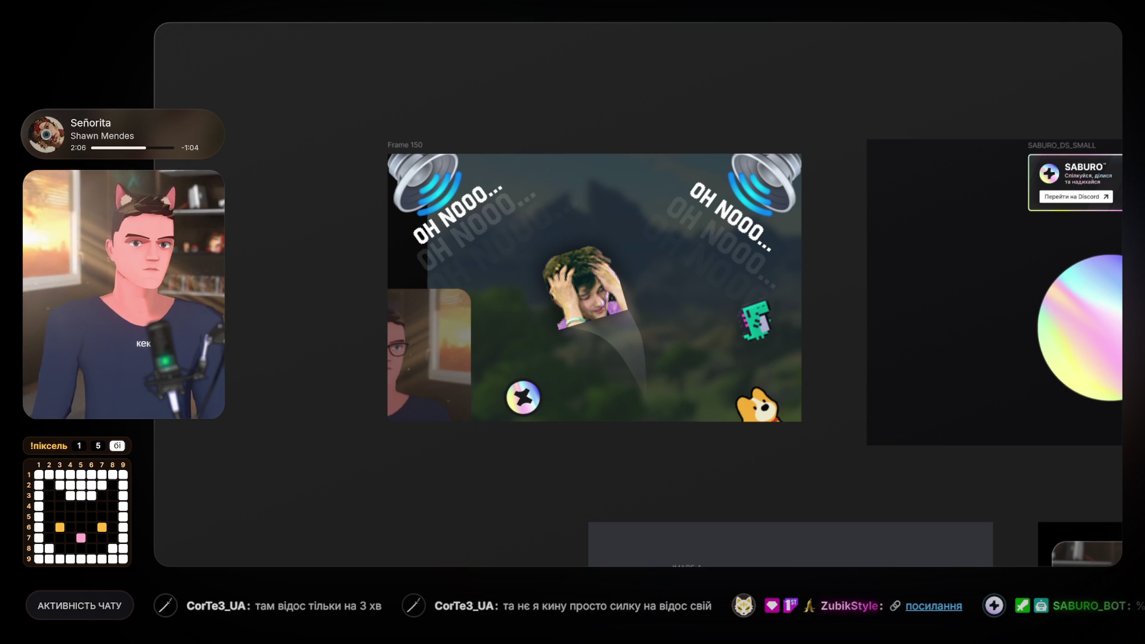
{"action": "left_click", "coordinate": [560, 229]}
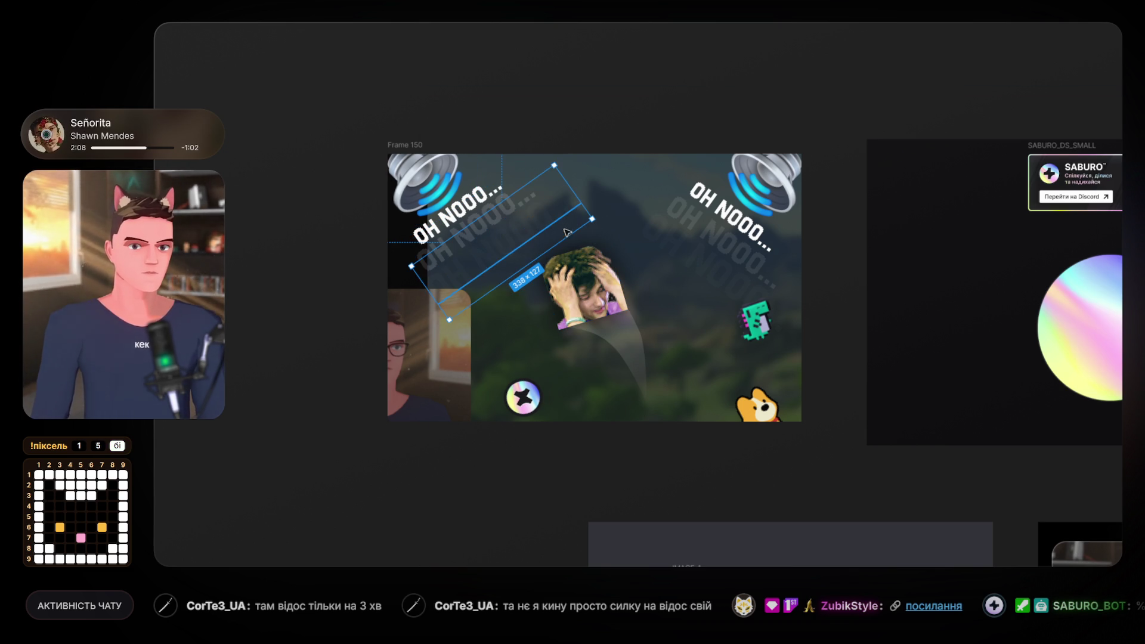
{"action": "key", "text": "Escape"}
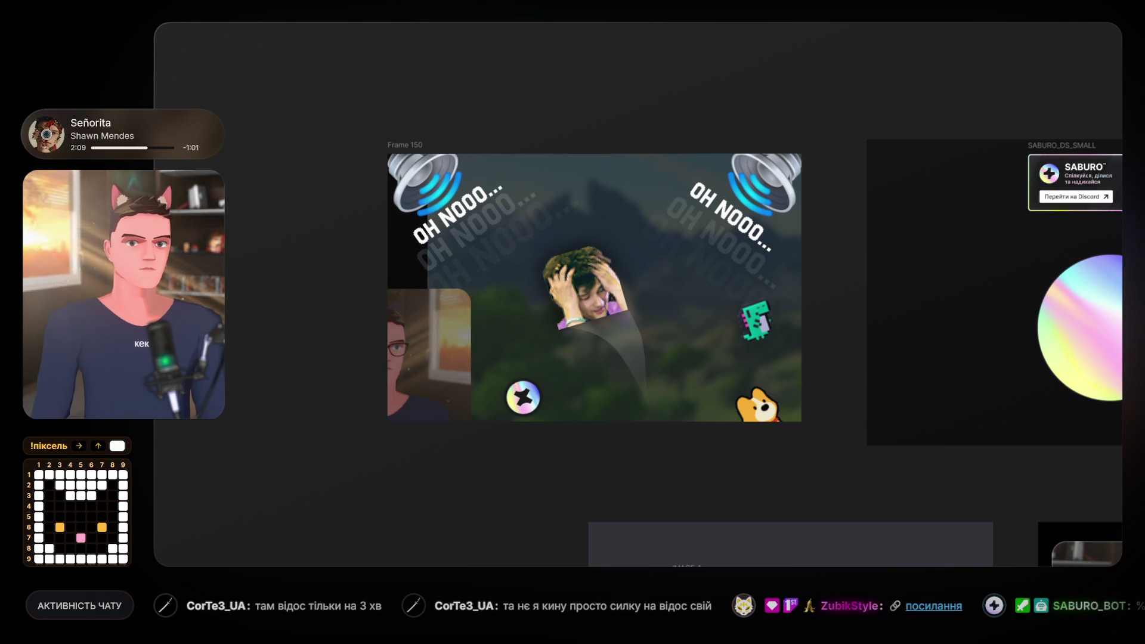
{"action": "left_click", "coordinate": [743, 254]}
{"action": "key", "text": "Escape"}
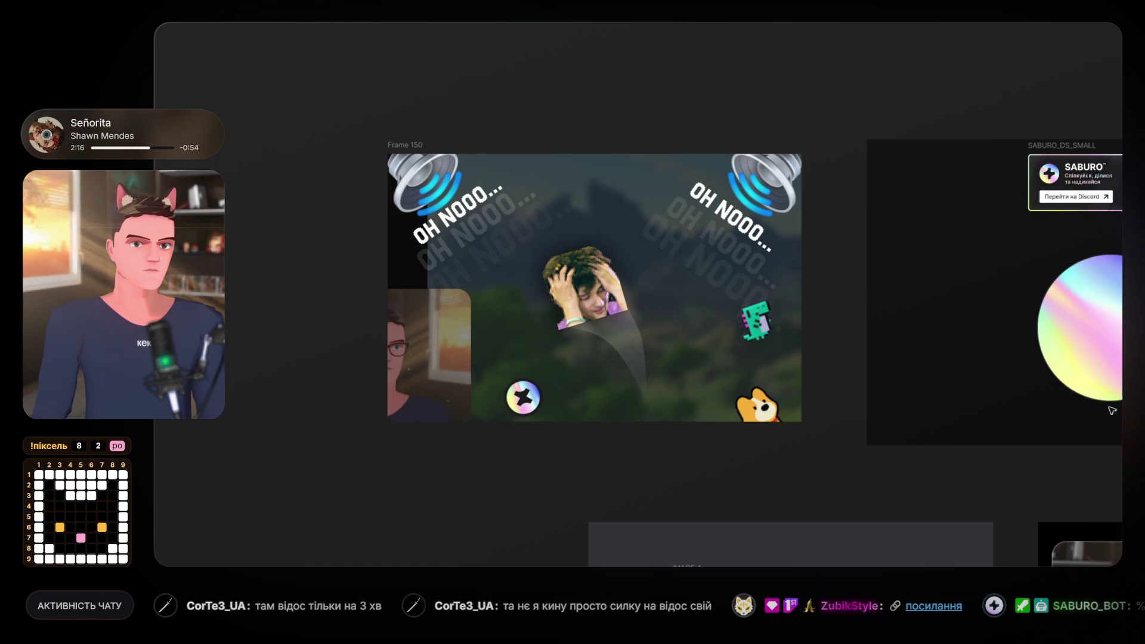
{"action": "left_click", "coordinate": [695, 209]}
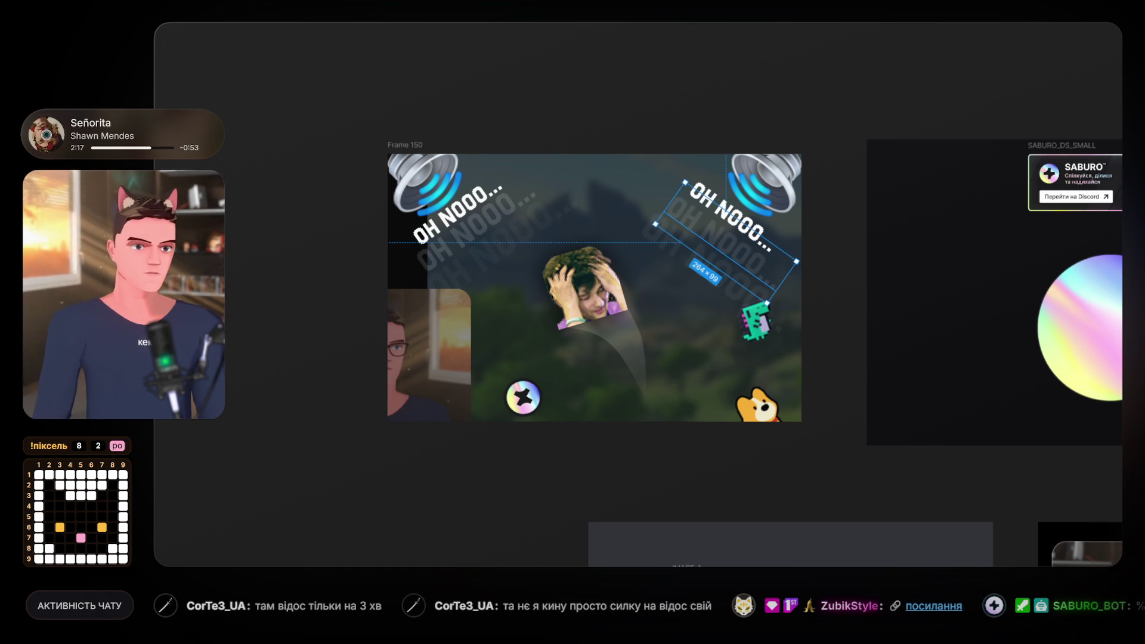
{"action": "key", "text": "Escape"}
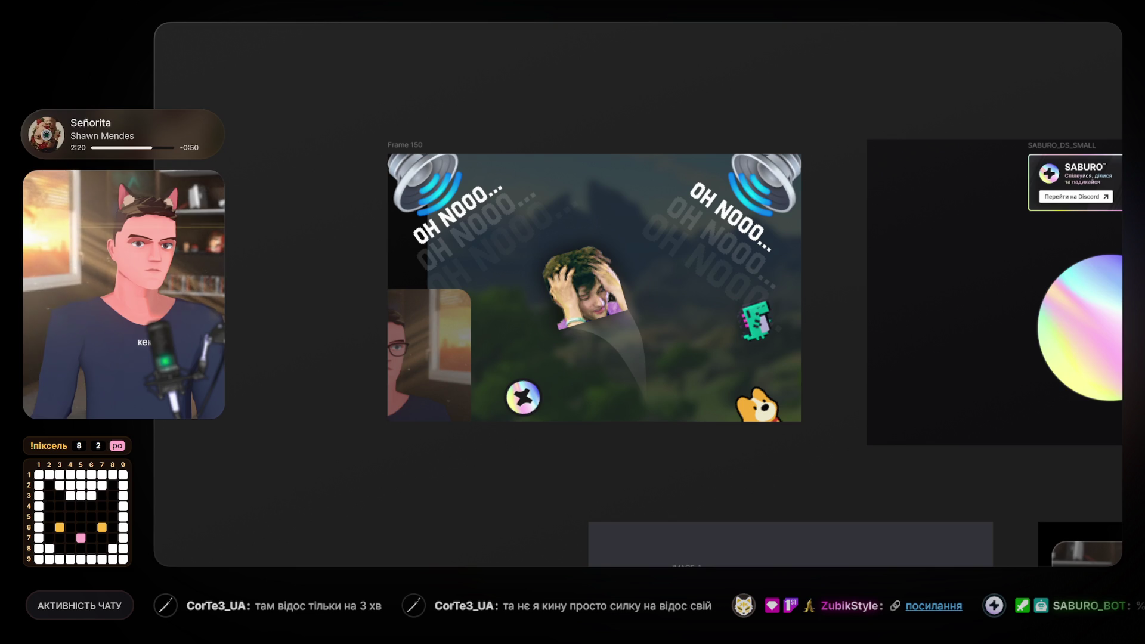
{"action": "left_click", "coordinate": [754, 328]}
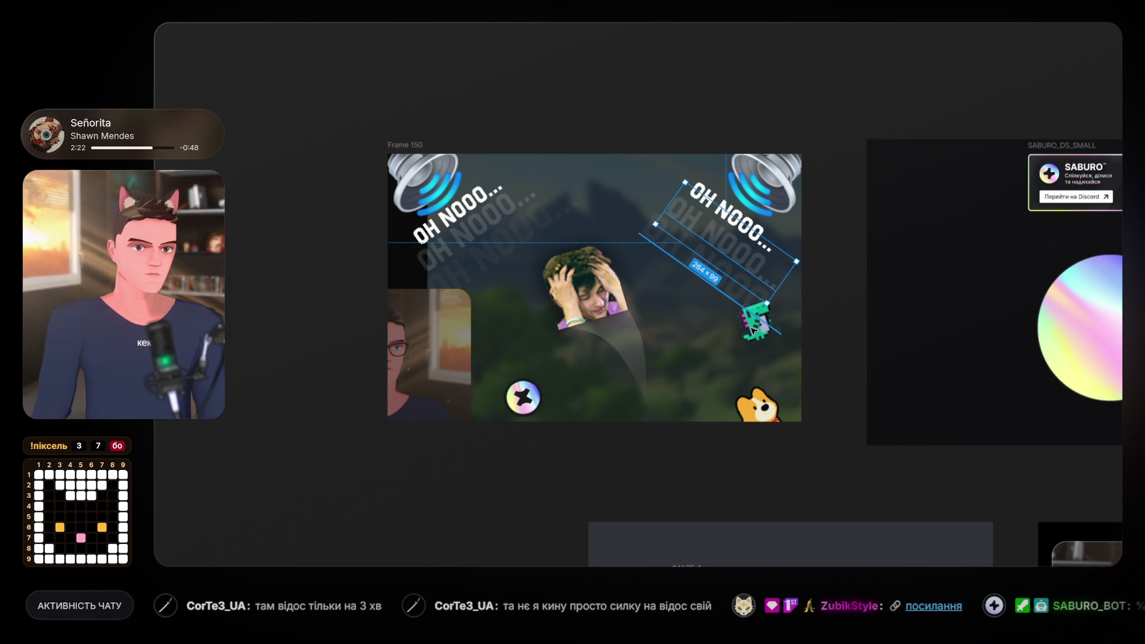
Delete the dinosaur, corgi and disc stickers, lower the webcam, and select the face photo.
{"action": "left_click", "coordinate": [753, 337]}
{"action": "left_click", "coordinate": [758, 411]}
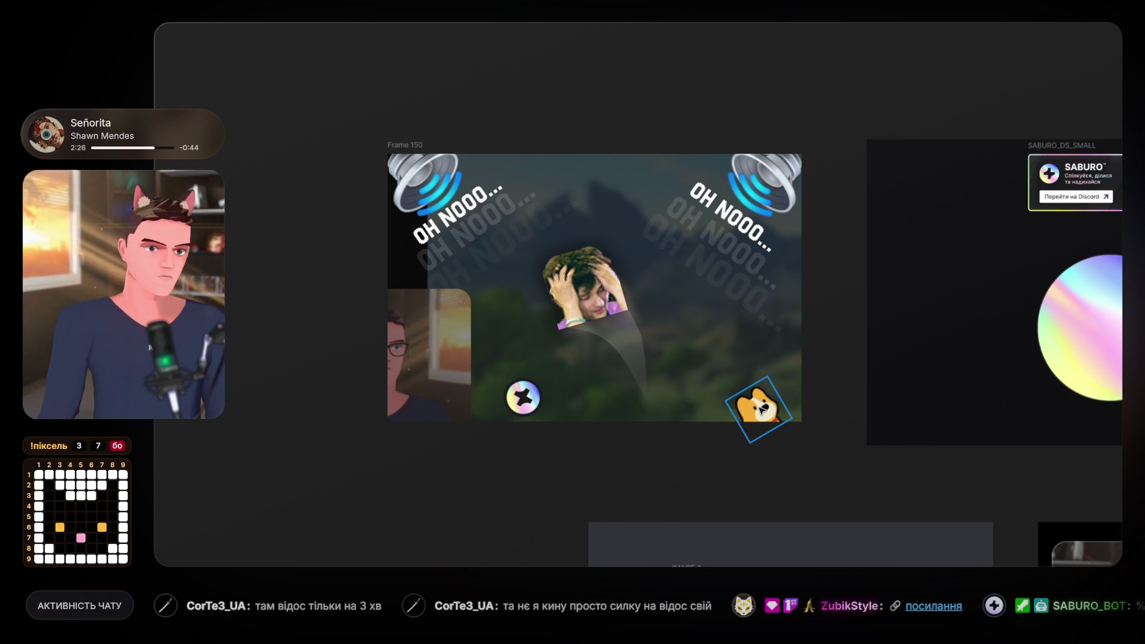
{"action": "left_click", "coordinate": [523, 398], "text": "shift"}
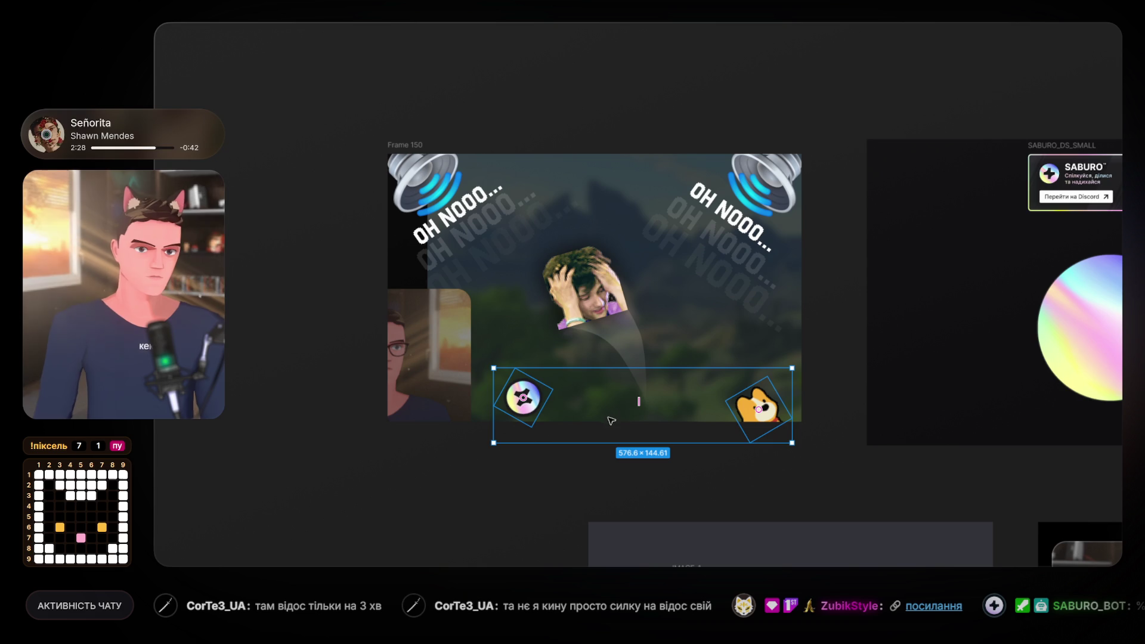
{"action": "key", "text": "Escape"}
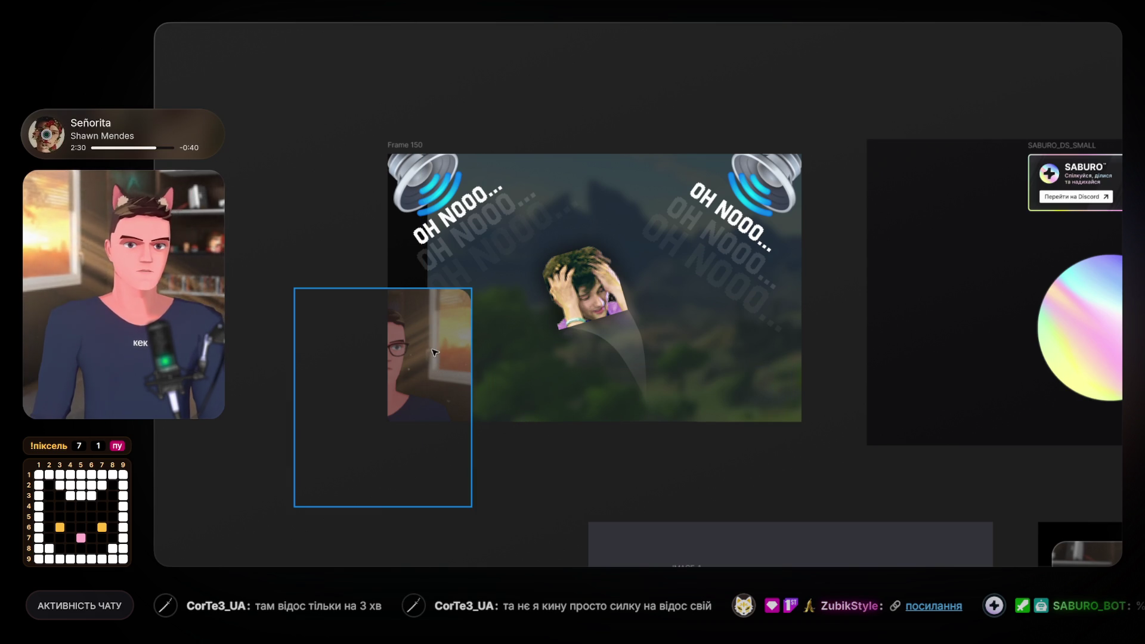
{"action": "left_click_drag", "start_coordinate": [434, 352], "coordinate": [432, 371]}
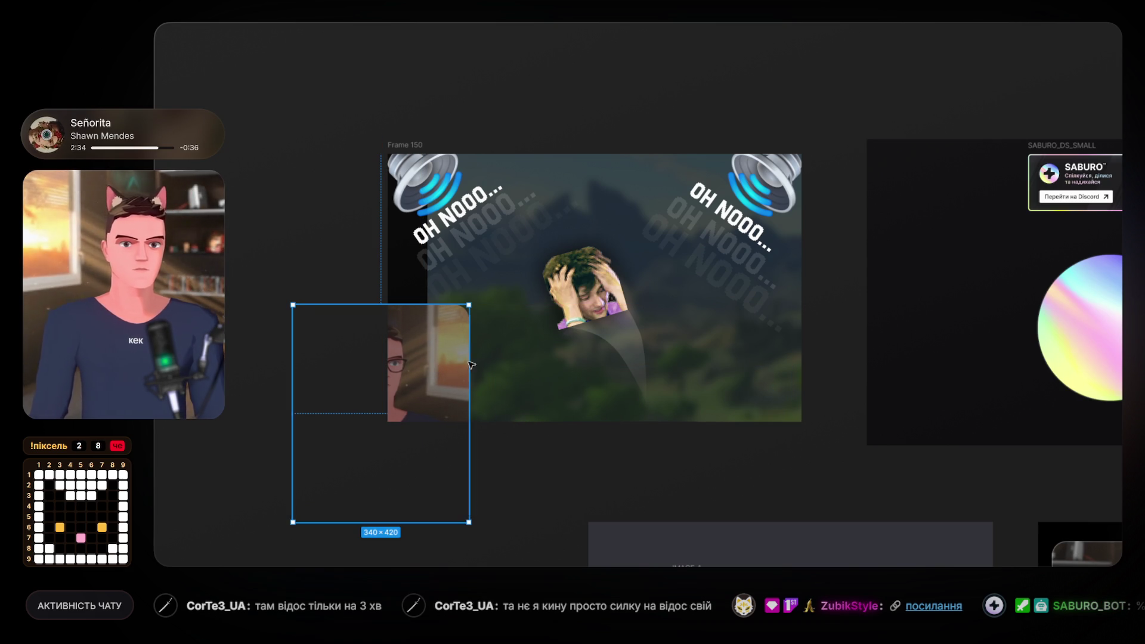
{"action": "left_click", "coordinate": [583, 277], "text": "shift"}
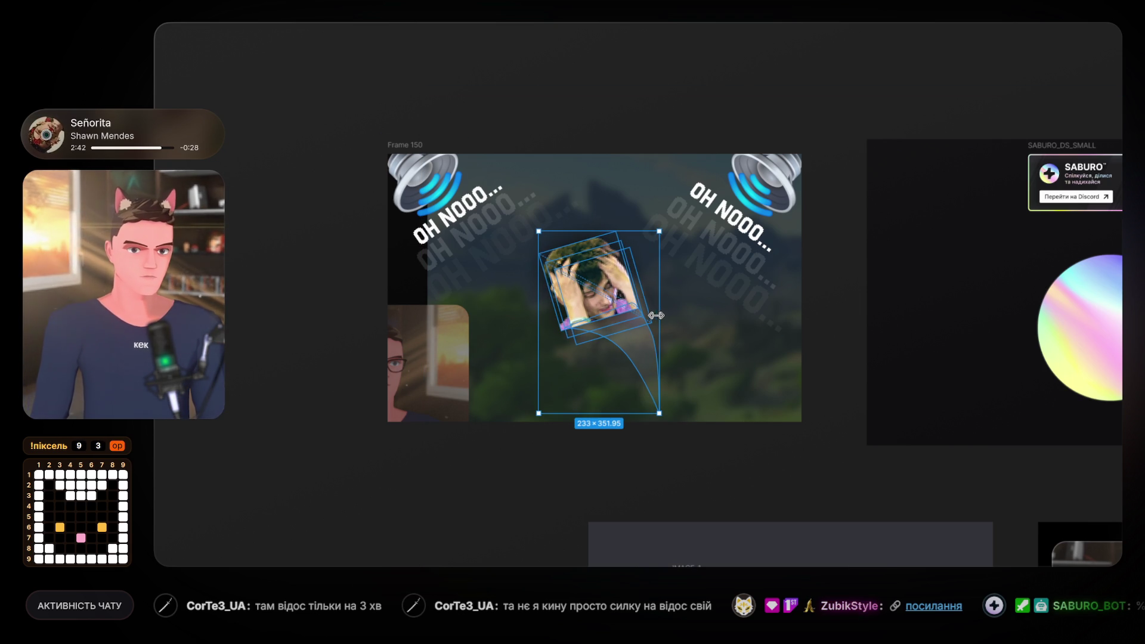
Scale the photo-and-swoosh group up to about 314×425 and centre it in Frame 150.
{"action": "left_click_drag", "start_coordinate": [656, 314], "coordinate": [614, 316]}
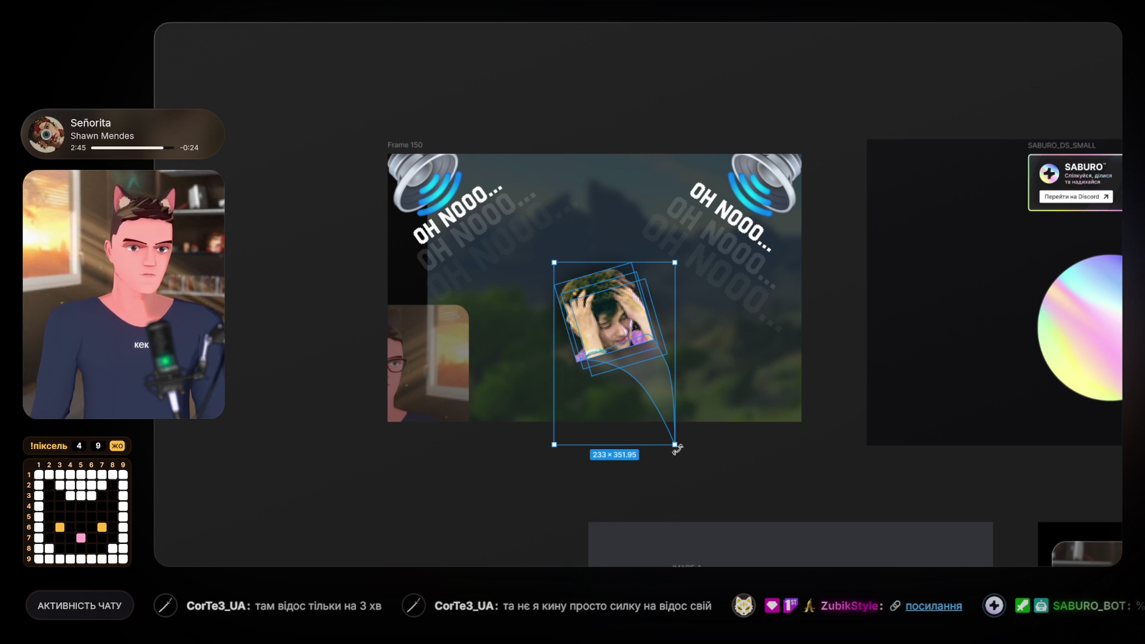
{"action": "mouse_move", "coordinate": [682, 449]}
{"action": "left_mouse_down"}
{"action": "mouse_move", "coordinate": [693, 442]}
{"action": "mouse_move", "coordinate": [708, 481]}
{"action": "left_mouse_up"}
{"action": "left_click_drag", "start_coordinate": [643, 334], "coordinate": [651, 342]}
{"action": "left_click", "coordinate": [370, 84]}
{"action": "scroll", "coordinate": [402, 149], "scroll_direction": "up", "scroll_amount": 2}
{"action": "left_click", "coordinate": [416, 185]}
{"action": "key", "text": "Escape"}
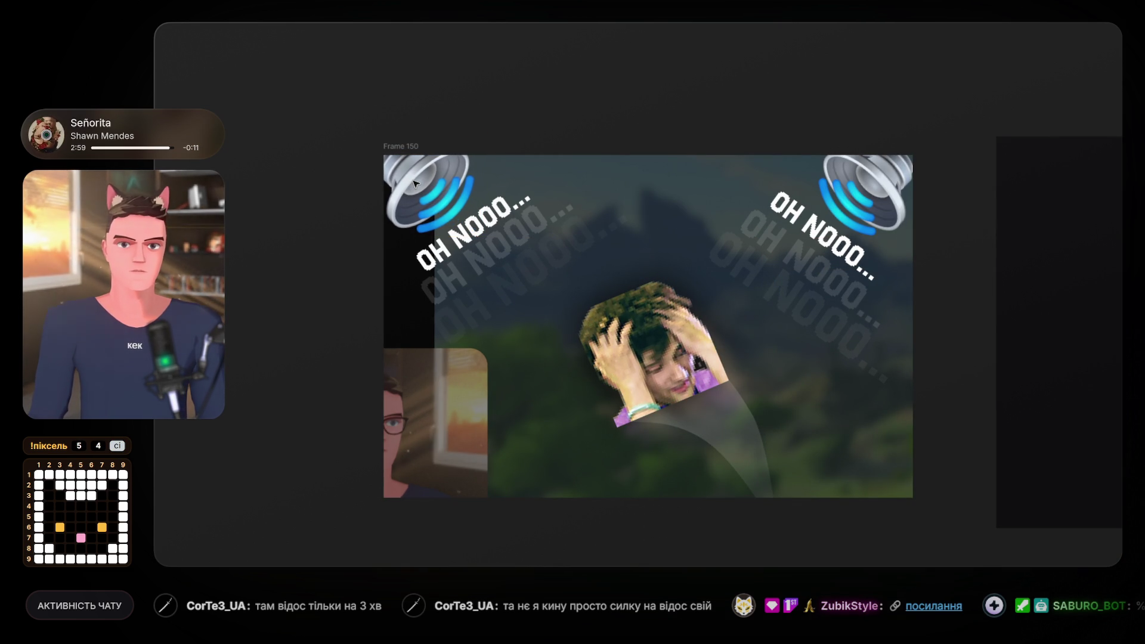
{"action": "left_click", "coordinate": [433, 203]}
{"action": "key", "text": "Escape"}
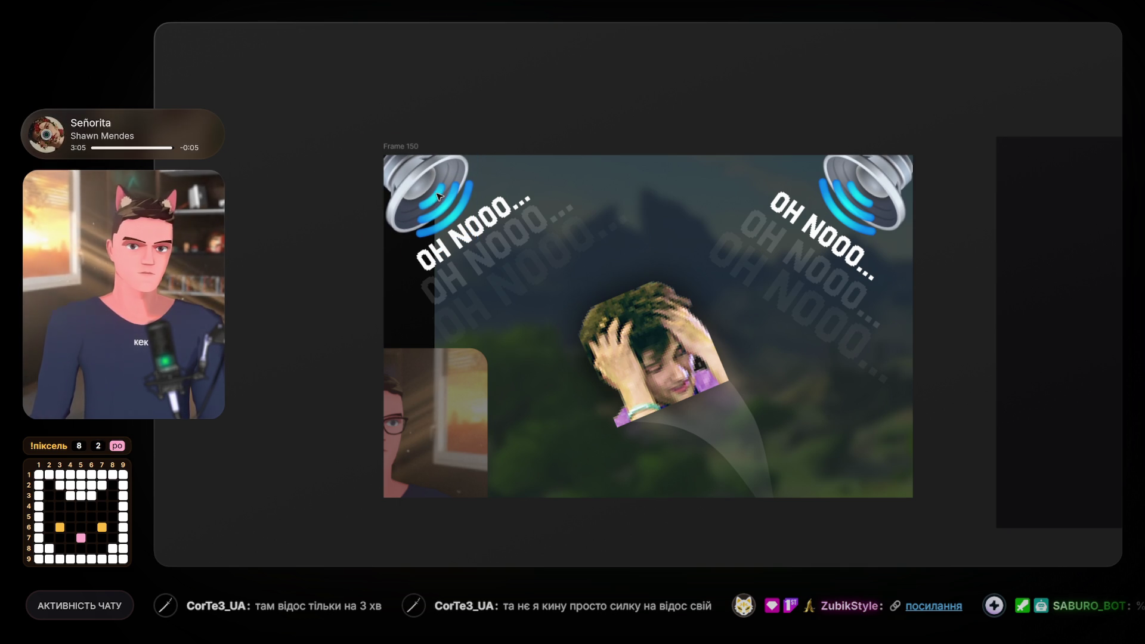
{"action": "left_click", "coordinate": [438, 197]}
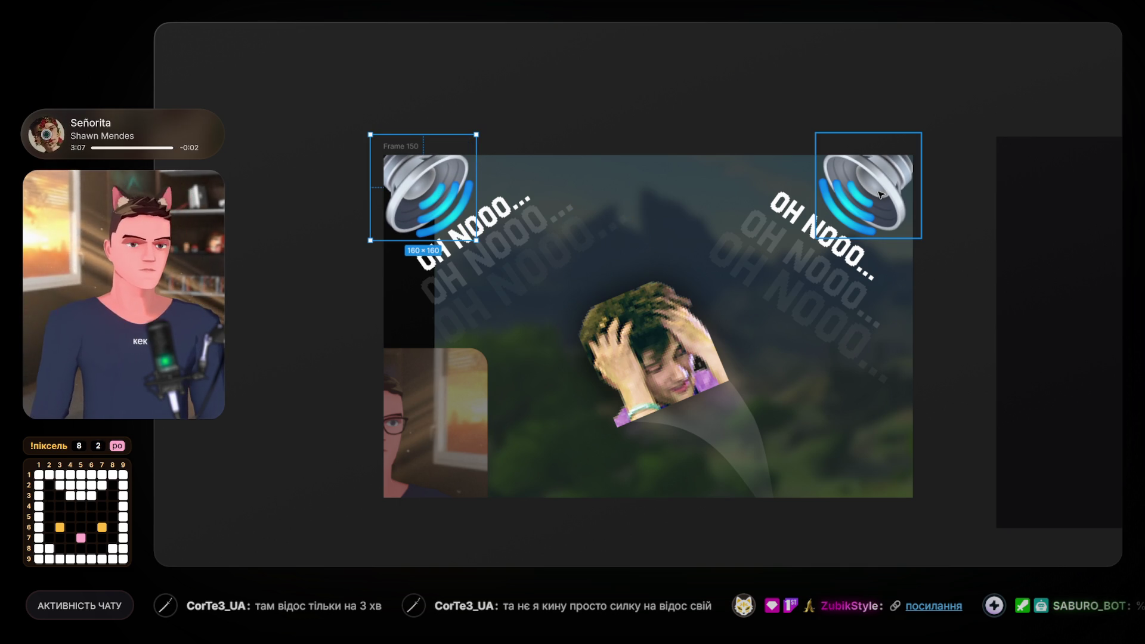
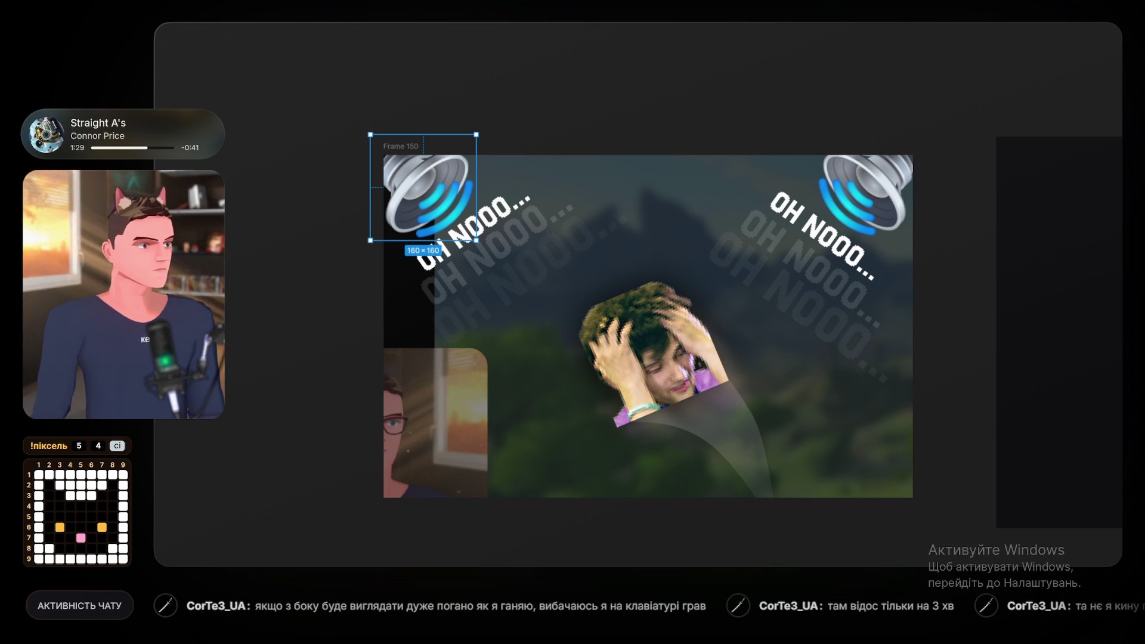
Add a point to the beam's path and pull its lower edge into a curve.
{"action": "double_click", "coordinate": [642, 349]}
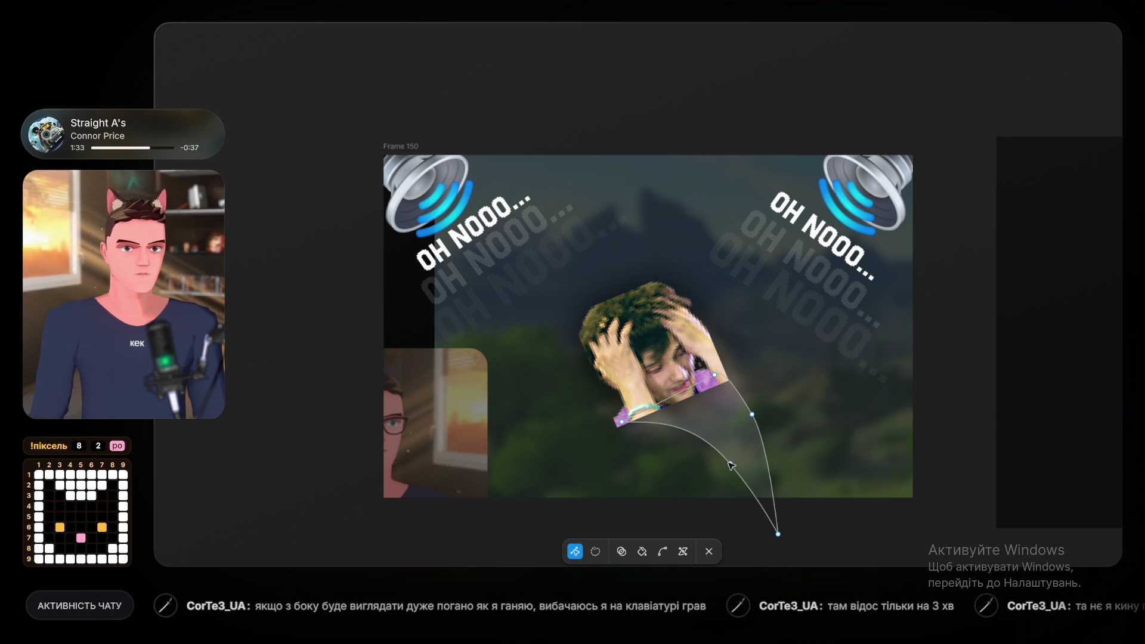
{"action": "left_click_drag", "start_coordinate": [731, 465], "coordinate": [709, 482]}
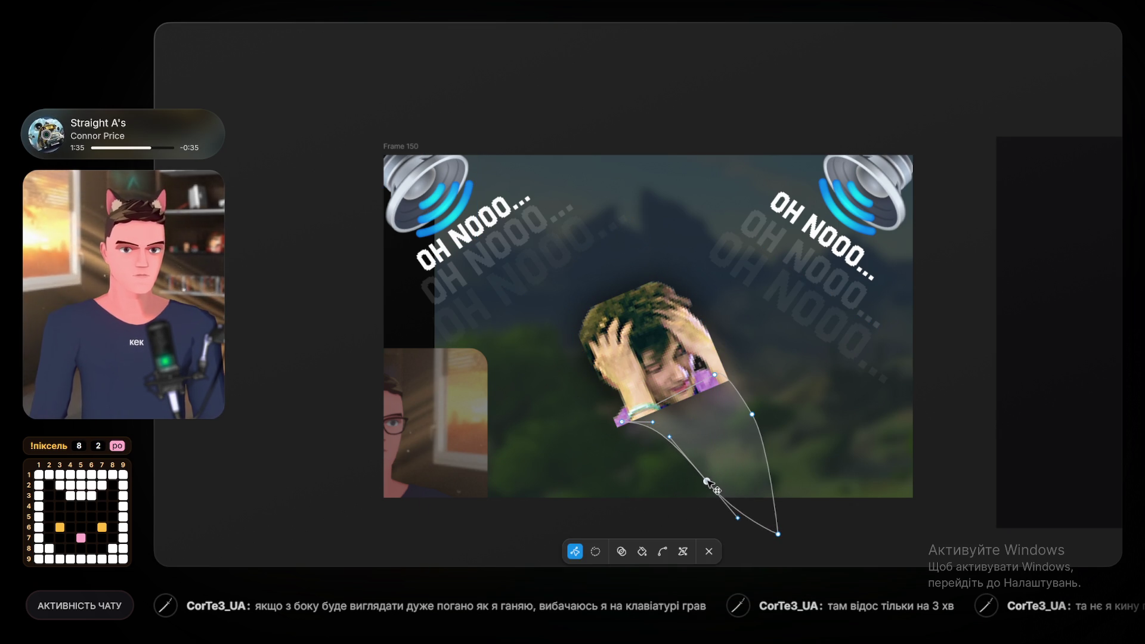
{"action": "left_click", "coordinate": [753, 418]}
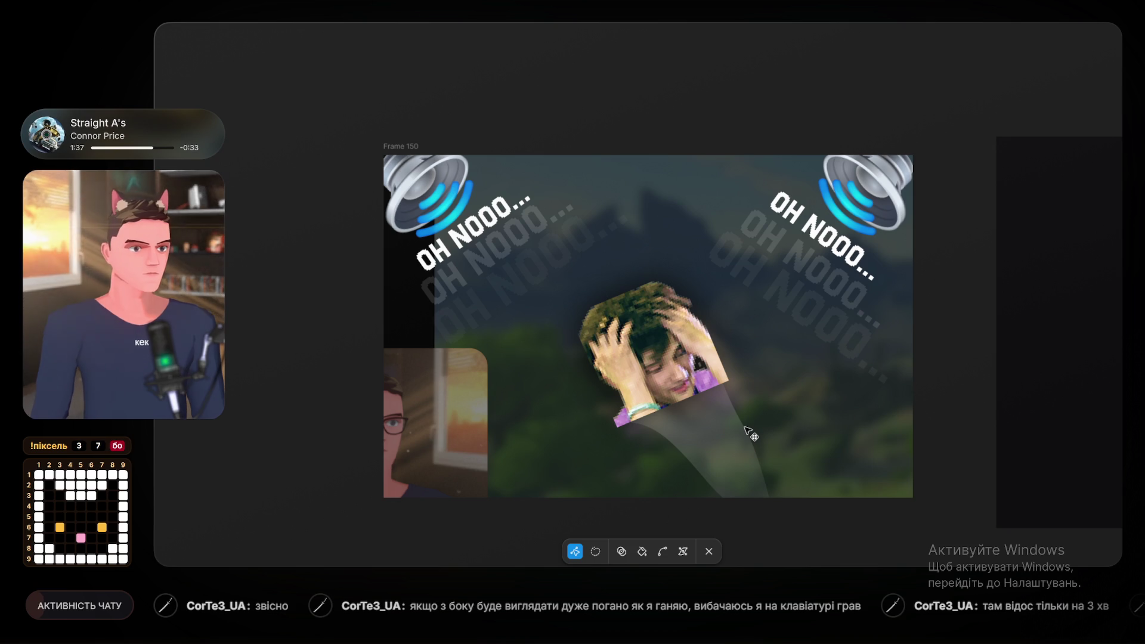
{"action": "left_click", "coordinate": [725, 387]}
{"action": "left_click", "coordinate": [721, 381]}
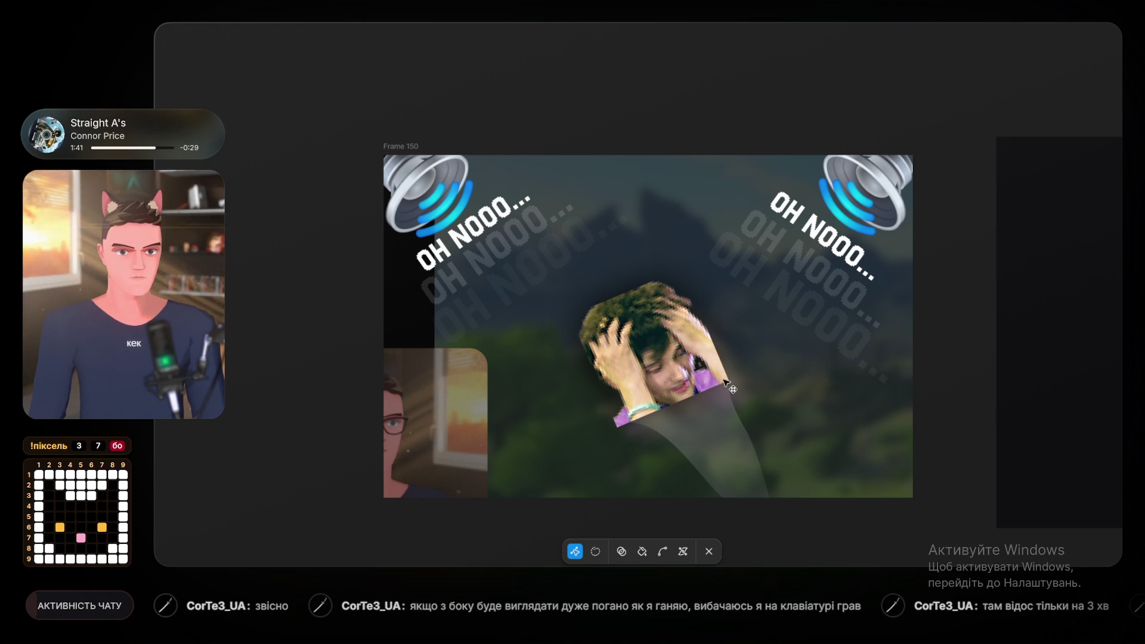
{"action": "left_click", "coordinate": [738, 464]}
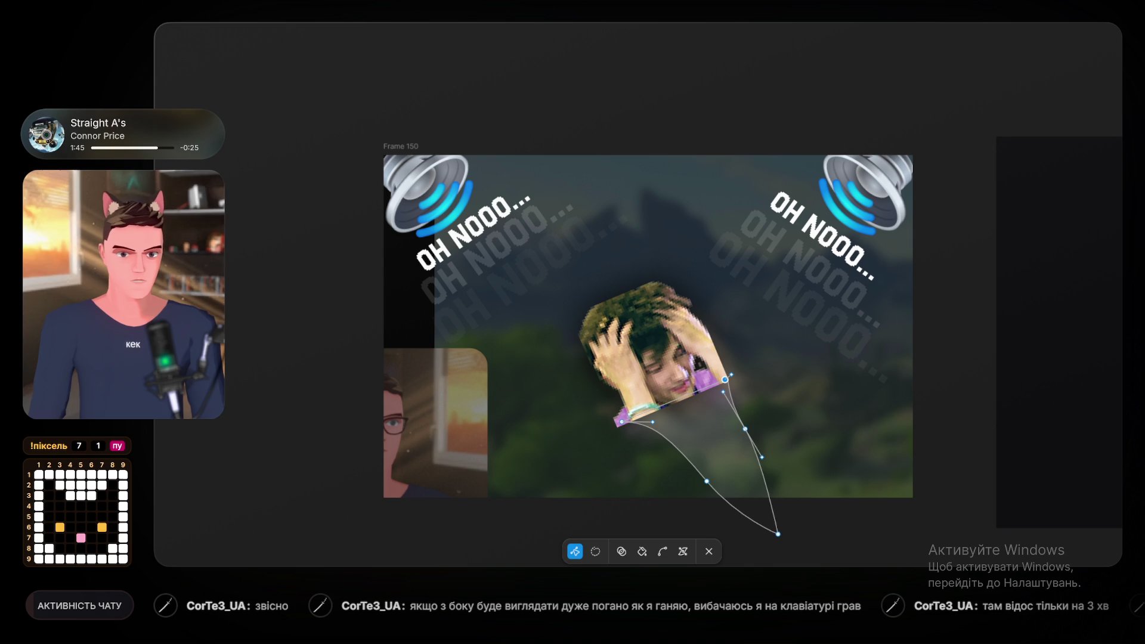
Try bending the beam's lower corner with the Bend tool, keeping it sharp, and check the lower-left point's handles.
{"action": "key", "text": "ctrl"}
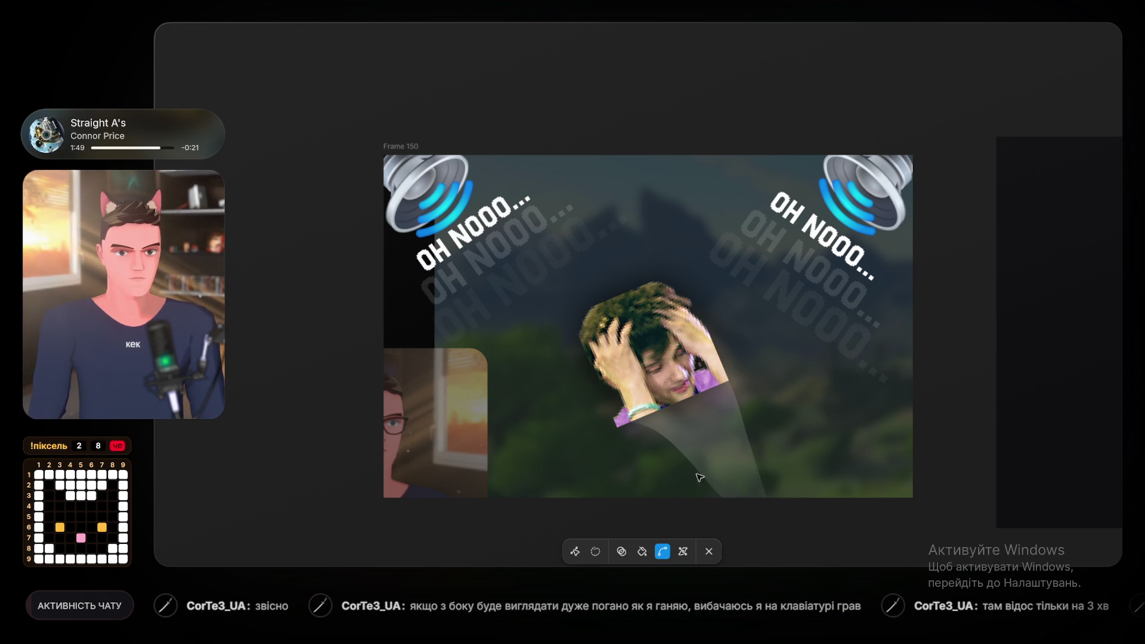
{"action": "left_click", "coordinate": [707, 480], "text": "ctrl"}
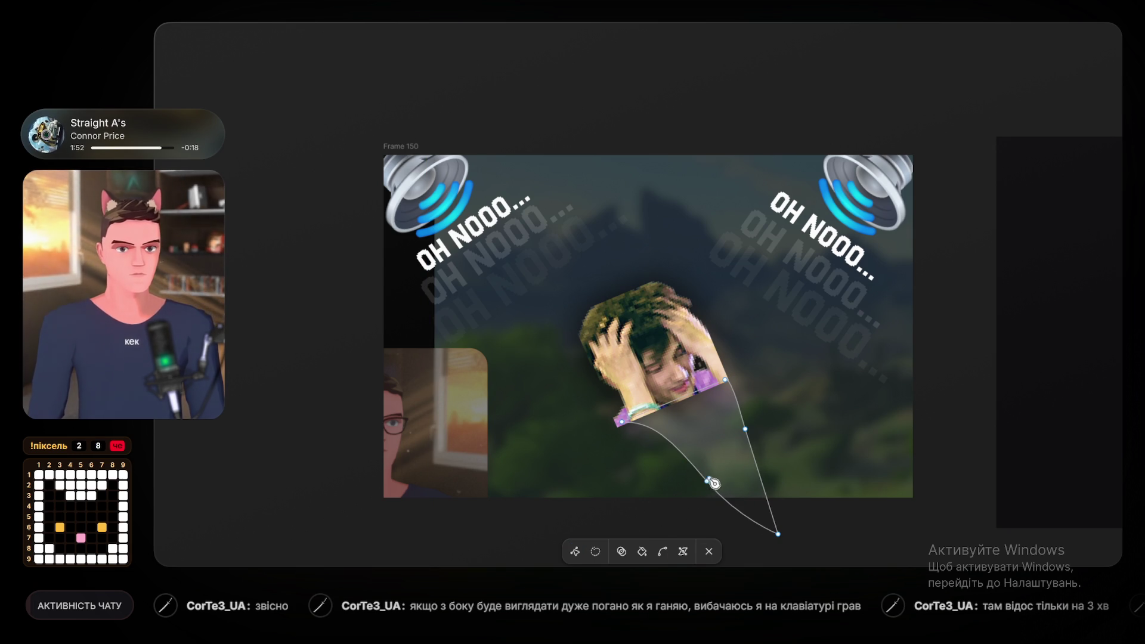
{"action": "left_click", "coordinate": [707, 481], "text": "ctrl"}
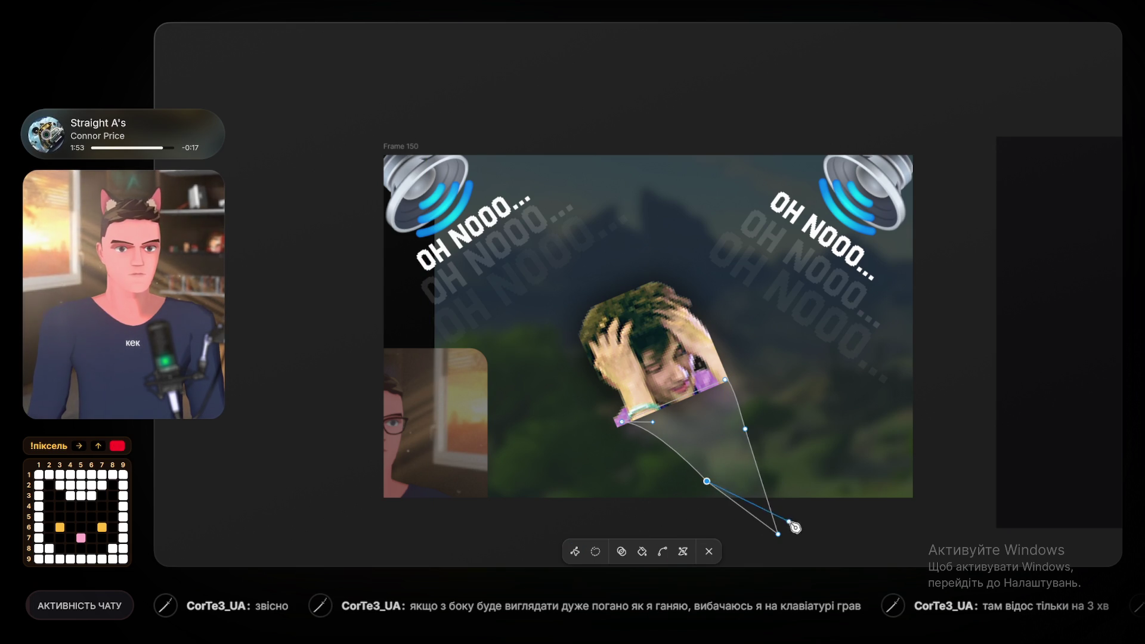
{"action": "left_click", "coordinate": [634, 429], "text": "ctrl"}
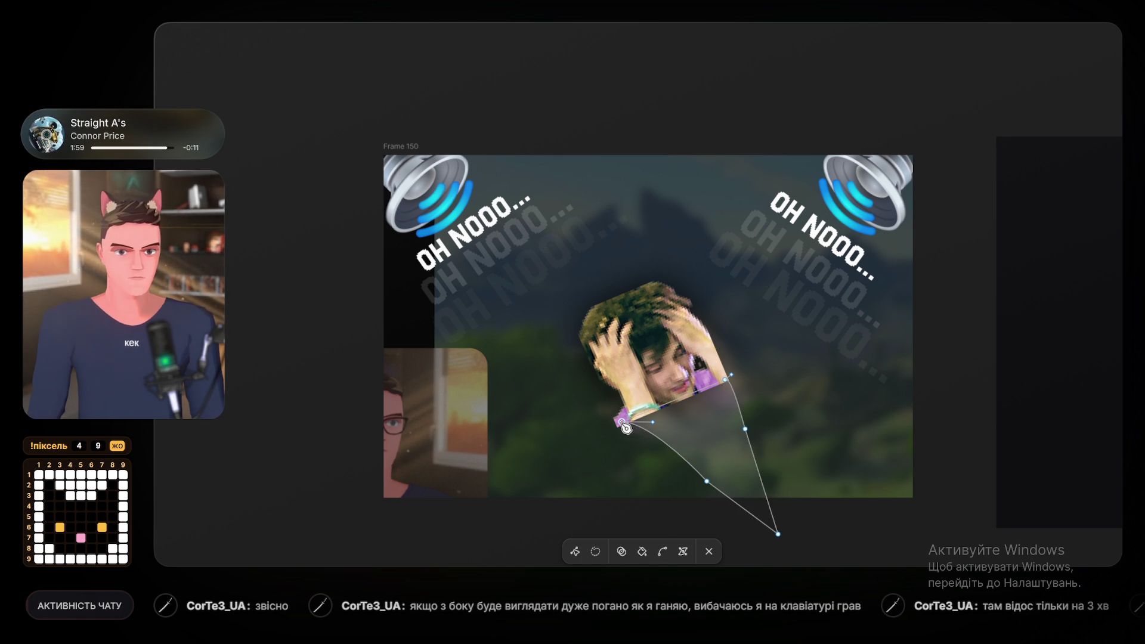
{"action": "left_click", "coordinate": [622, 424]}
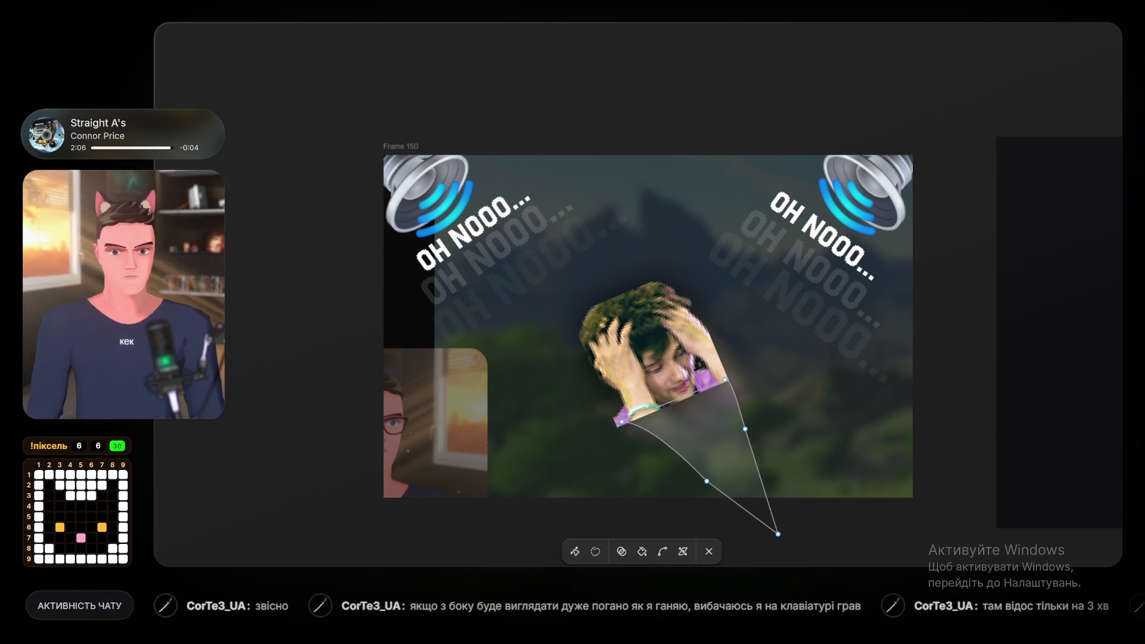
{"action": "key", "text": "Escape"}
{"action": "double_click", "coordinate": [682, 442]}
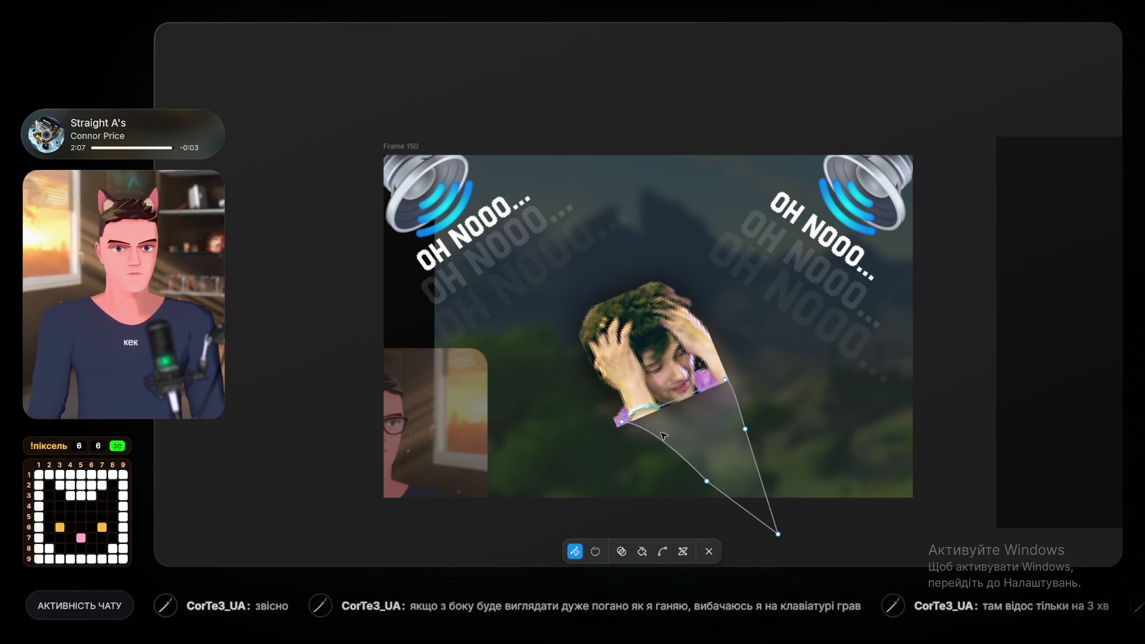
Straighten the beam's curved edge, nudge its bottom tip, and slide the left-edge point toward the hands.
{"action": "left_click", "coordinate": [623, 422]}
{"action": "mouse_move", "coordinate": [656, 424]}
{"action": "left_mouse_down"}
{"action": "mouse_move", "coordinate": [680, 460]}
{"action": "mouse_move", "coordinate": [645, 439]}
{"action": "left_mouse_up"}
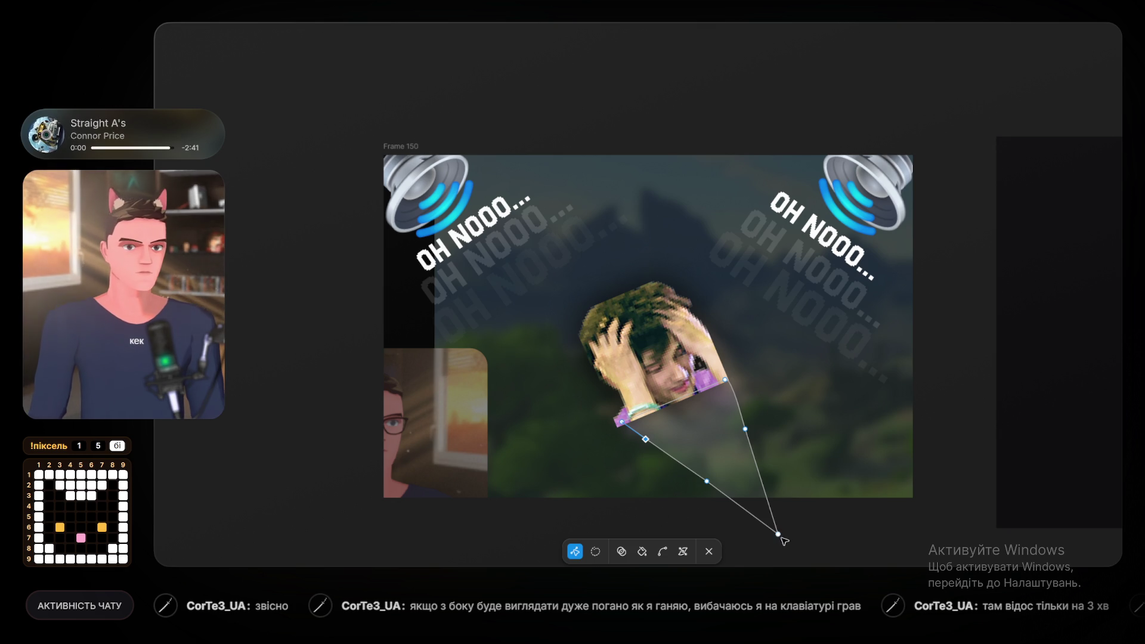
{"action": "left_click_drag", "start_coordinate": [780, 536], "coordinate": [753, 503]}
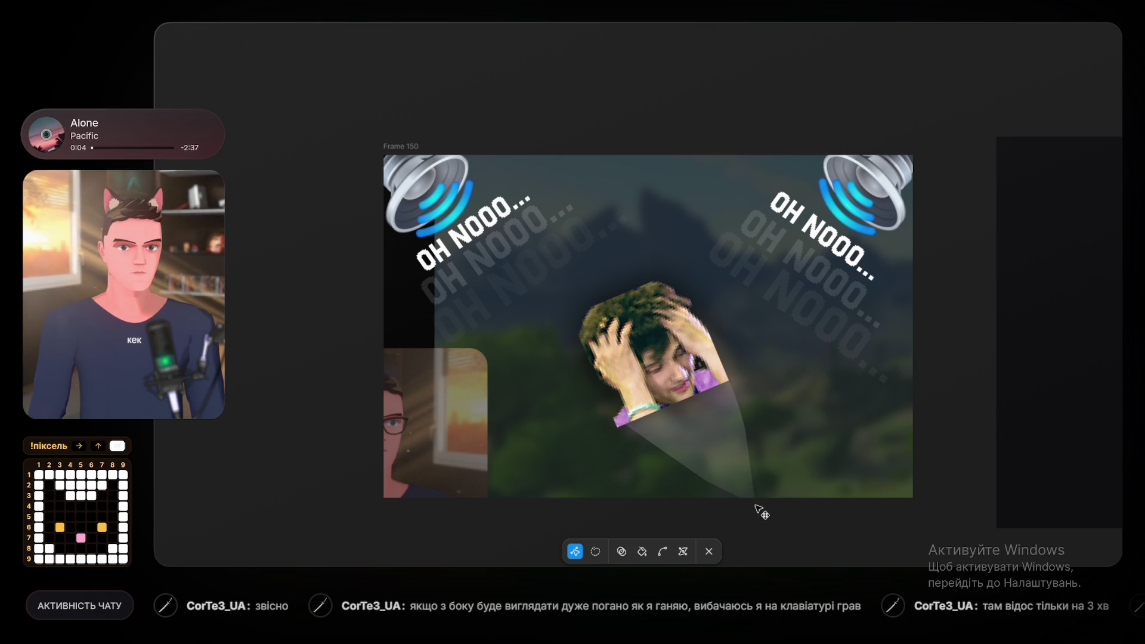
{"action": "left_click", "coordinate": [726, 491]}
{"action": "left_click_drag", "start_coordinate": [707, 481], "coordinate": [684, 464]}
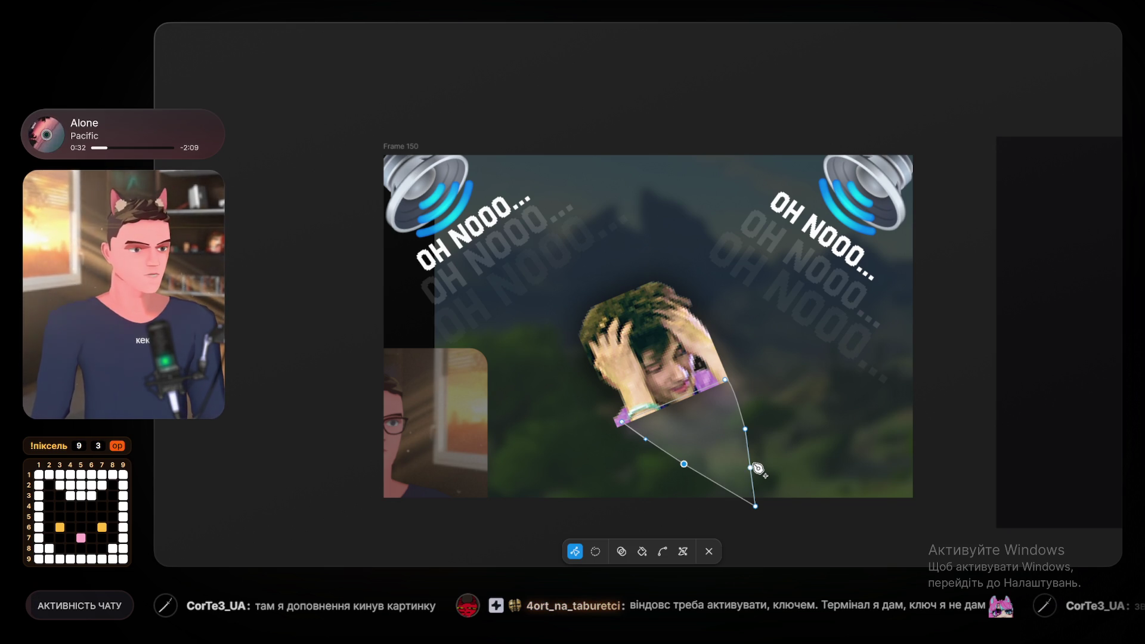
Shift the upper left-edge point slightly right and delete the extra vertex to straighten the left edge.
{"action": "left_click", "coordinate": [745, 428]}
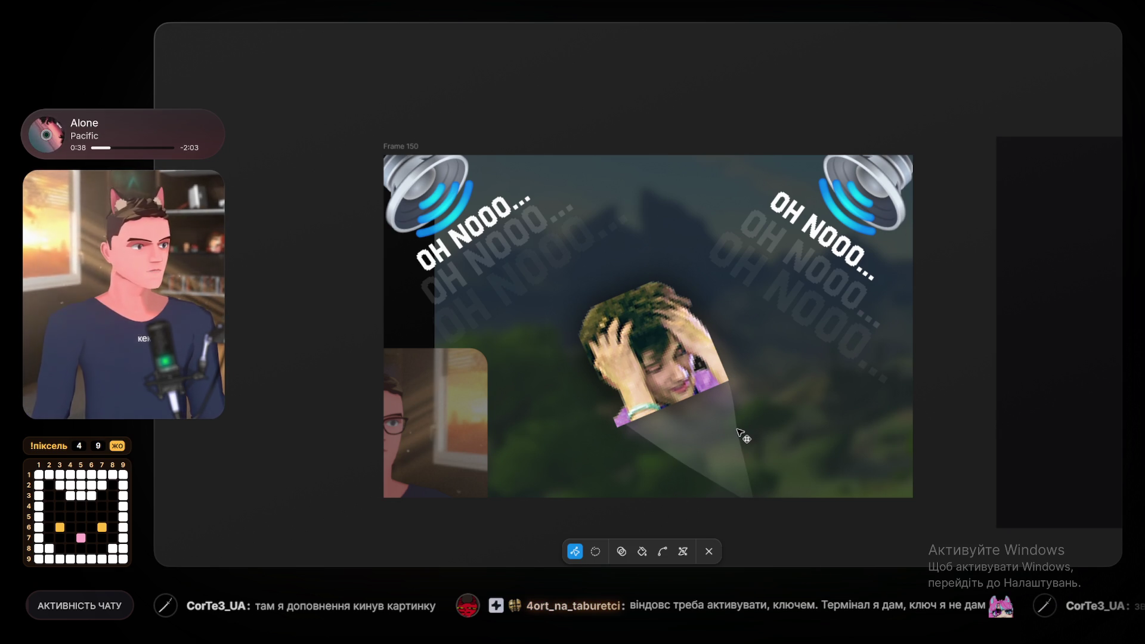
{"action": "left_click", "coordinate": [741, 436]}
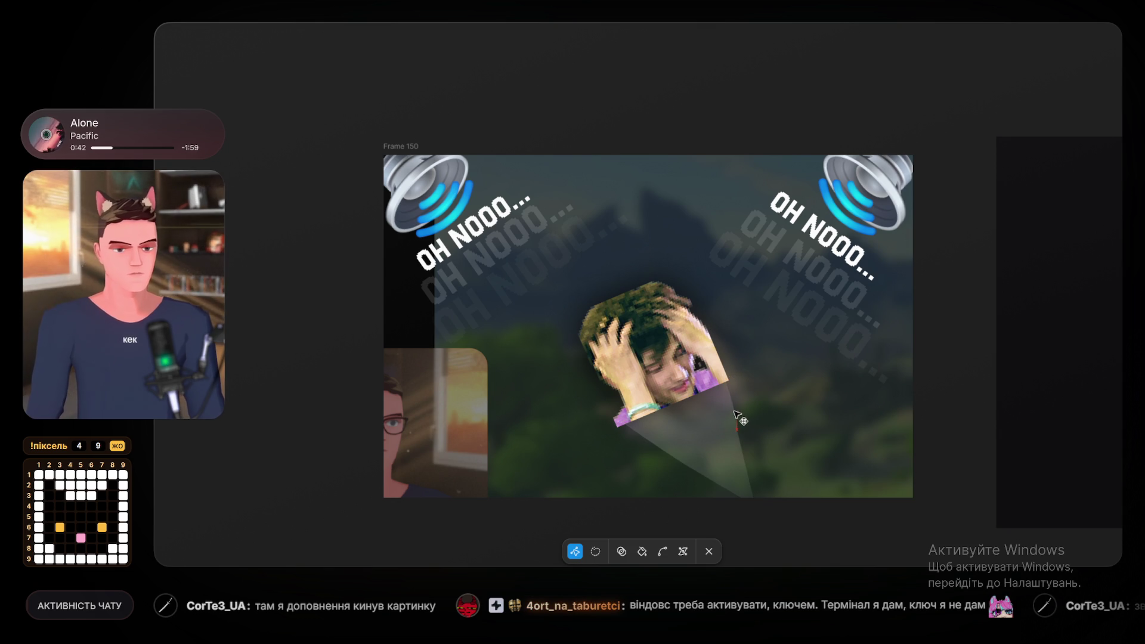
{"action": "left_click", "coordinate": [740, 446]}
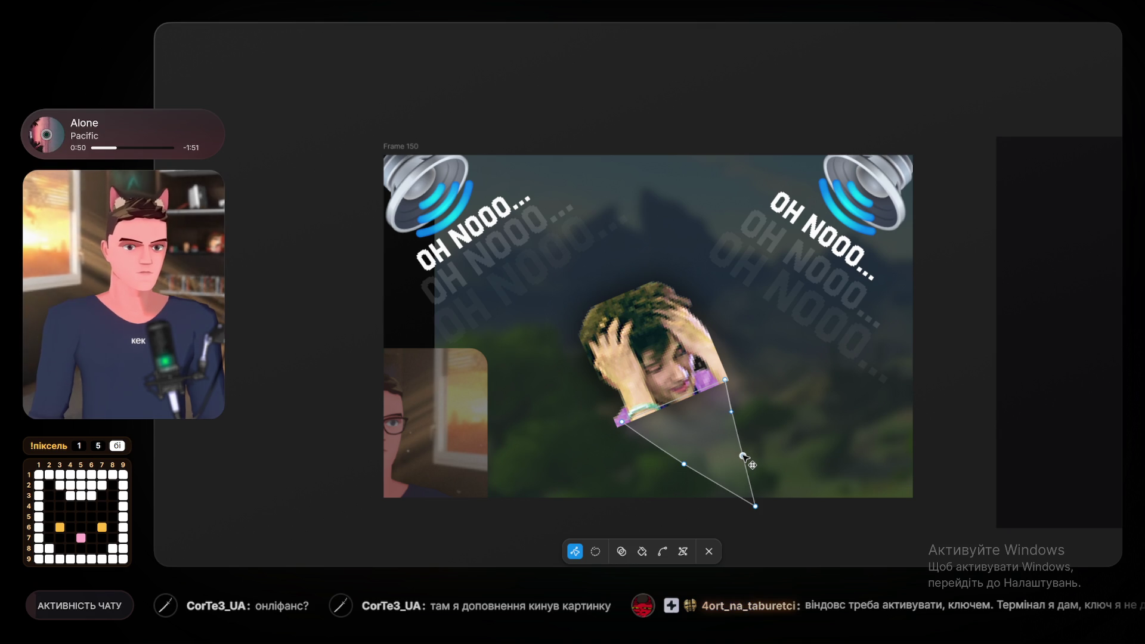
{"action": "left_click", "coordinate": [684, 464]}
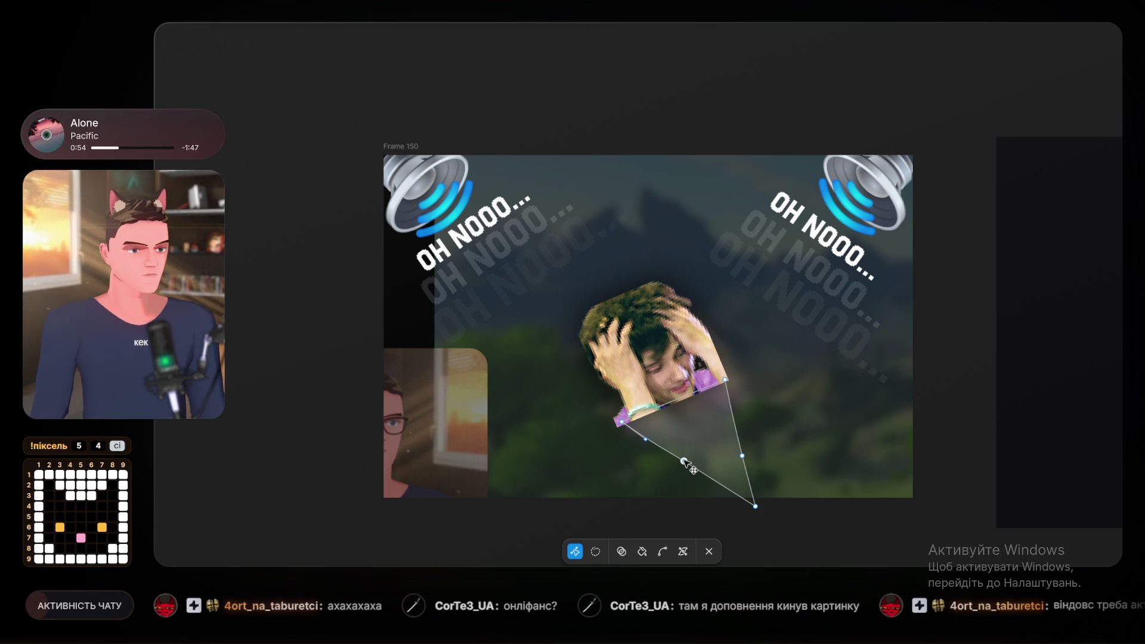
{"action": "left_click", "coordinate": [646, 440]}
{"action": "left_click_drag", "start_coordinate": [646, 439], "coordinate": [654, 437]}
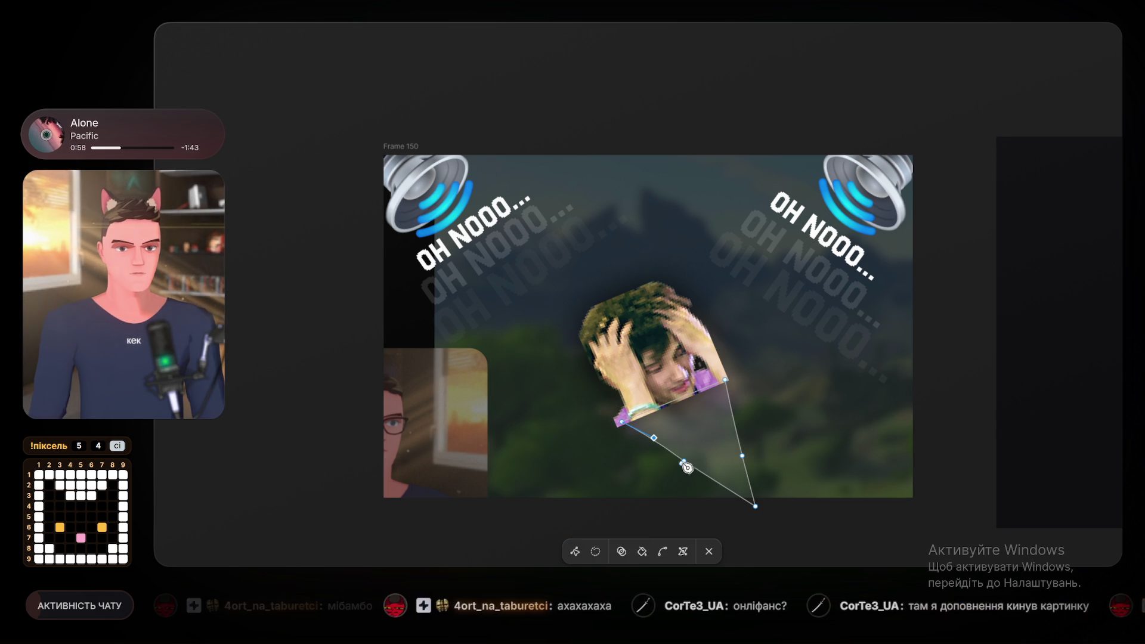
{"action": "key", "text": "Delete"}
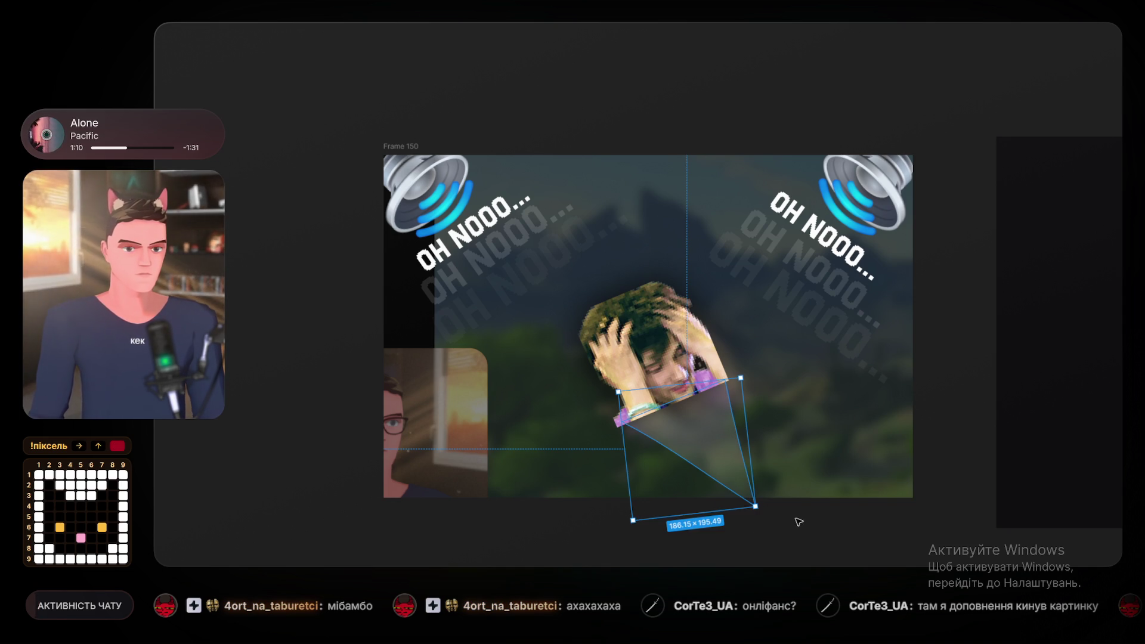
Stretch the beam's tip out to the frame's lower-right corner.
{"action": "key", "text": "v"}
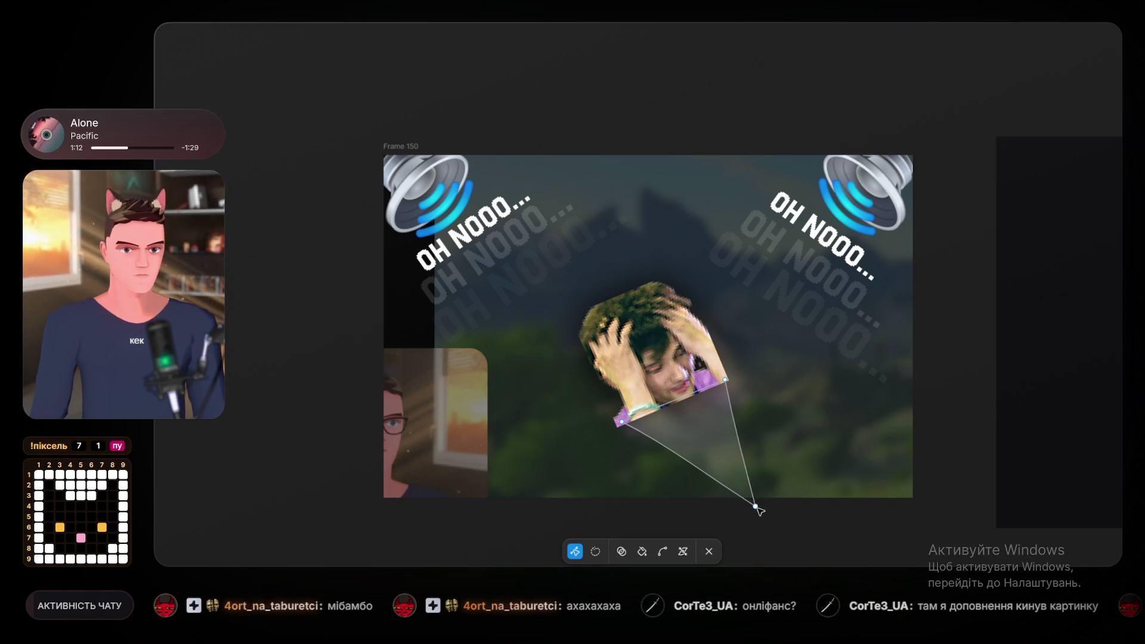
{"action": "key", "text": "Escape"}
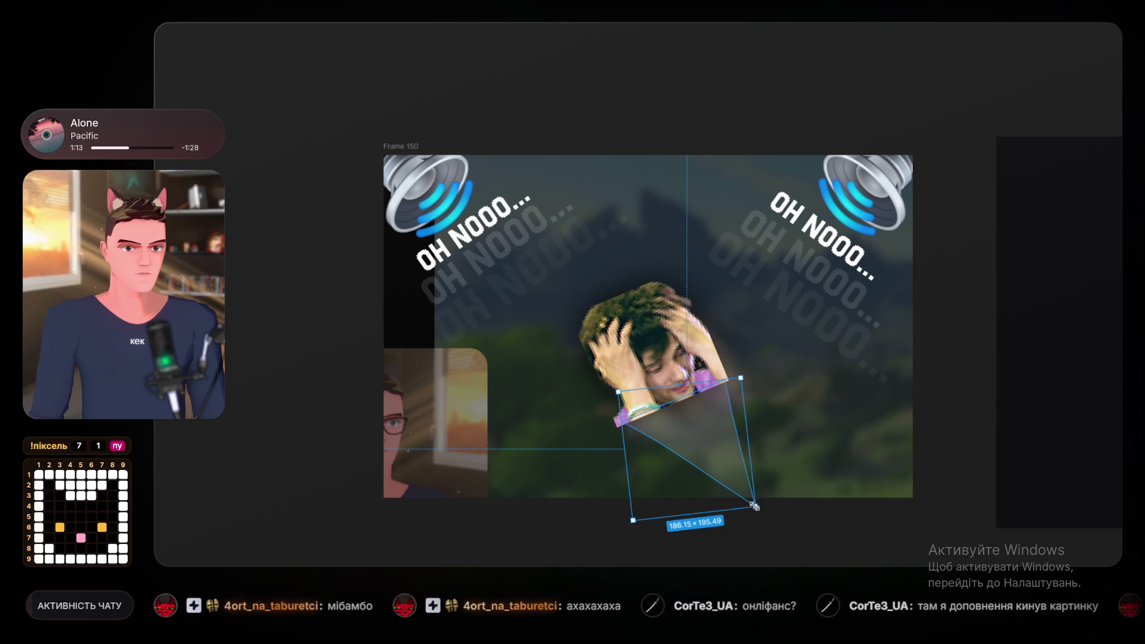
{"action": "double_click", "coordinate": [755, 506]}
{"action": "left_click", "coordinate": [755, 510]}
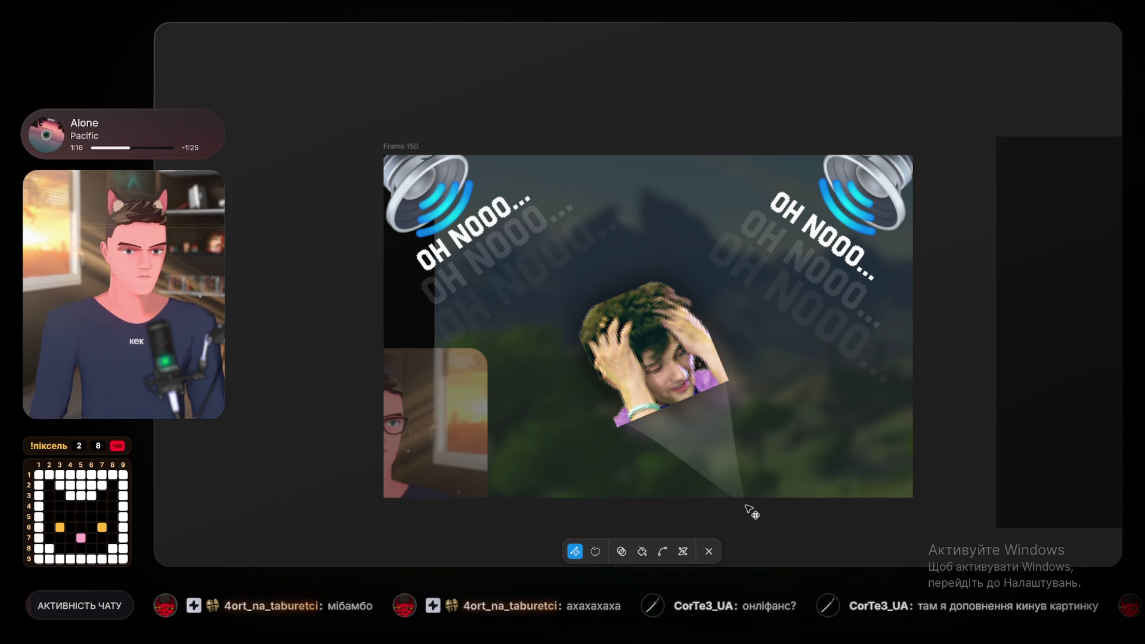
{"action": "scroll", "coordinate": [774, 536], "scroll_direction": "down", "scroll_amount": 1}
{"action": "mouse_move", "coordinate": [757, 501]}
{"action": "left_mouse_down"}
{"action": "mouse_move", "coordinate": [1002, 491]}
{"action": "mouse_move", "coordinate": [993, 541]}
{"action": "left_mouse_up"}
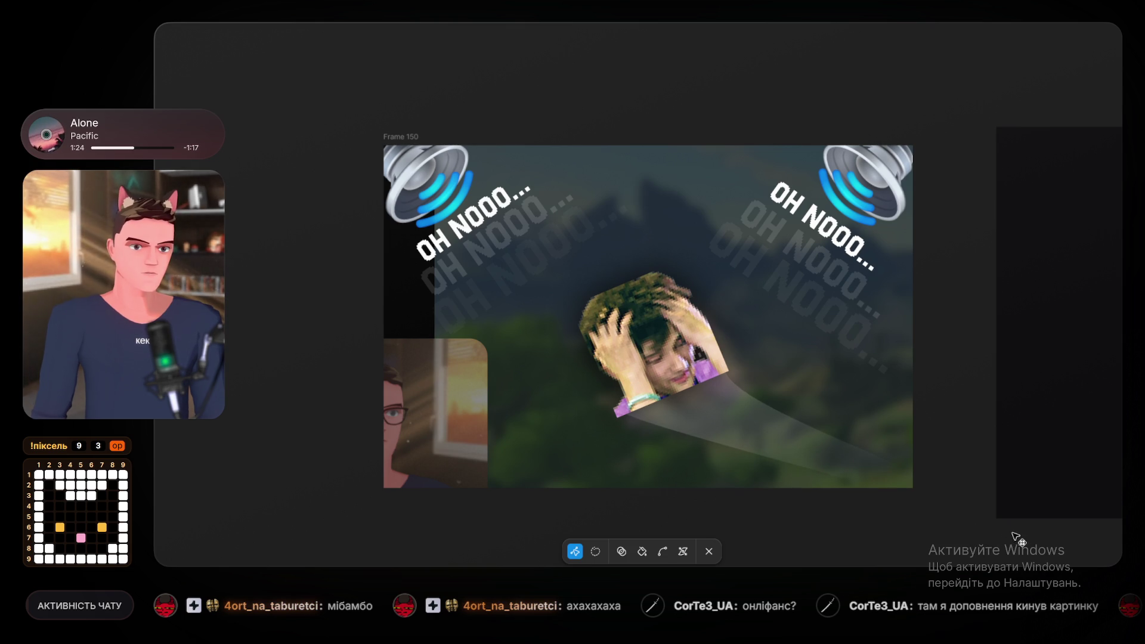
Curve the beam's upper edge outward and move its top vertex up to the top of the head.
{"action": "left_click", "coordinate": [748, 431]}
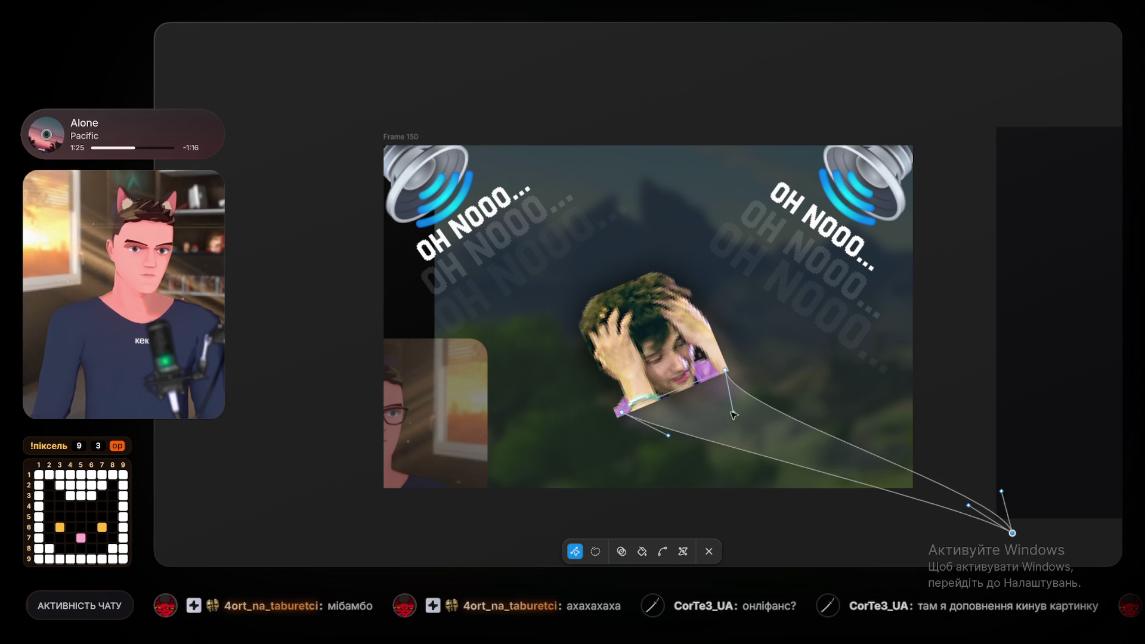
{"action": "left_click_drag", "start_coordinate": [734, 414], "coordinate": [794, 400]}
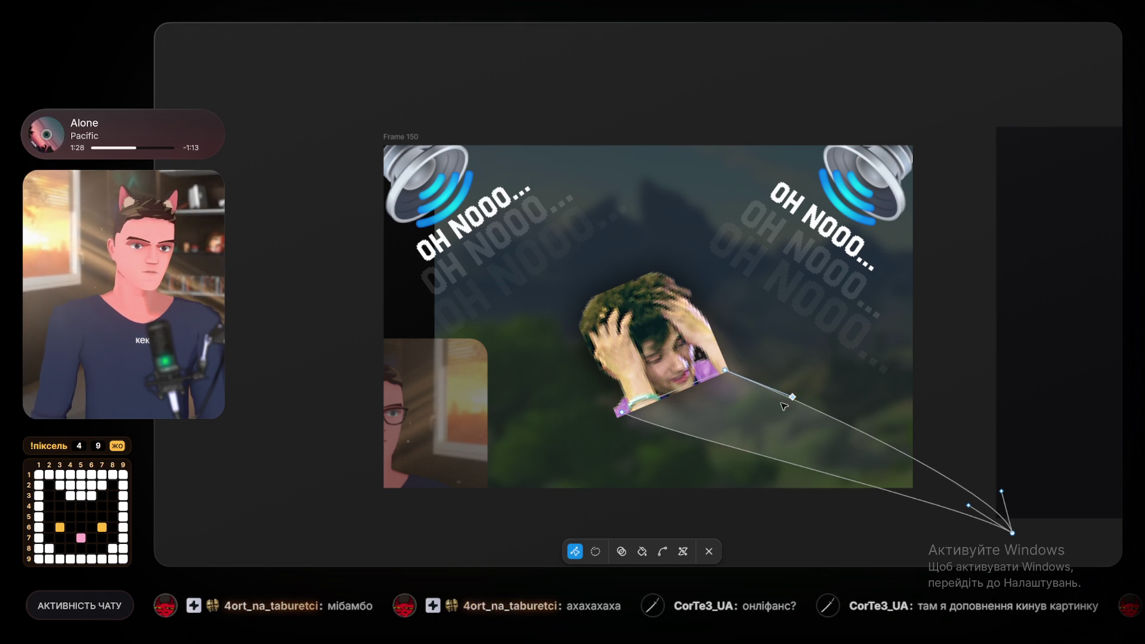
{"action": "left_click", "coordinate": [622, 412]}
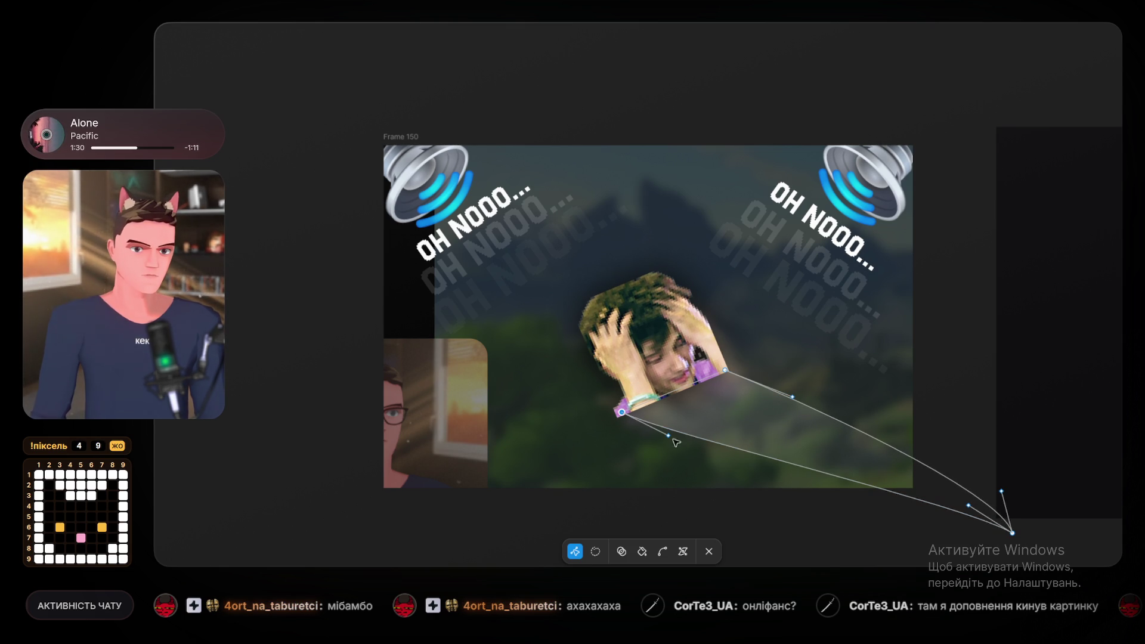
{"action": "left_click", "coordinate": [622, 414]}
{"action": "left_click", "coordinate": [622, 416]}
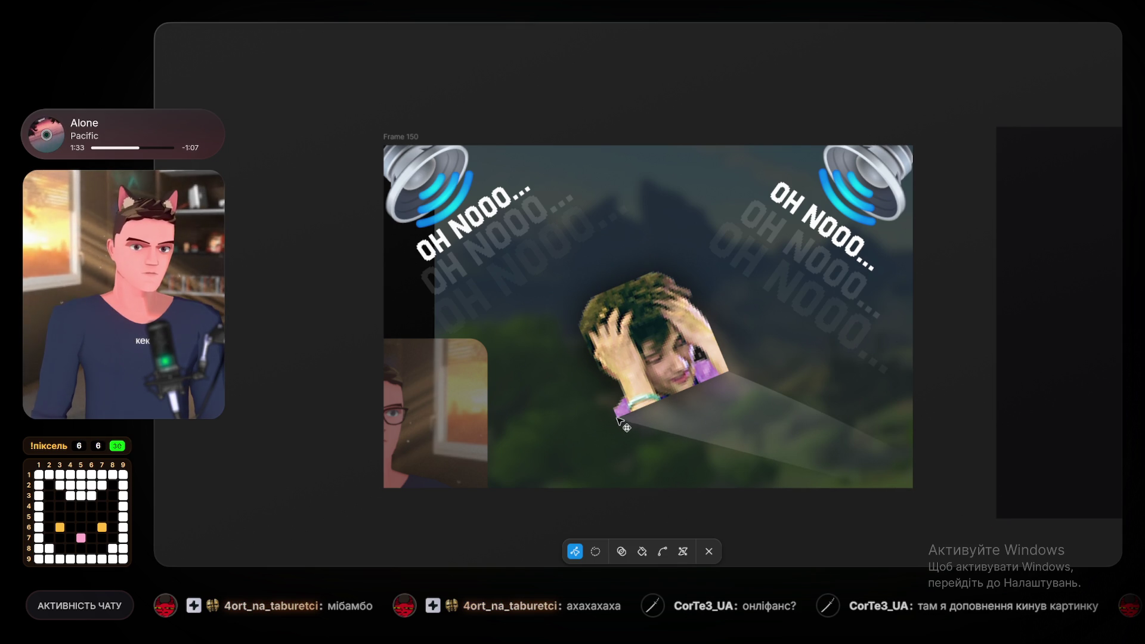
{"action": "mouse_move", "coordinate": [726, 378]}
{"action": "left_mouse_down"}
{"action": "mouse_move", "coordinate": [1009, 525]}
{"action": "mouse_move", "coordinate": [698, 340]}
{"action": "mouse_move", "coordinate": [672, 282]}
{"action": "left_mouse_up"}
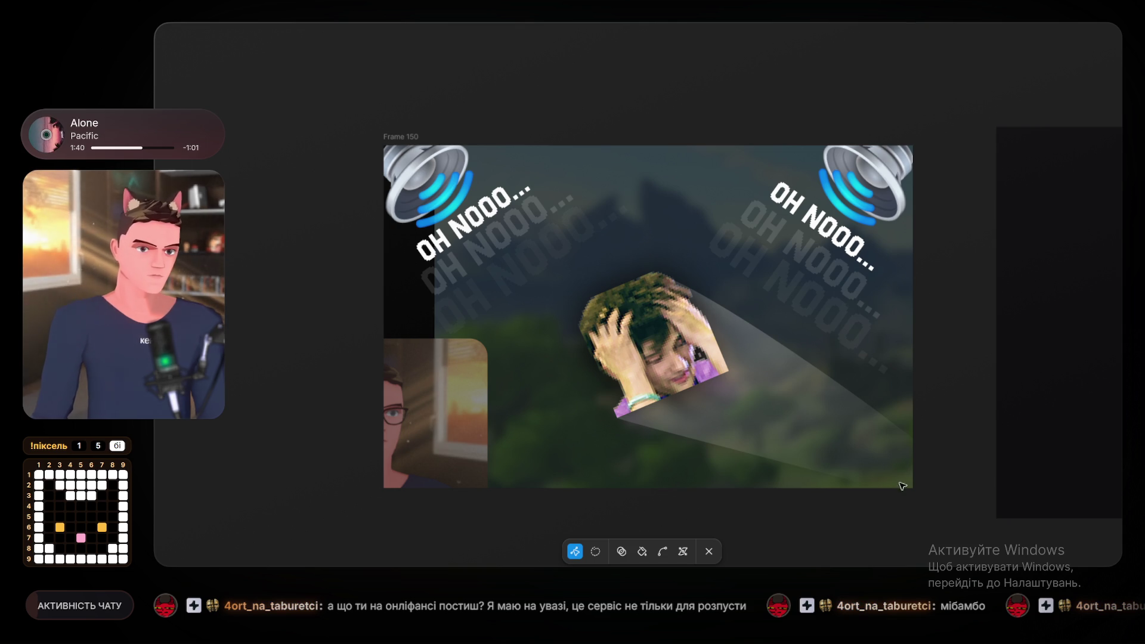
Bend the beam's lower edge outward near the tip and fine-tune its curve.
{"action": "left_click", "coordinate": [948, 511]}
{"action": "left_click_drag", "start_coordinate": [968, 505], "coordinate": [967, 518]}
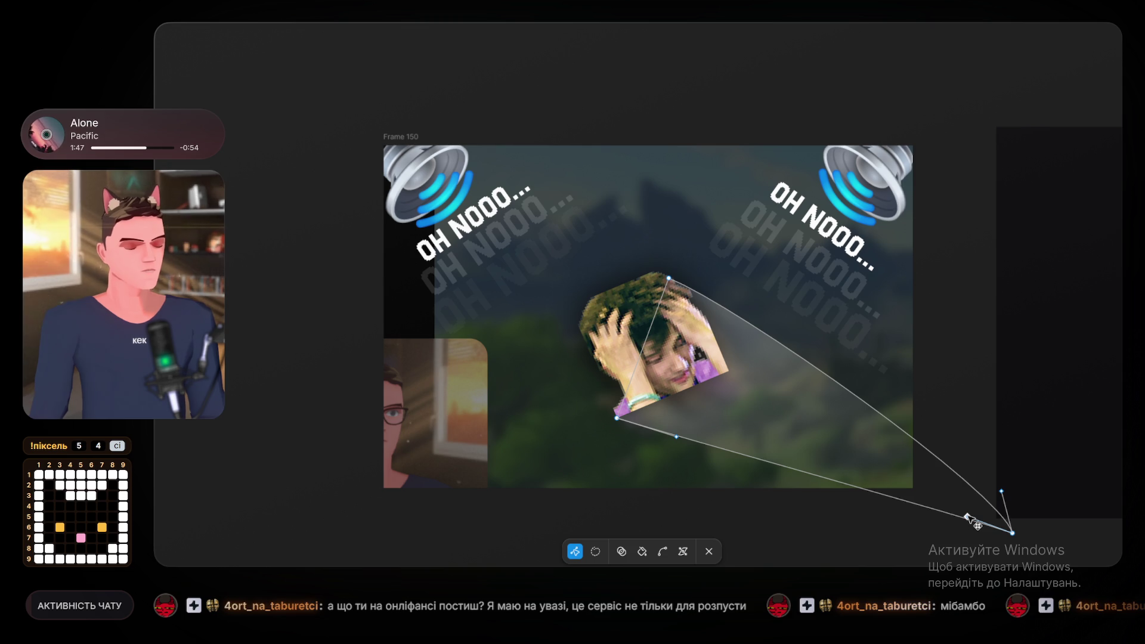
{"action": "mouse_move", "coordinate": [967, 518]}
{"action": "left_mouse_down"}
{"action": "mouse_move", "coordinate": [992, 494]}
{"action": "mouse_move", "coordinate": [979, 497]}
{"action": "mouse_move", "coordinate": [979, 511]}
{"action": "left_mouse_up"}
{"action": "left_click", "coordinate": [978, 524]}
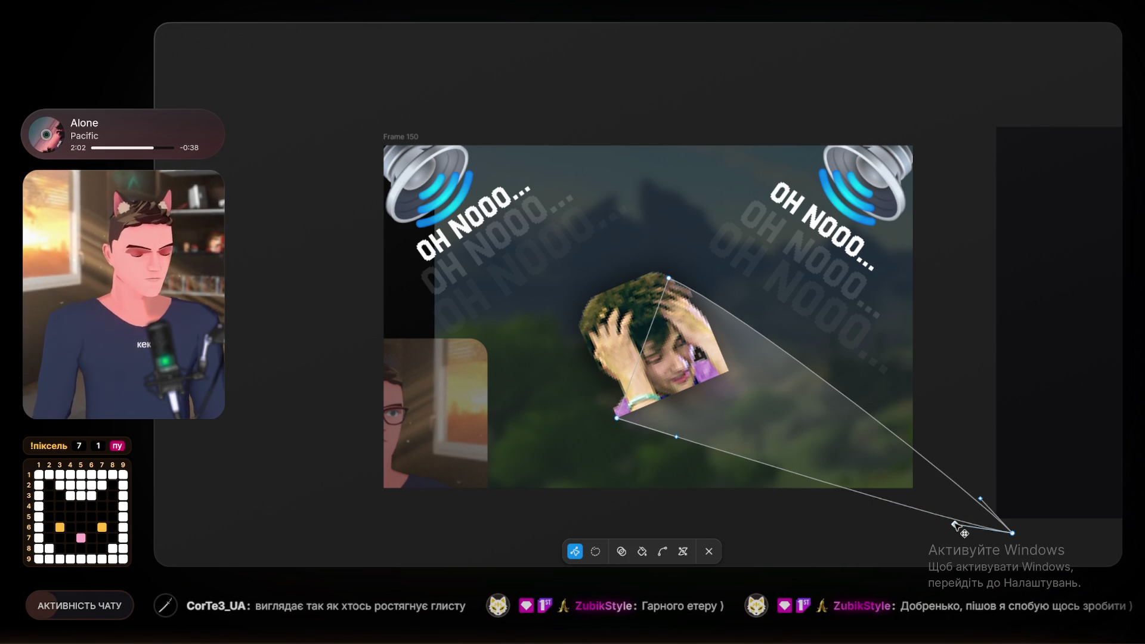
{"action": "left_click", "coordinate": [1013, 533]}
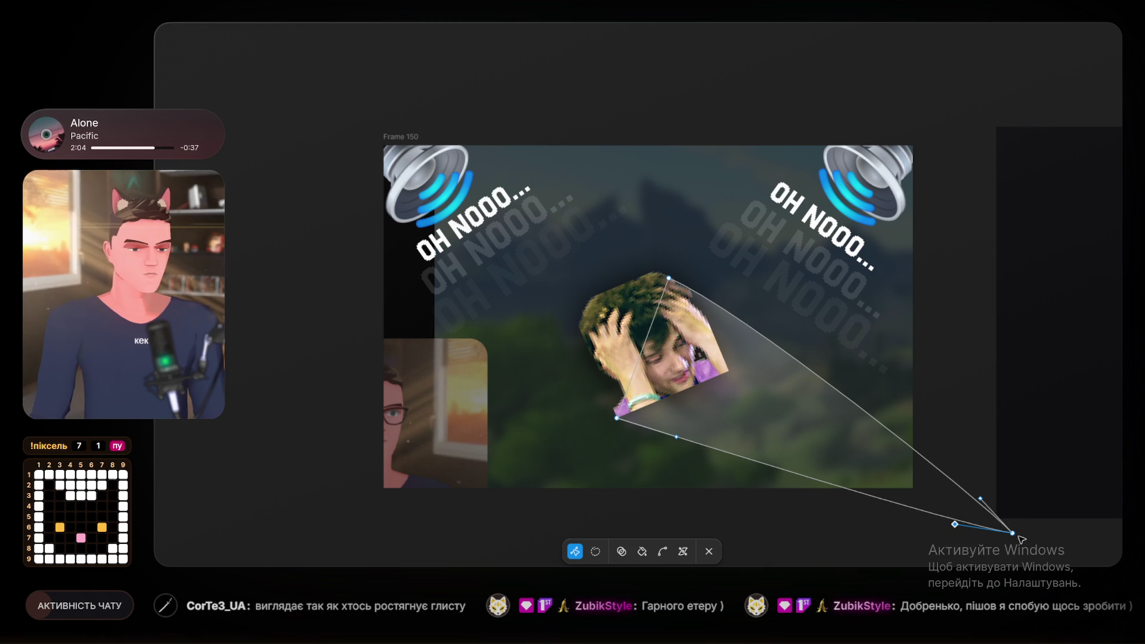
{"action": "left_click", "coordinate": [996, 521]}
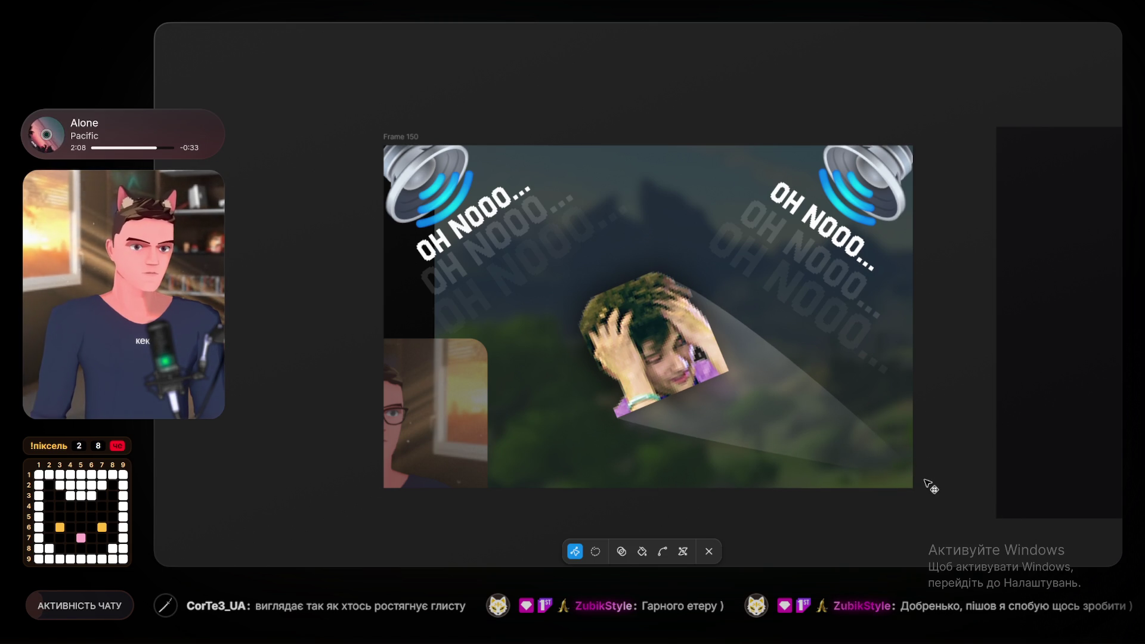
{"action": "left_click", "coordinate": [912, 472]}
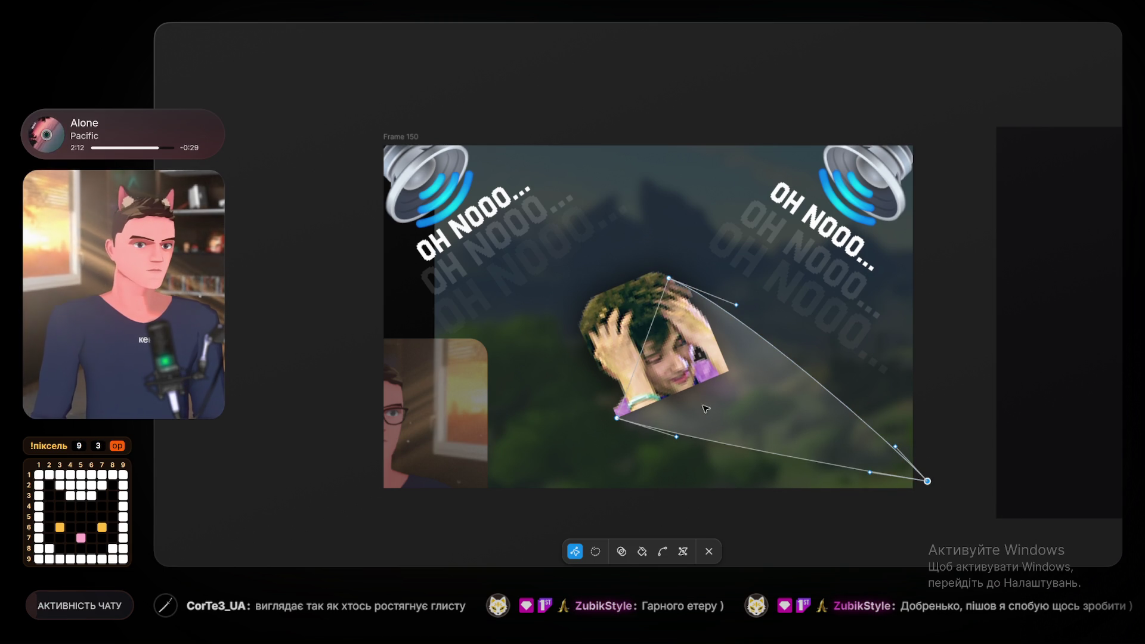
{"action": "left_click", "coordinate": [292, 250]}
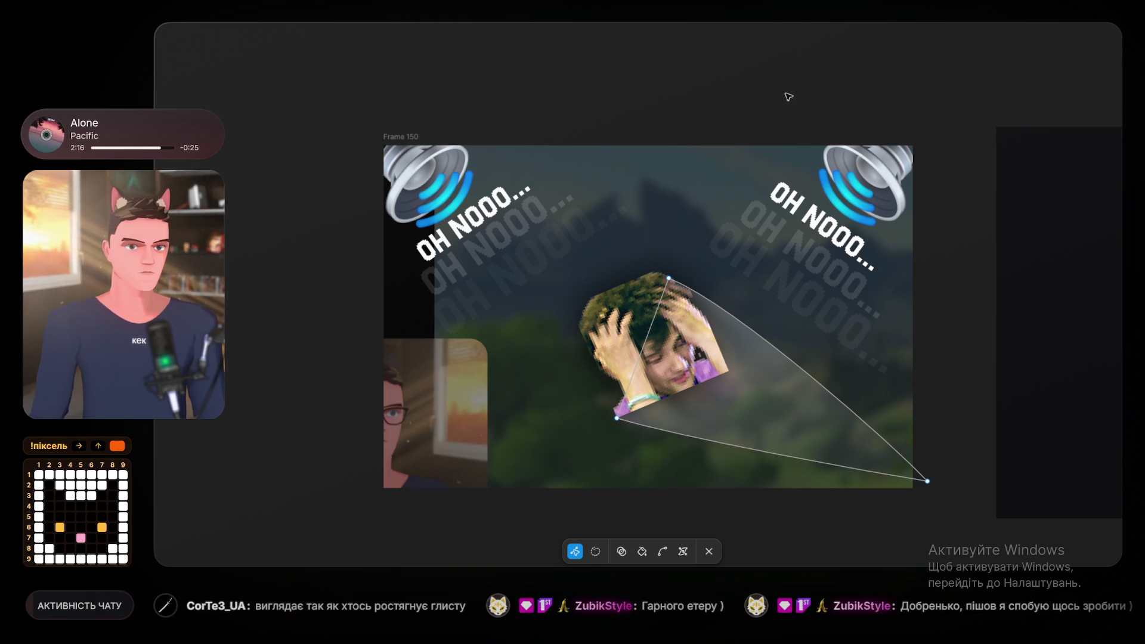
{"action": "key", "text": "Escape"}
{"action": "left_click", "coordinate": [953, 317]}
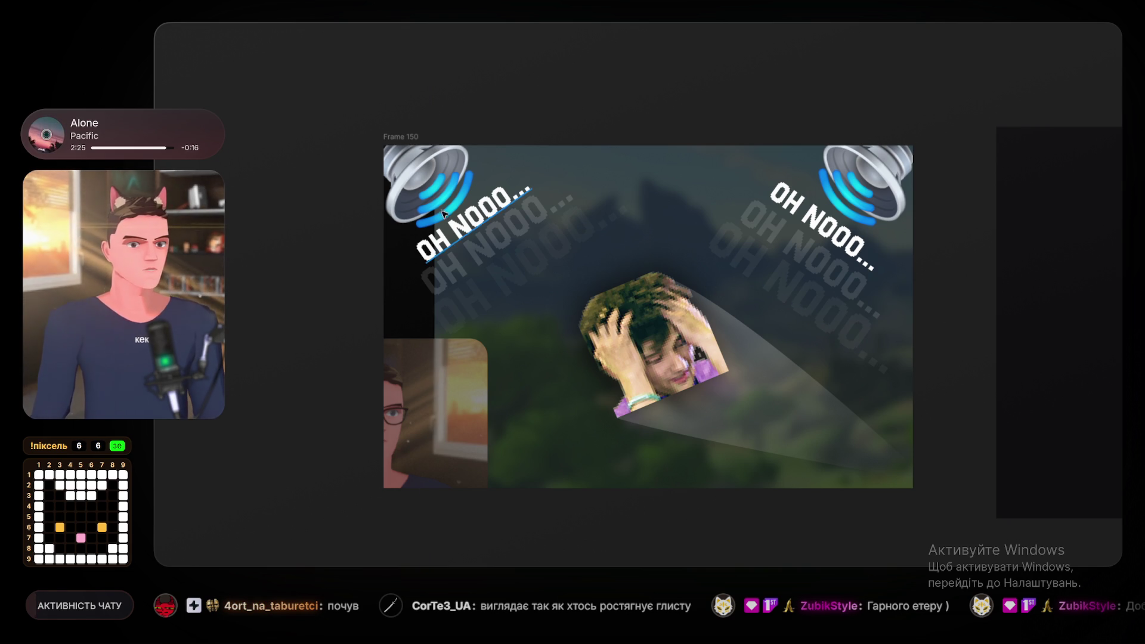
Nudge the cutout person image upward in Frame 150 so it sits at the beam's start.
{"action": "scroll", "coordinate": [400, 233], "scroll_direction": "down", "scroll_amount": 5}
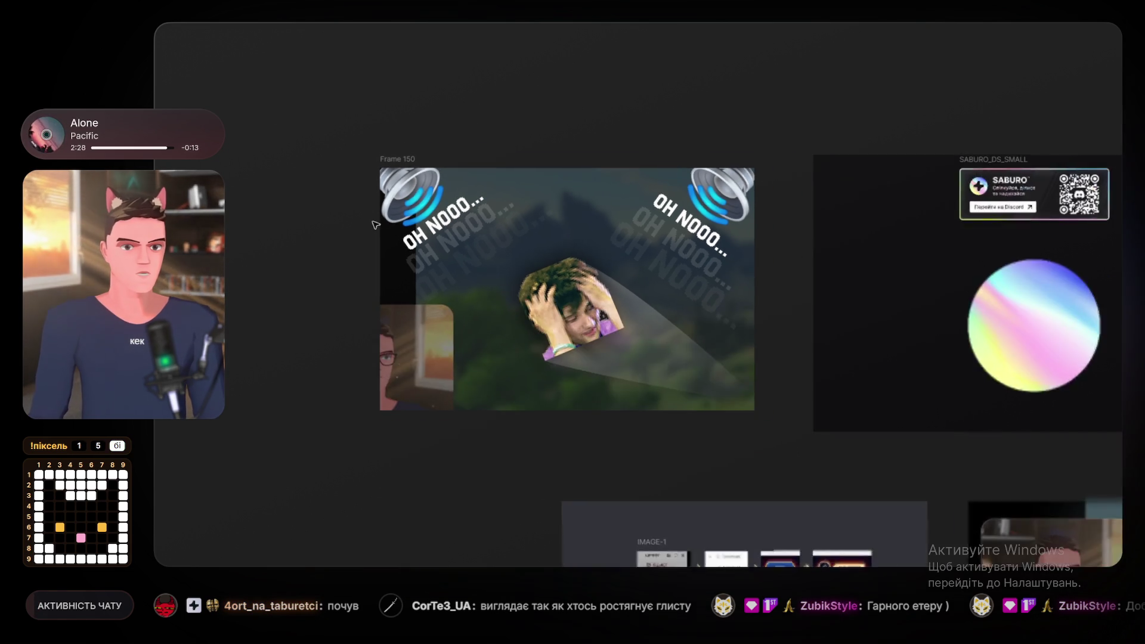
{"action": "scroll", "coordinate": [402, 234], "scroll_direction": "up", "scroll_amount": 6}
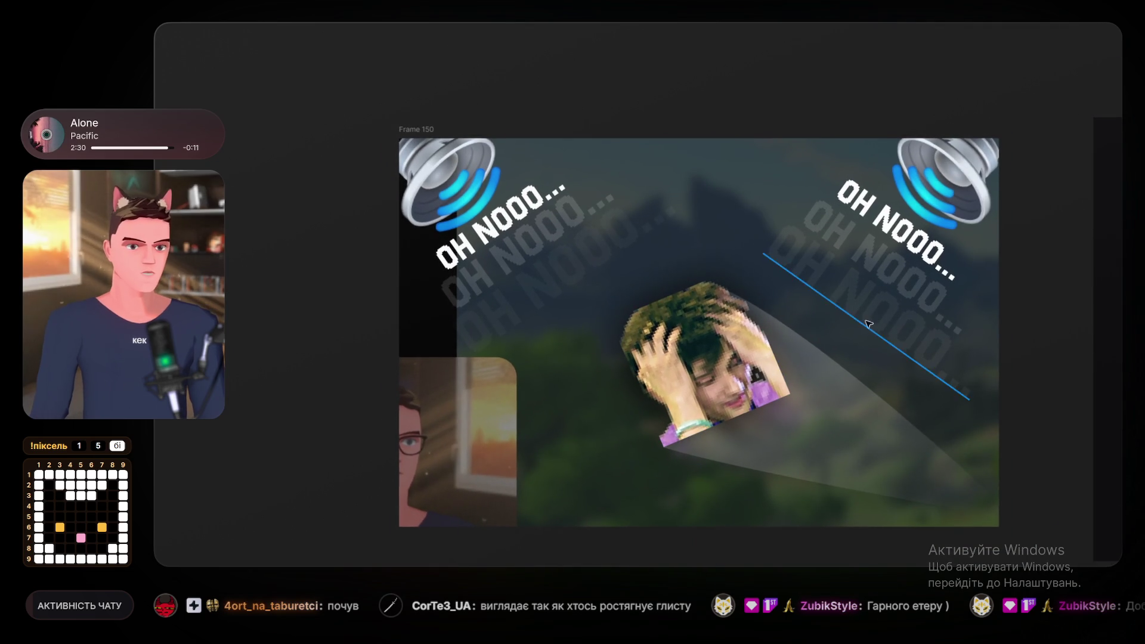
{"action": "left_click_drag", "start_coordinate": [859, 320], "coordinate": [686, 243]}
{"action": "left_click_drag", "start_coordinate": [589, 355], "coordinate": [595, 339]}
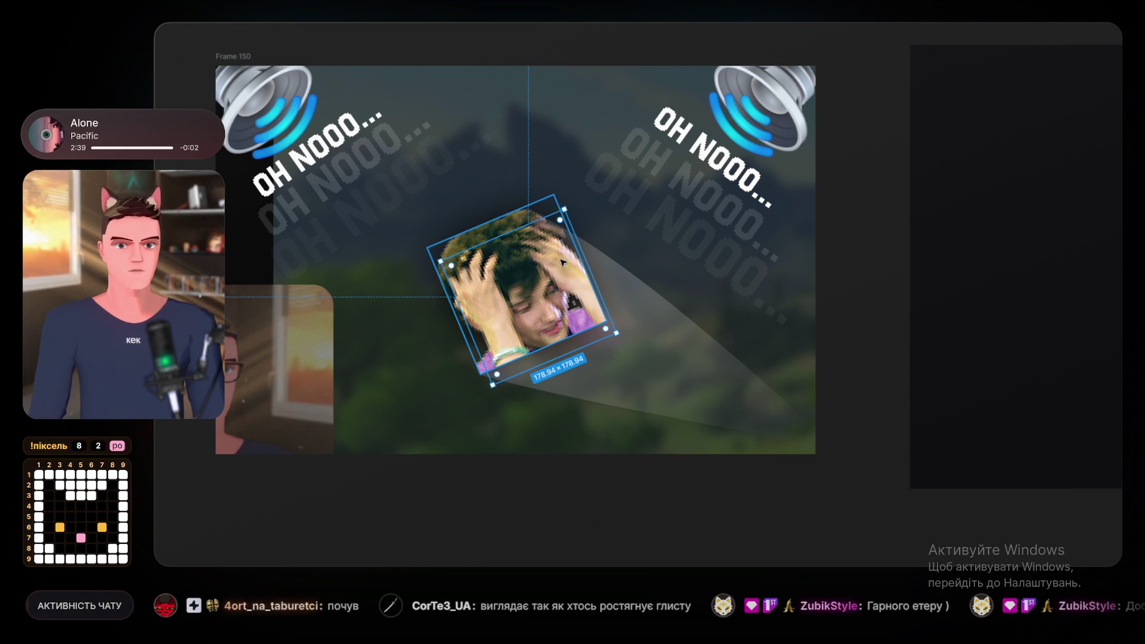
{"action": "key", "text": "Escape"}
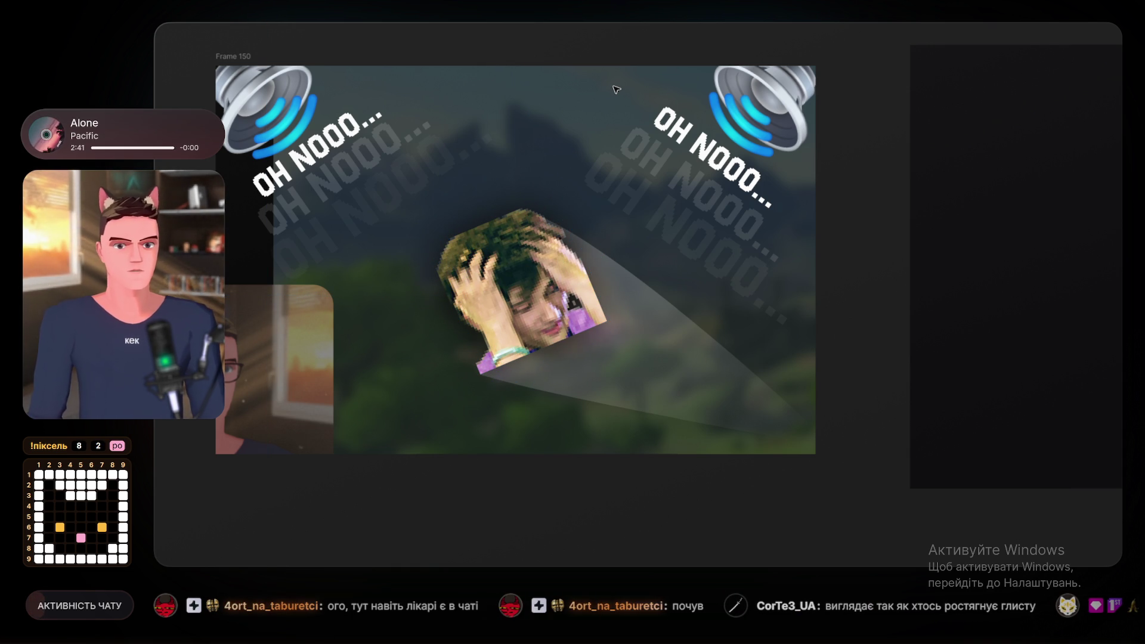
{"action": "key", "text": "ctrl+z"}
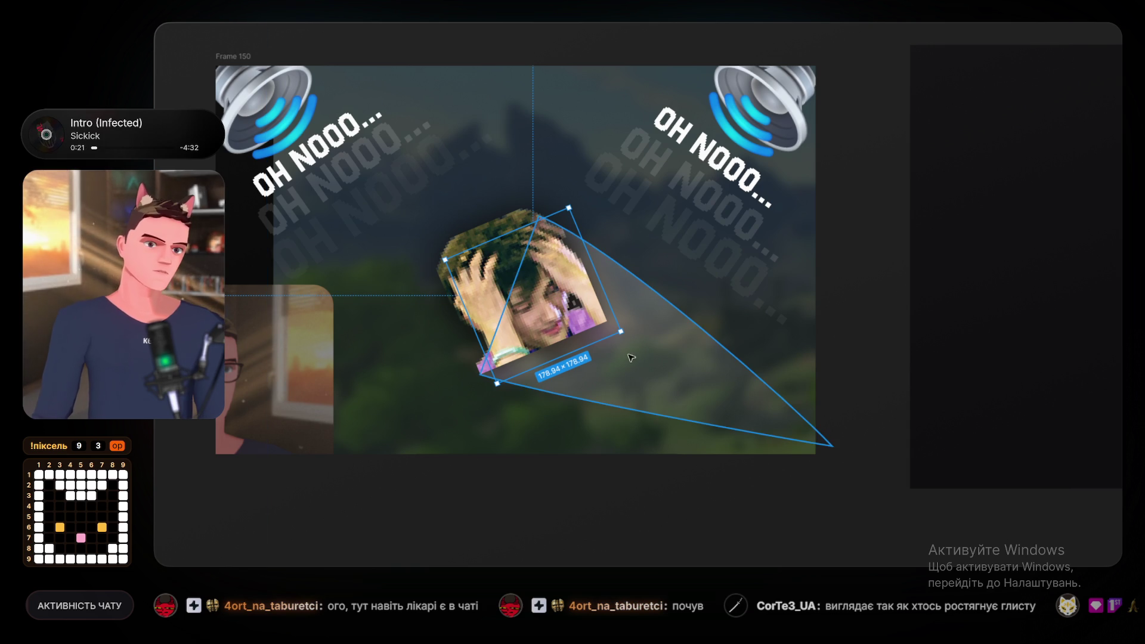
Give the beam a linear gradient fill running from the person's head to the frame's bottom-right corner.
{"action": "left_click", "coordinate": [671, 367]}
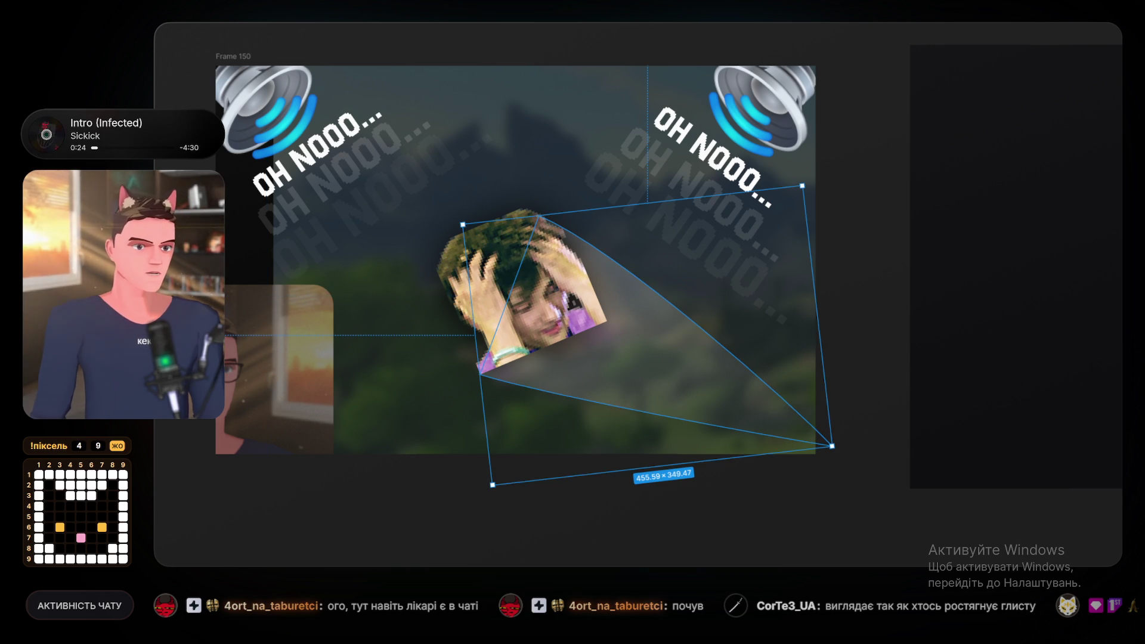
{"action": "left_click", "coordinate": [1056, 473]}
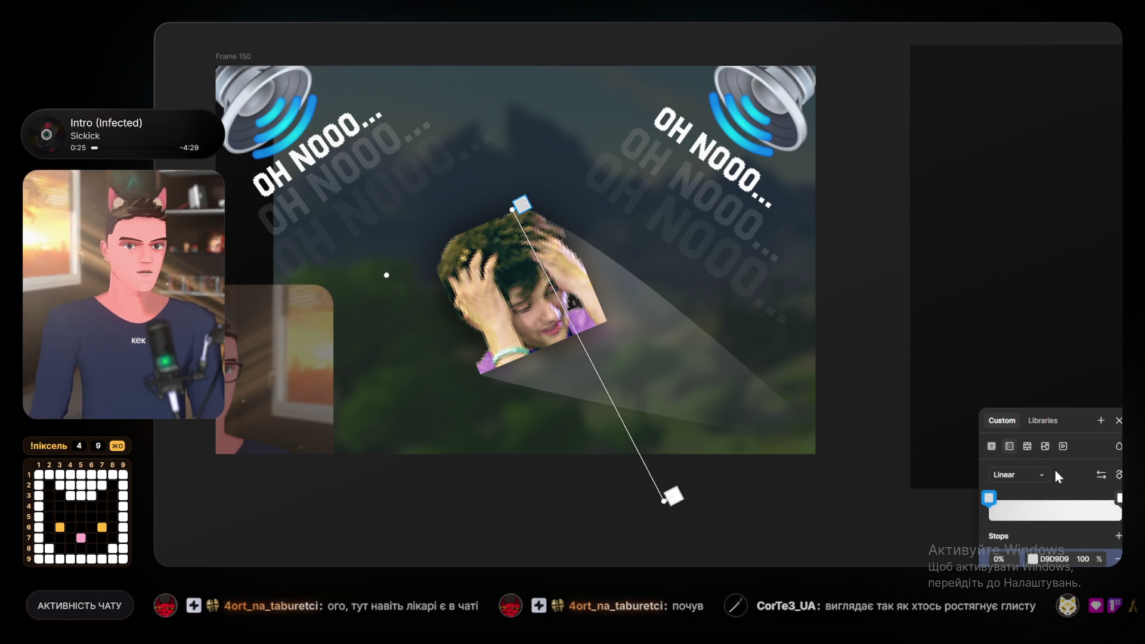
{"action": "left_click", "coordinate": [1033, 559]}
{"action": "left_click", "coordinate": [843, 466]}
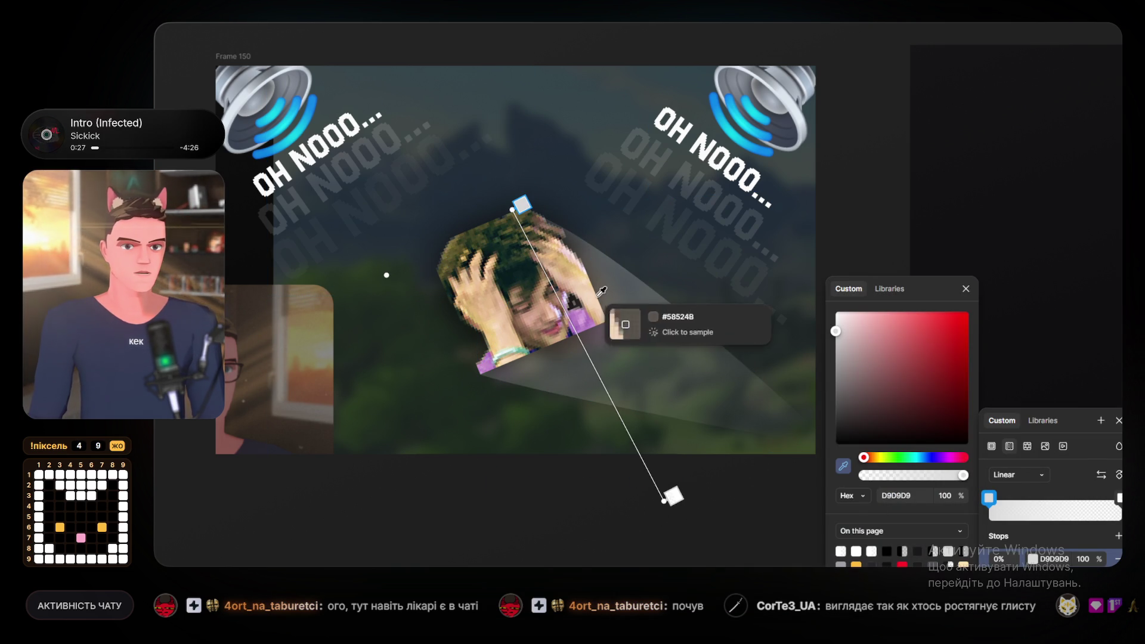
{"action": "left_click", "coordinate": [672, 477]}
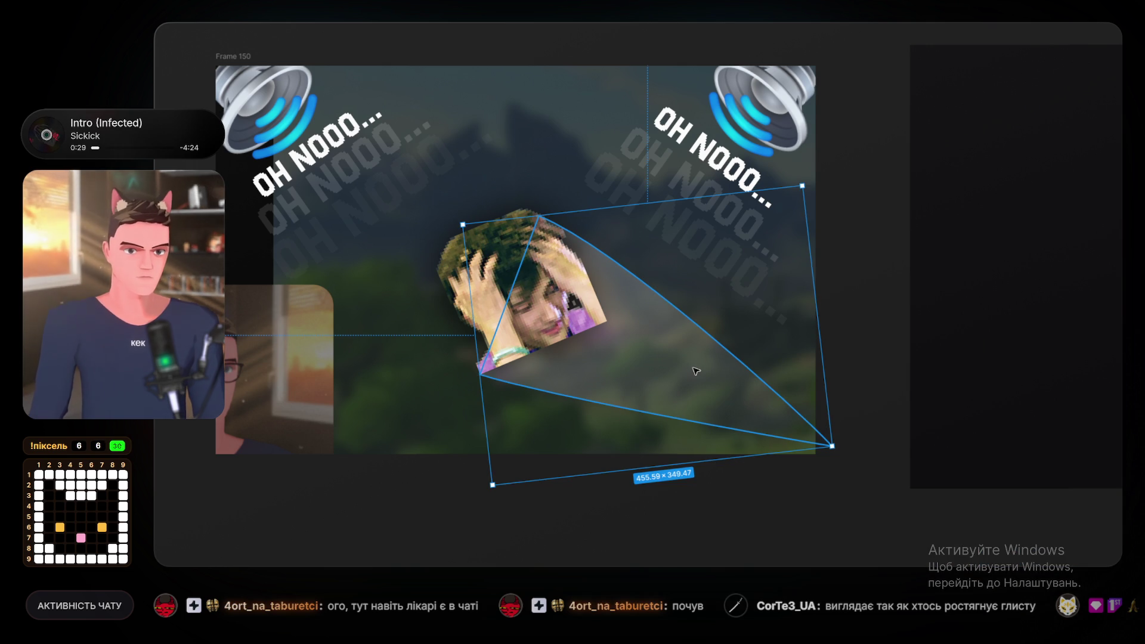
{"action": "left_click", "coordinate": [1014, 420]}
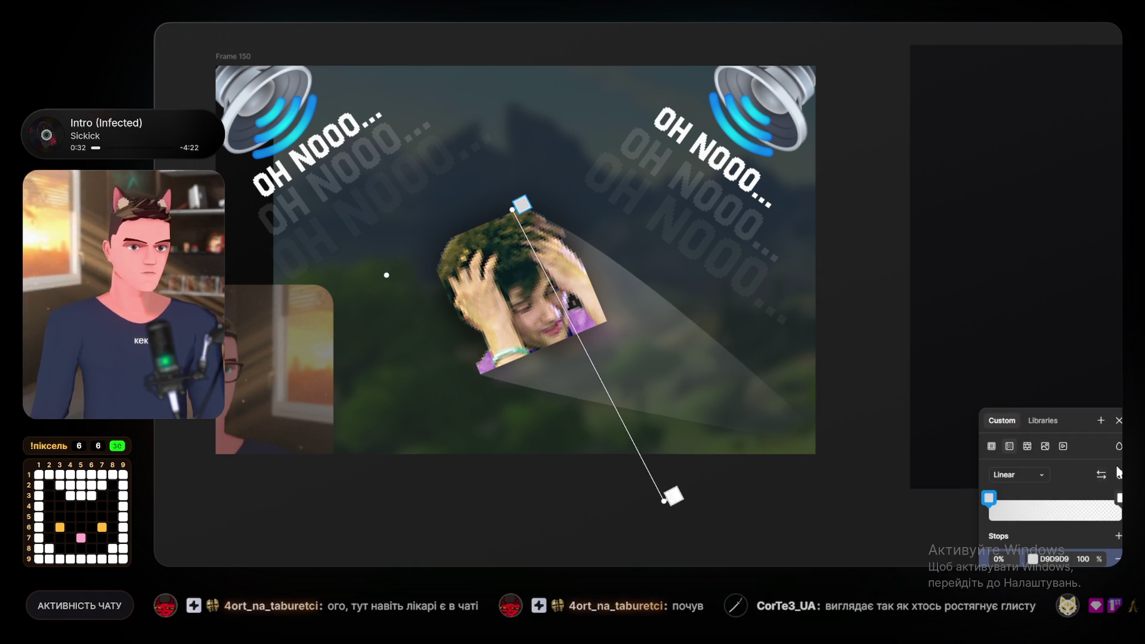
{"action": "mouse_move", "coordinate": [674, 495]}
{"action": "left_mouse_down"}
{"action": "mouse_move", "coordinate": [789, 440]}
{"action": "mouse_move", "coordinate": [841, 456]}
{"action": "mouse_move", "coordinate": [804, 442]}
{"action": "left_mouse_up"}
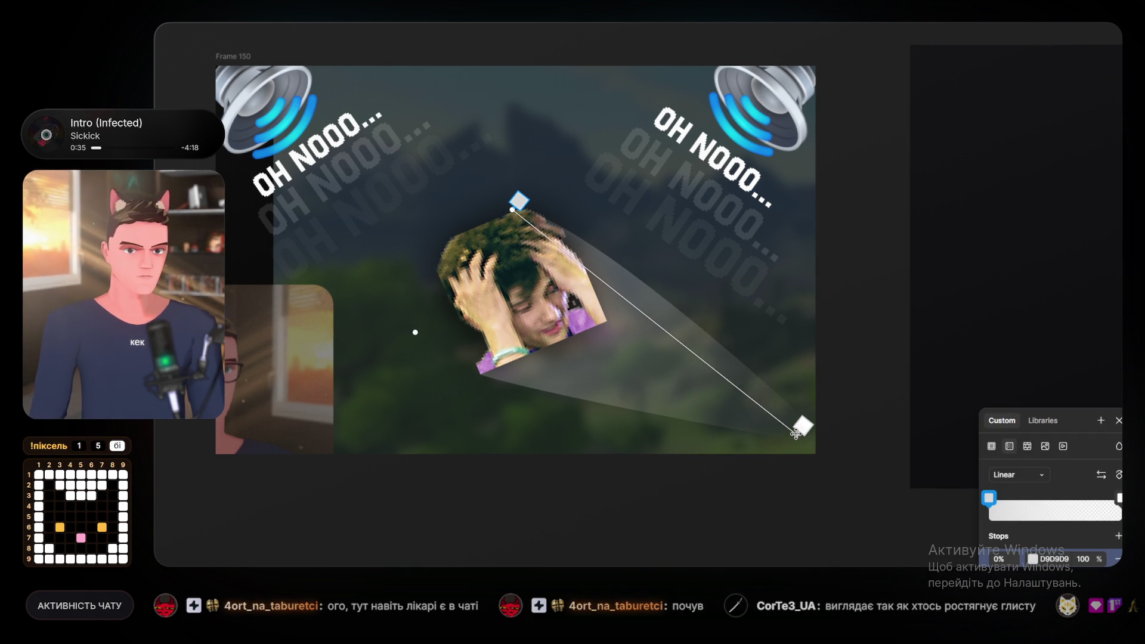
{"action": "mouse_move", "coordinate": [519, 201]}
{"action": "left_mouse_down"}
{"action": "mouse_move", "coordinate": [501, 258]}
{"action": "mouse_move", "coordinate": [469, 249]}
{"action": "left_mouse_up"}
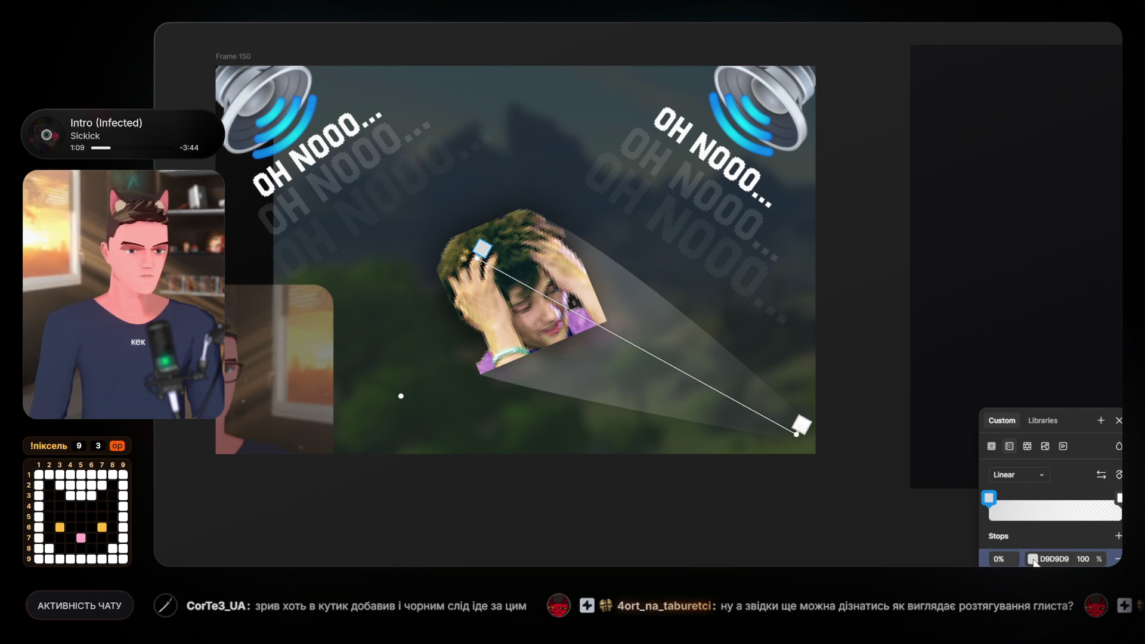
Set the gradient's start stop to bright orange FFB032 and place it on the person's face.
{"action": "left_click", "coordinate": [1033, 560]}
{"action": "left_click", "coordinate": [843, 466]}
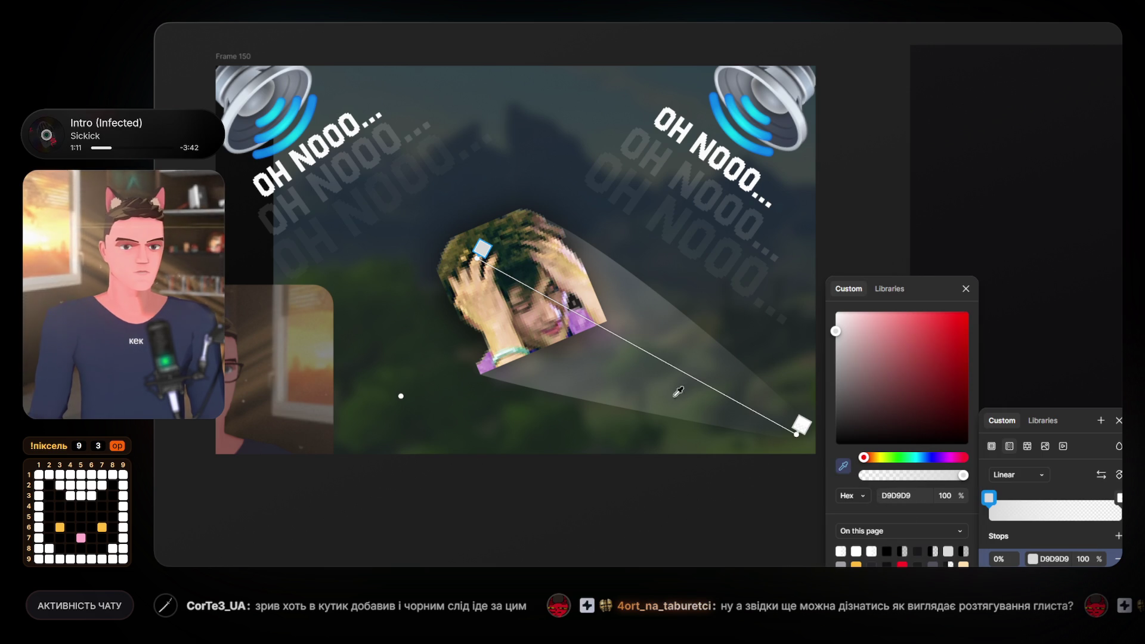
{"action": "left_click", "coordinate": [586, 295]}
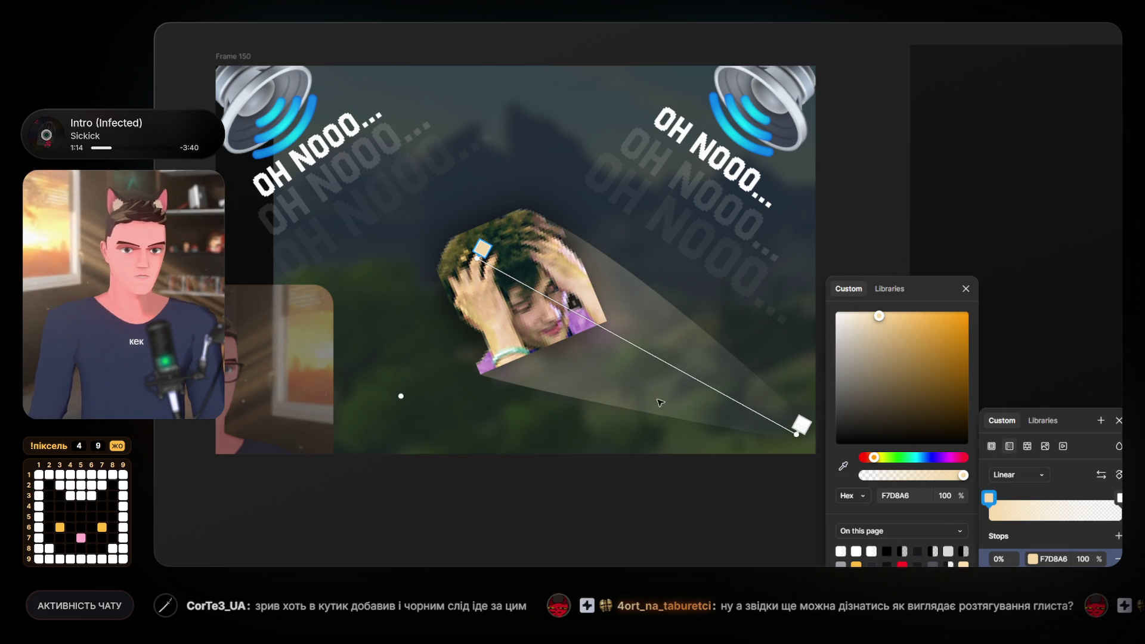
{"action": "mouse_move", "coordinate": [880, 326]}
{"action": "left_mouse_down"}
{"action": "mouse_move", "coordinate": [933, 312]}
{"action": "mouse_move", "coordinate": [930, 293]}
{"action": "left_mouse_up"}
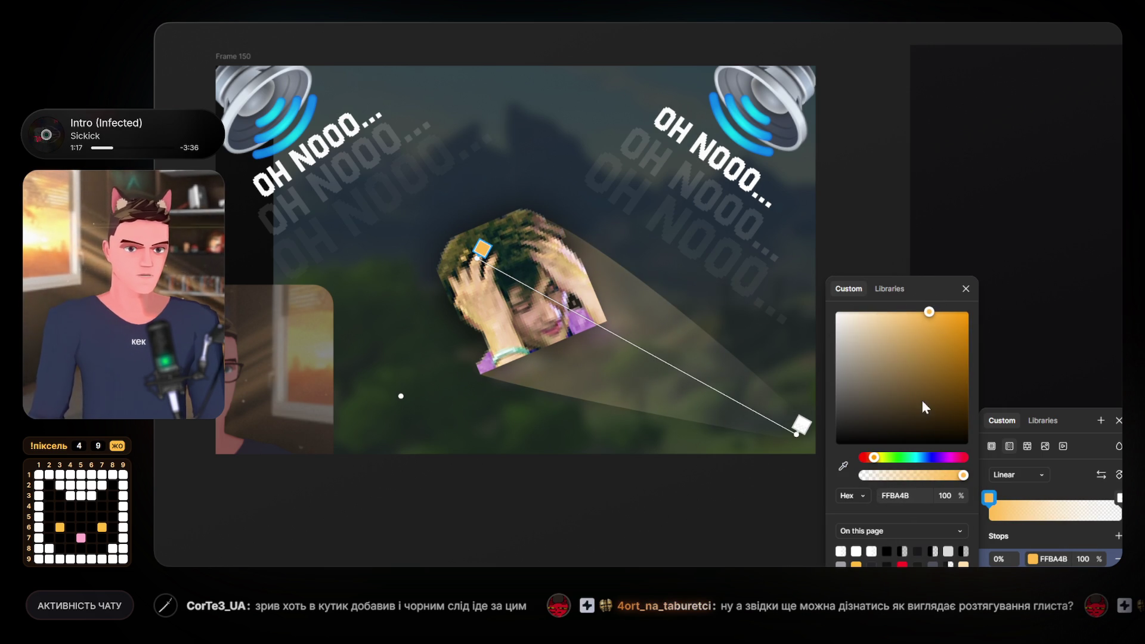
{"action": "left_click", "coordinate": [947, 356]}
{"action": "mouse_move", "coordinate": [954, 387]}
{"action": "left_mouse_down"}
{"action": "mouse_move", "coordinate": [968, 237]}
{"action": "mouse_move", "coordinate": [942, 235]}
{"action": "left_mouse_up"}
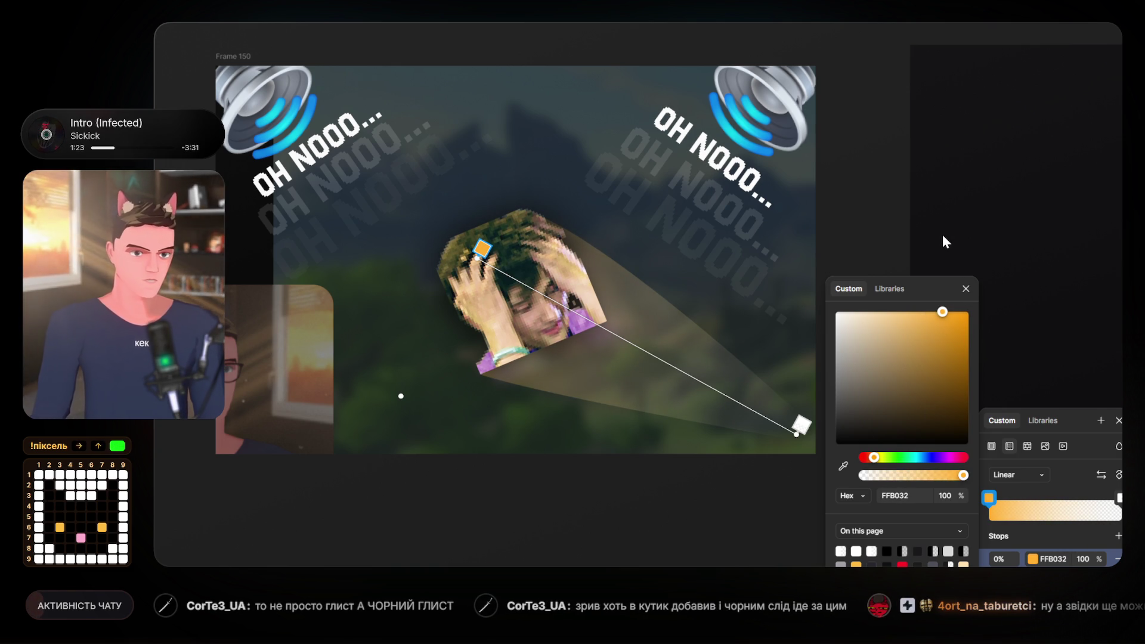
{"action": "mouse_move", "coordinate": [474, 258]}
{"action": "left_mouse_down"}
{"action": "mouse_move", "coordinate": [537, 276]}
{"action": "mouse_move", "coordinate": [524, 280]}
{"action": "left_mouse_up"}
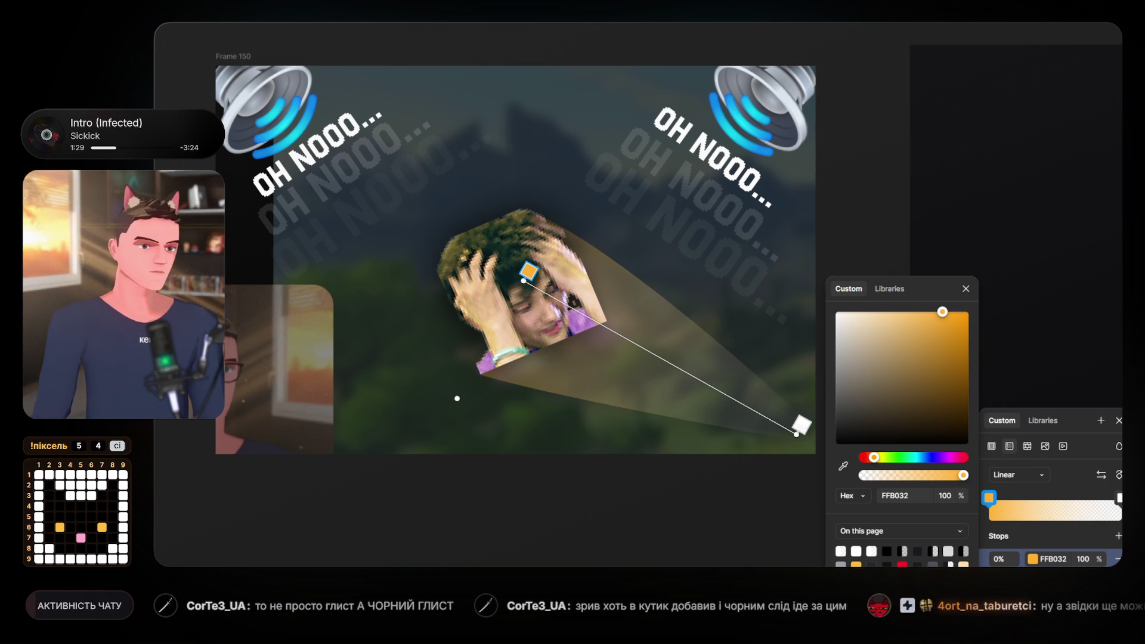
Tint the transparent end stop to muted orange 9A8357 at 0% opacity.
{"action": "left_click", "coordinate": [1118, 498]}
{"action": "left_click", "coordinate": [874, 458]}
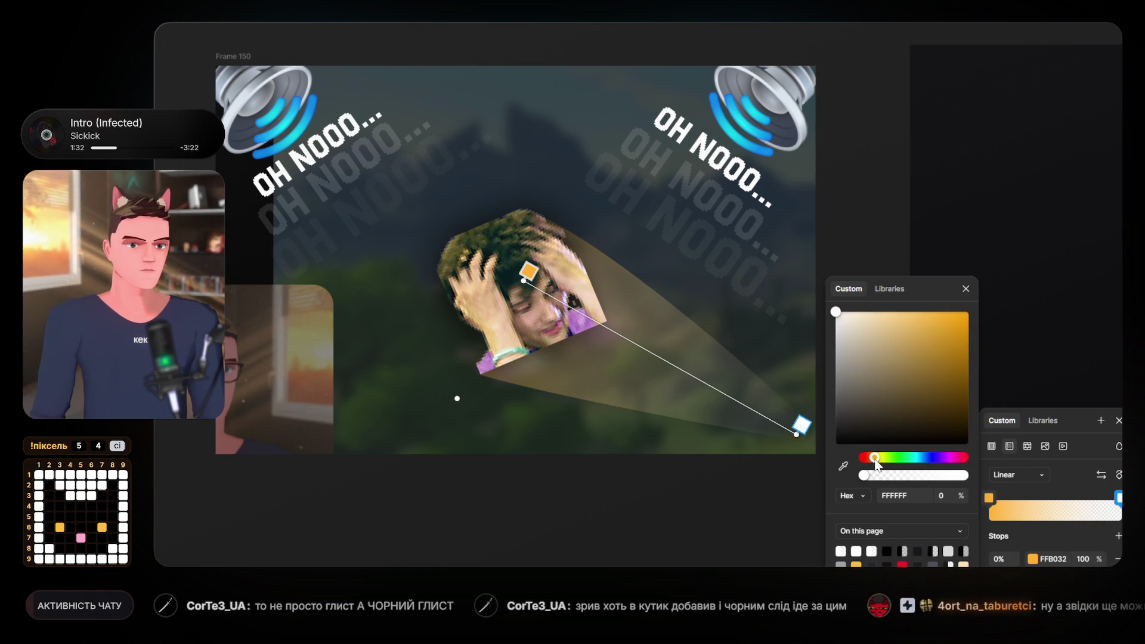
{"action": "left_click", "coordinate": [876, 337]}
{"action": "left_click_drag", "start_coordinate": [865, 331], "coordinate": [894, 370]}
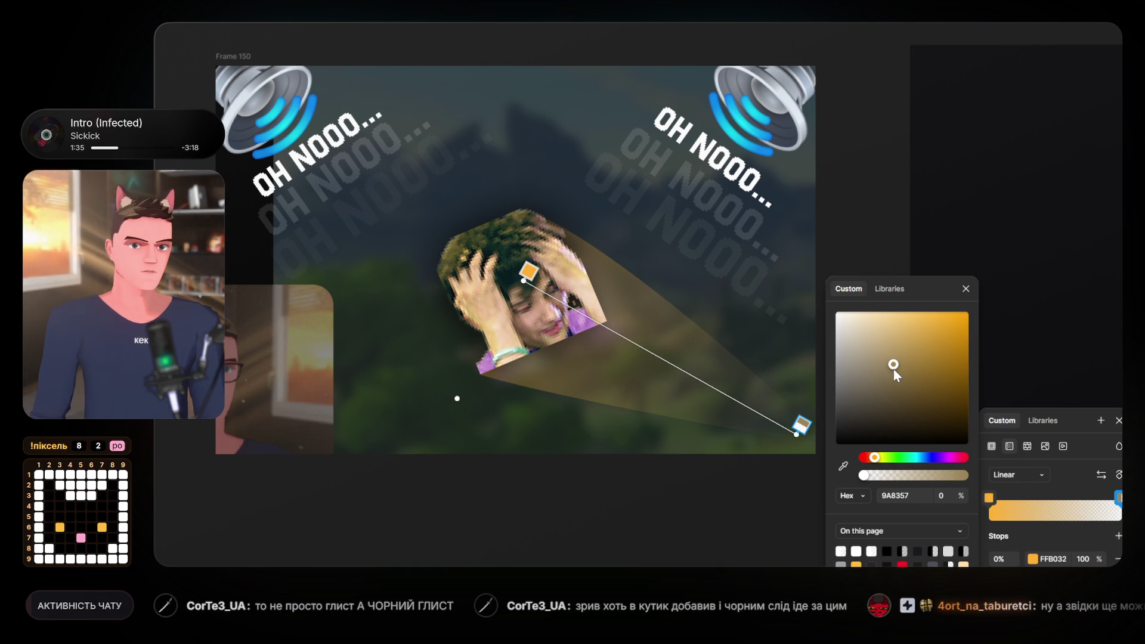